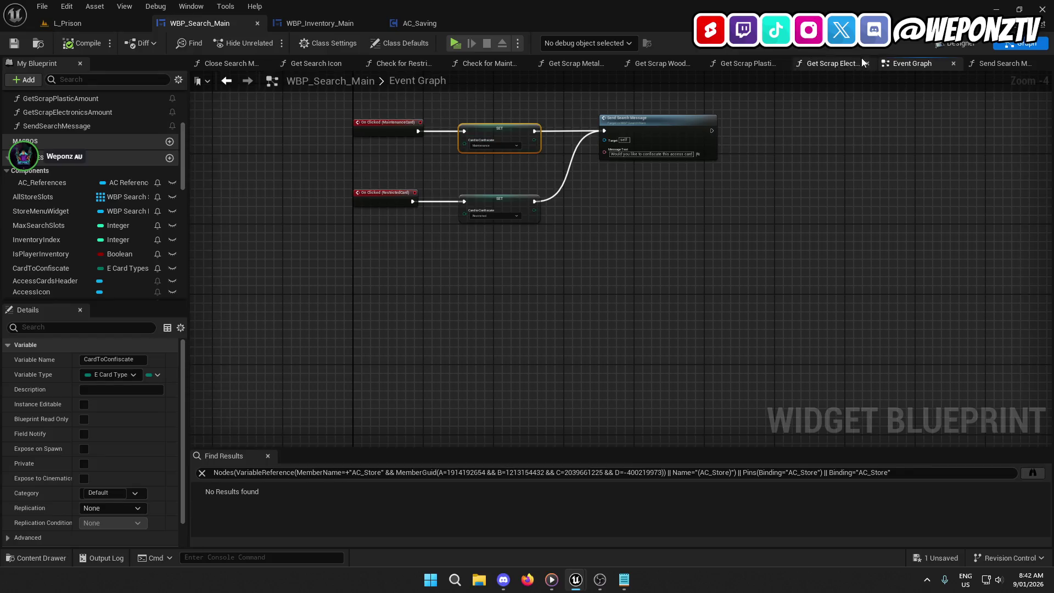
Switch to Designer and reveal the hidden MessageBorder notice box in the preview.
left_click(958, 44)
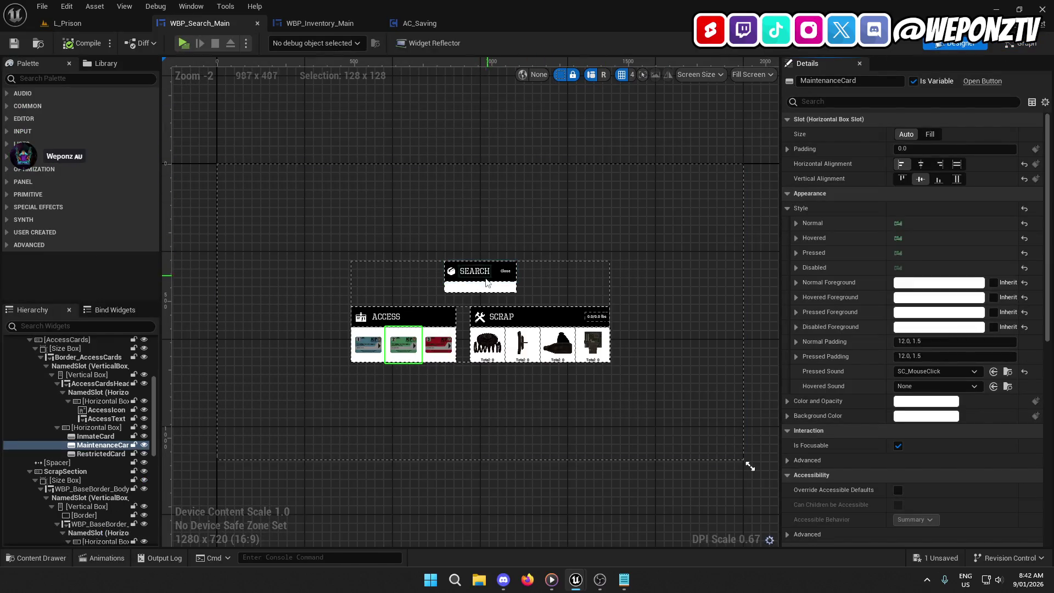
scroll(74, 466, "down", 8)
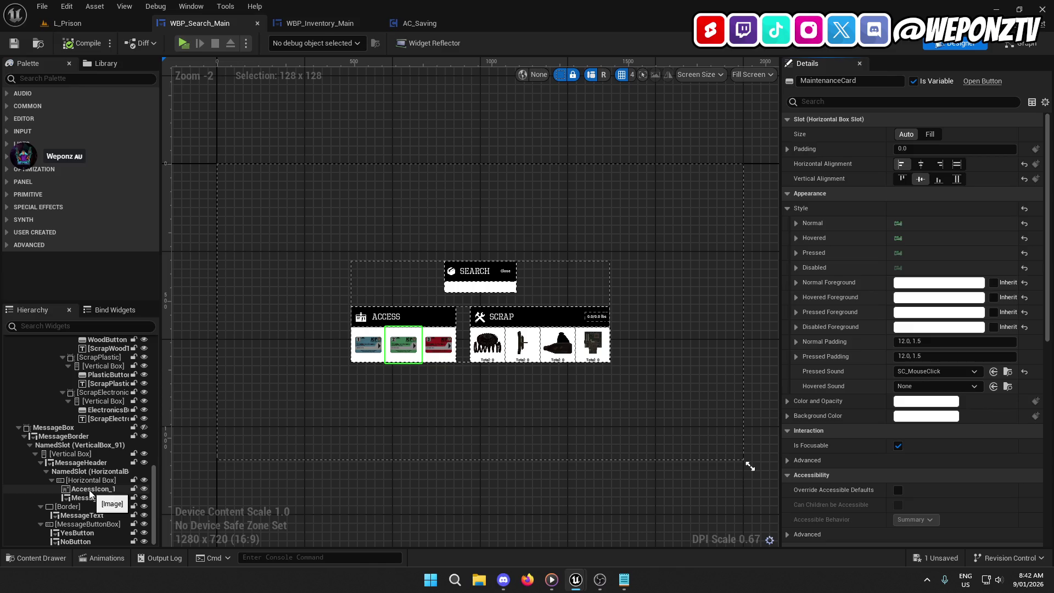
left_click(82, 436)
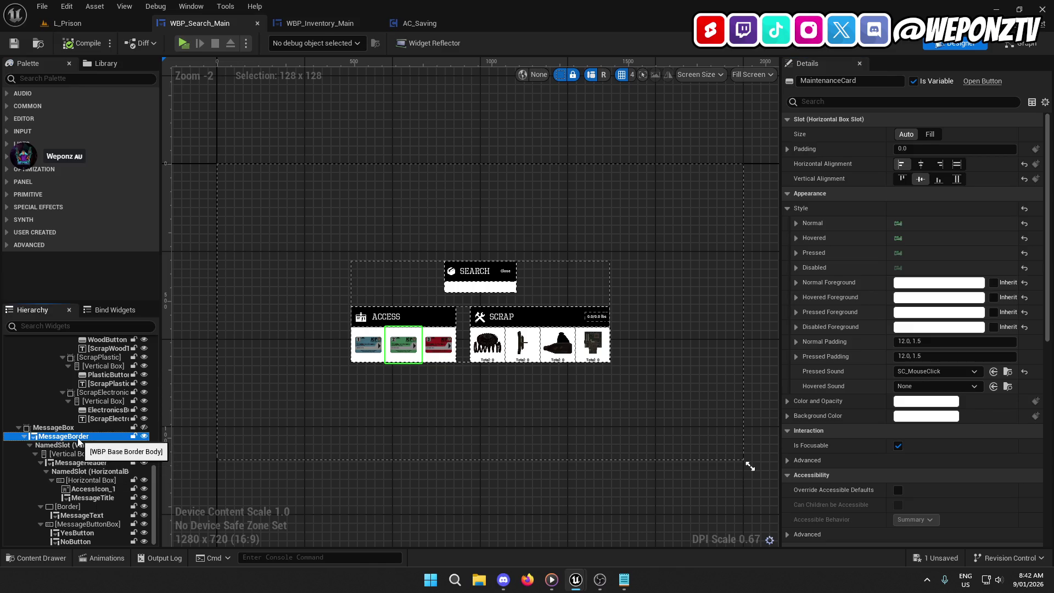
left_click(144, 428)
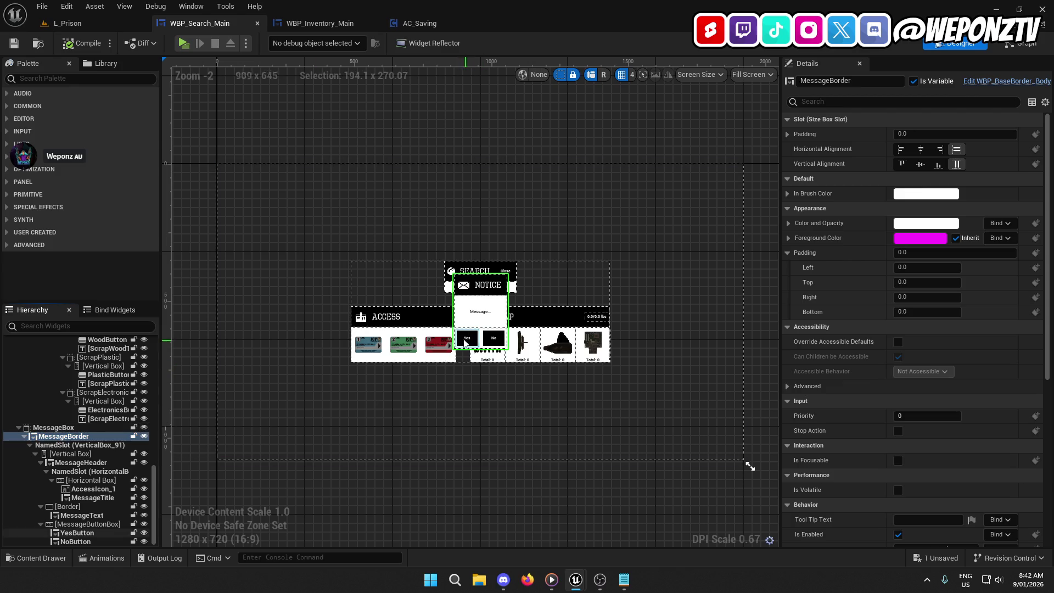
Select YesButton and add its On Clicked event to the Event Graph.
left_click(465, 340)
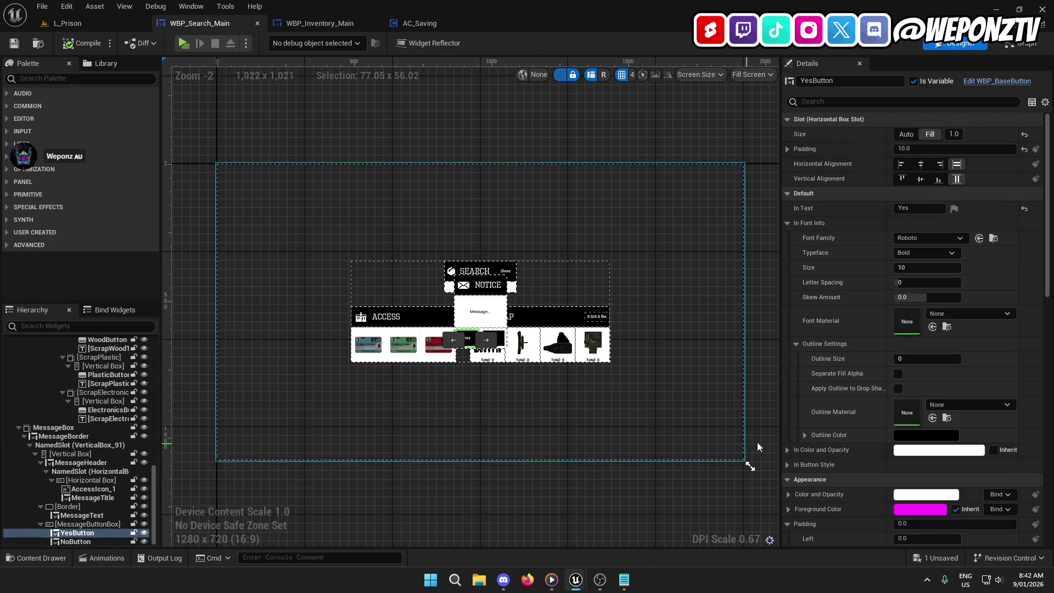
scroll(845, 415, "down", 5)
scroll(848, 434, "down", 6)
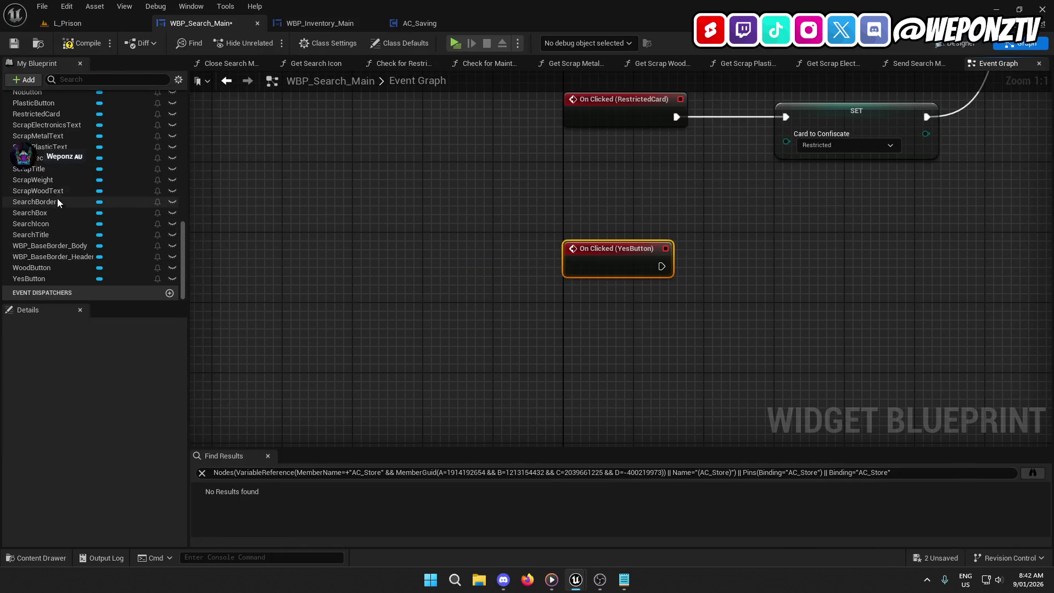
Add an On Clicked (NoButton) event and arrange the Yes and No click event nodes.
scroll(55, 198, "up", 3)
left_click(33, 127)
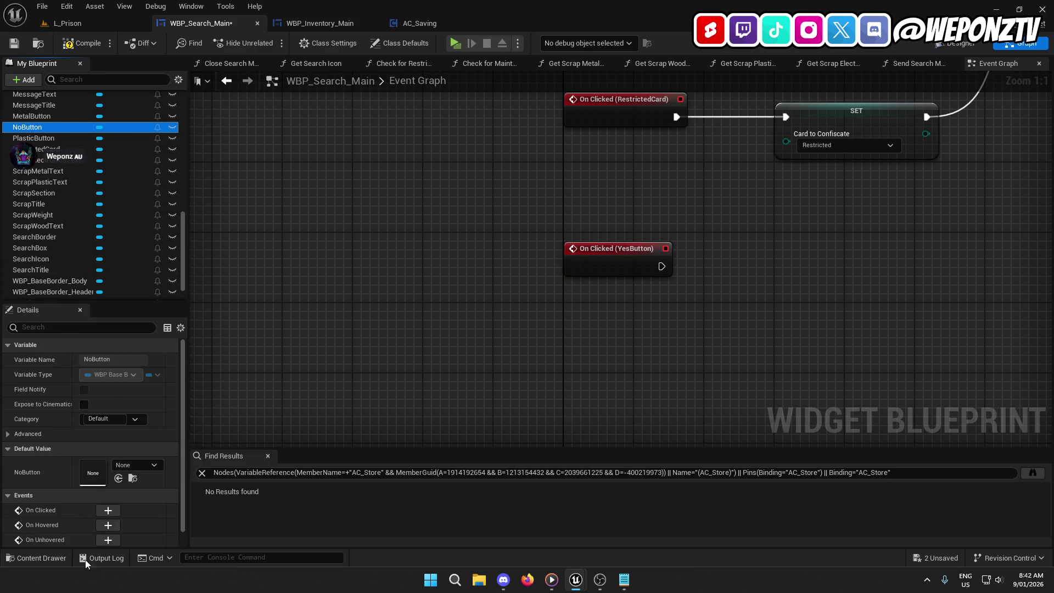
left_click(109, 510)
scroll(518, 344, "down", 7)
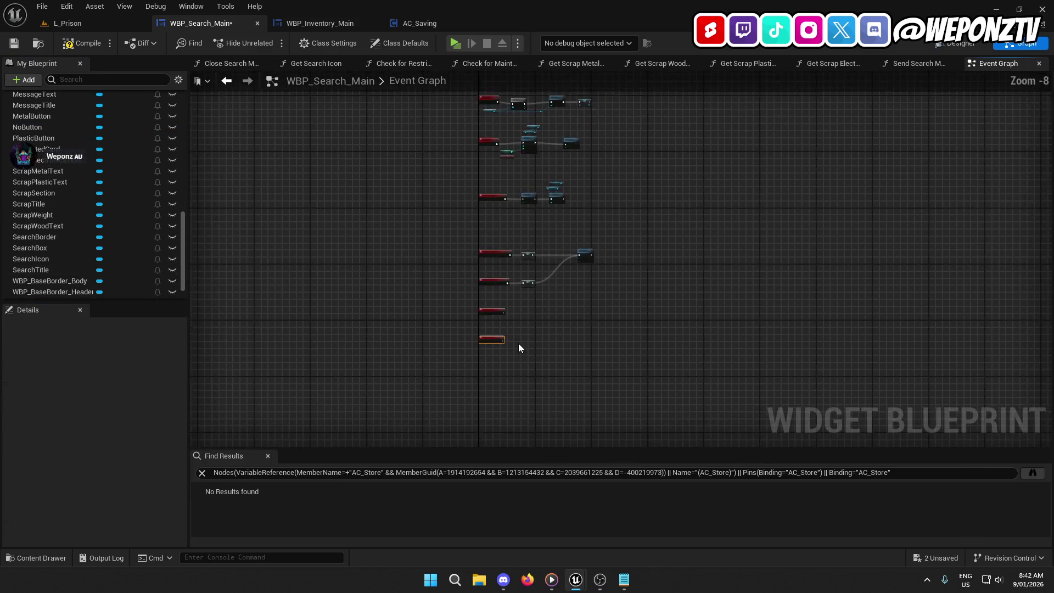
scroll(525, 327, "up", 2)
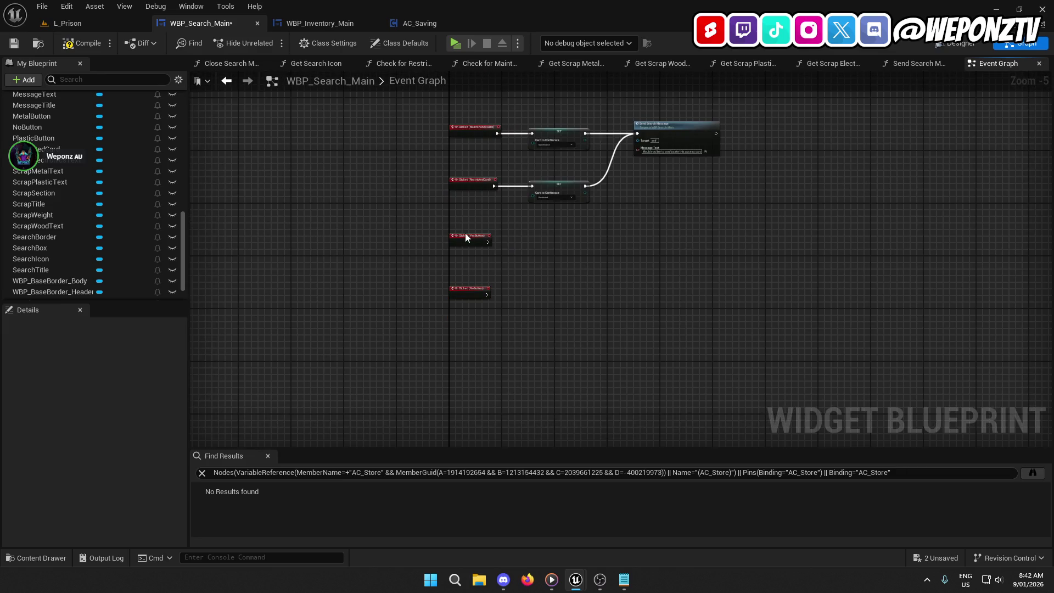
left_click_drag(471, 312, 469, 312)
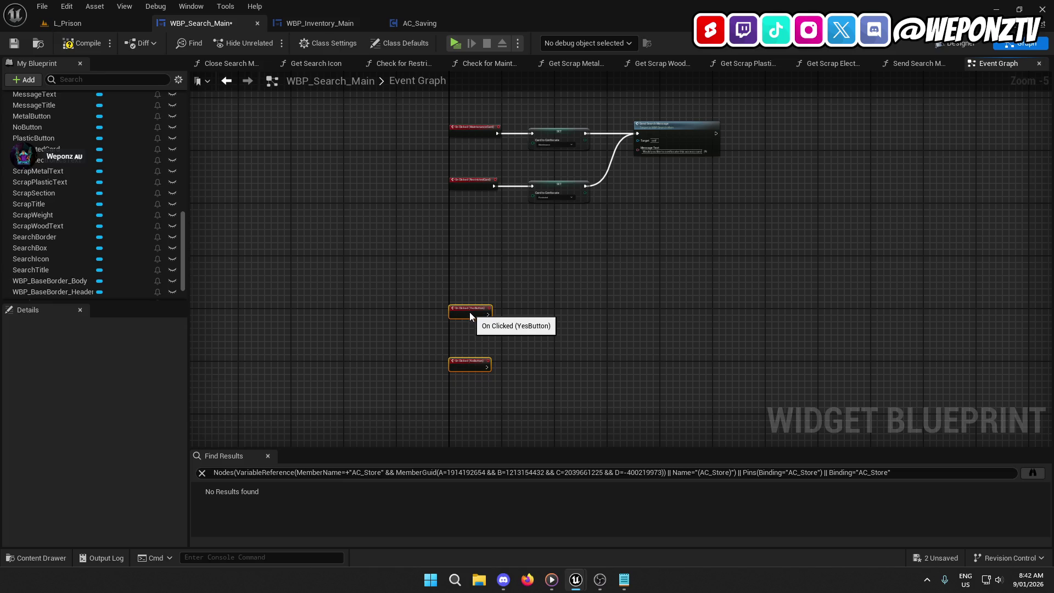
left_click(468, 360)
left_click_drag(470, 364, 539, 305)
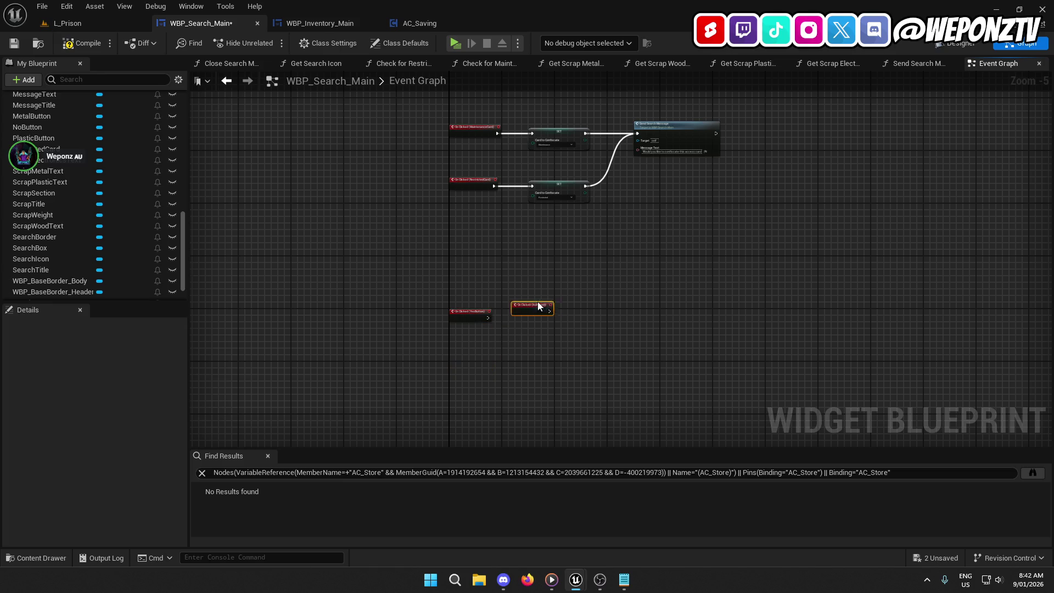
Place a Get MessageBox node in the graph, then return to the Designer.
scroll(495, 248, "up", 3)
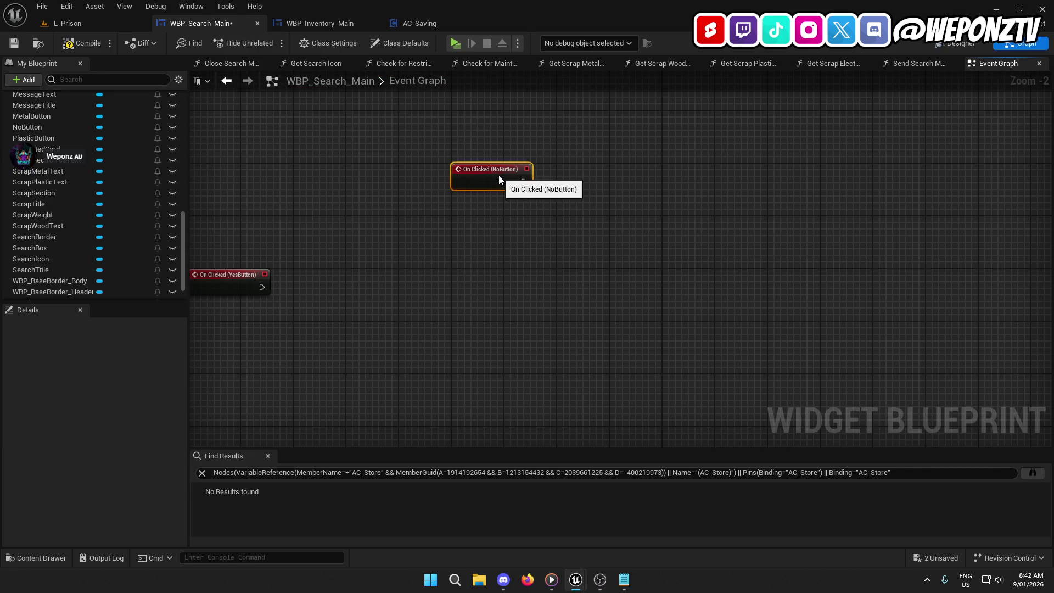
left_click_drag(542, 213, 576, 244)
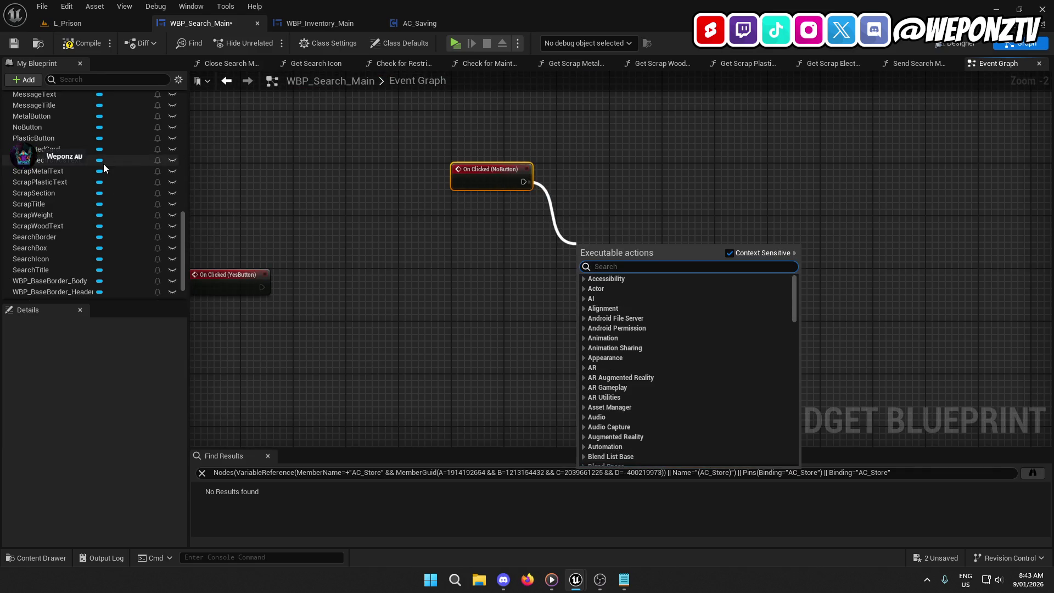
left_click(29, 203)
scroll(42, 187, "up", 2)
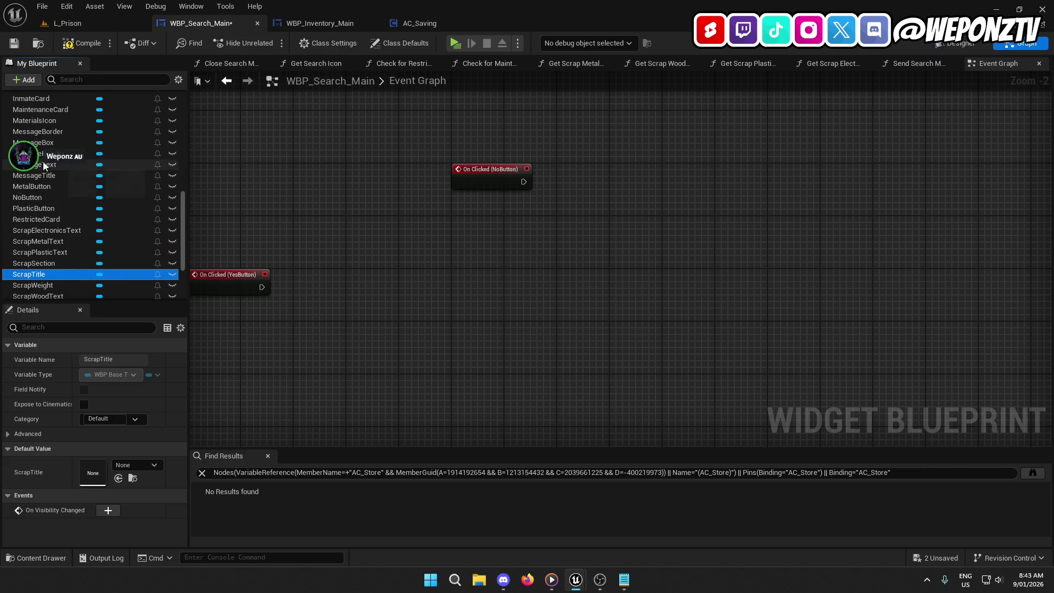
left_click(63, 143)
left_click_drag(66, 140, 443, 241)
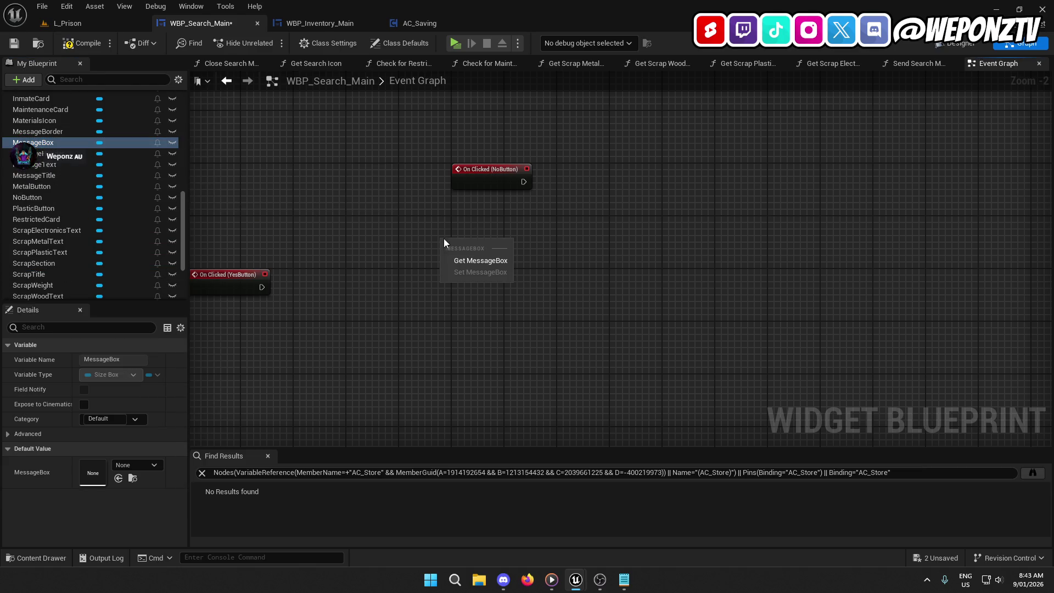
left_click(498, 260)
left_click(962, 45)
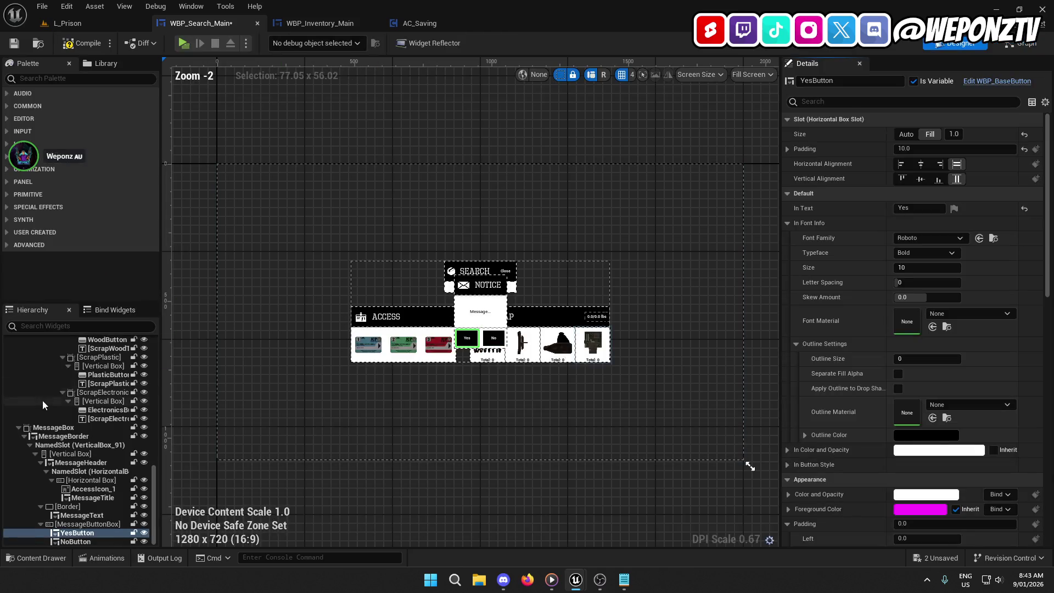
Hide the MessageBox notice box in the Designer preview again.
left_click(21, 428)
left_click(21, 428)
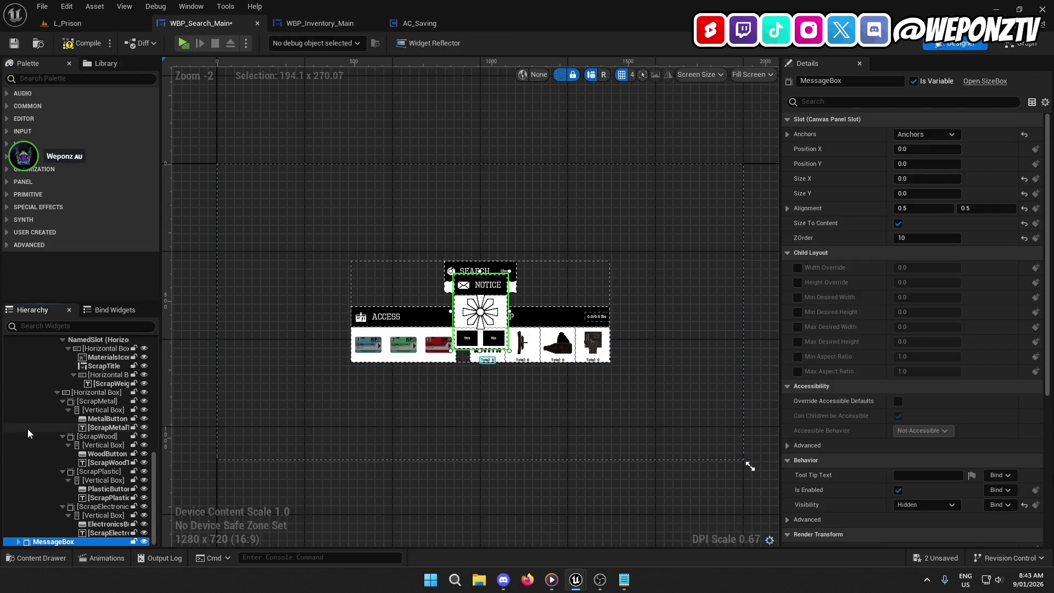
left_click(144, 542)
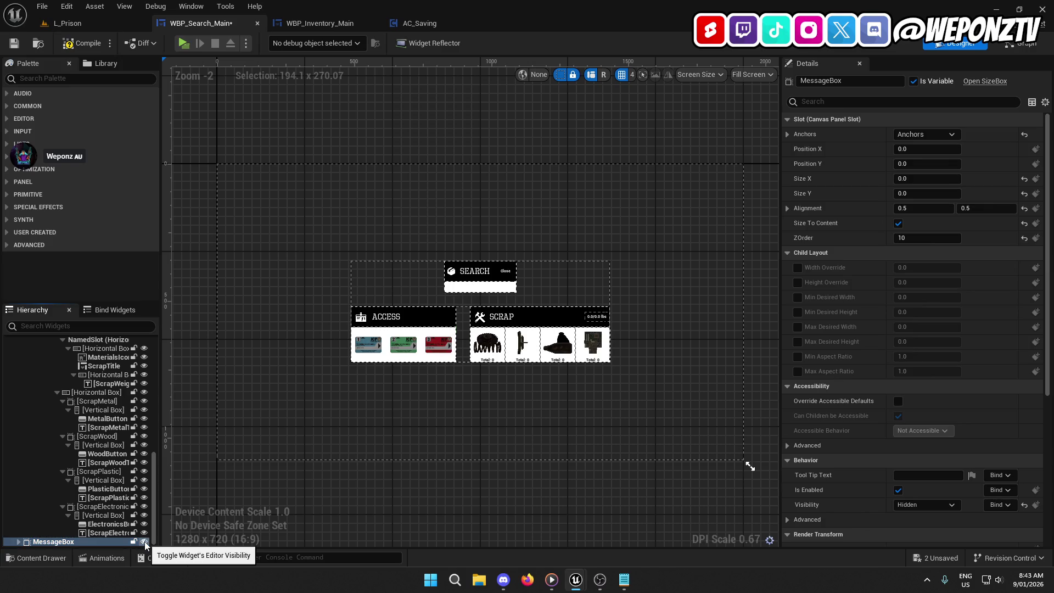
Wire On Clicked (NoButton) to a Set Visibility node targeting Message Box, then switch to L_Prison.
left_click(1010, 43)
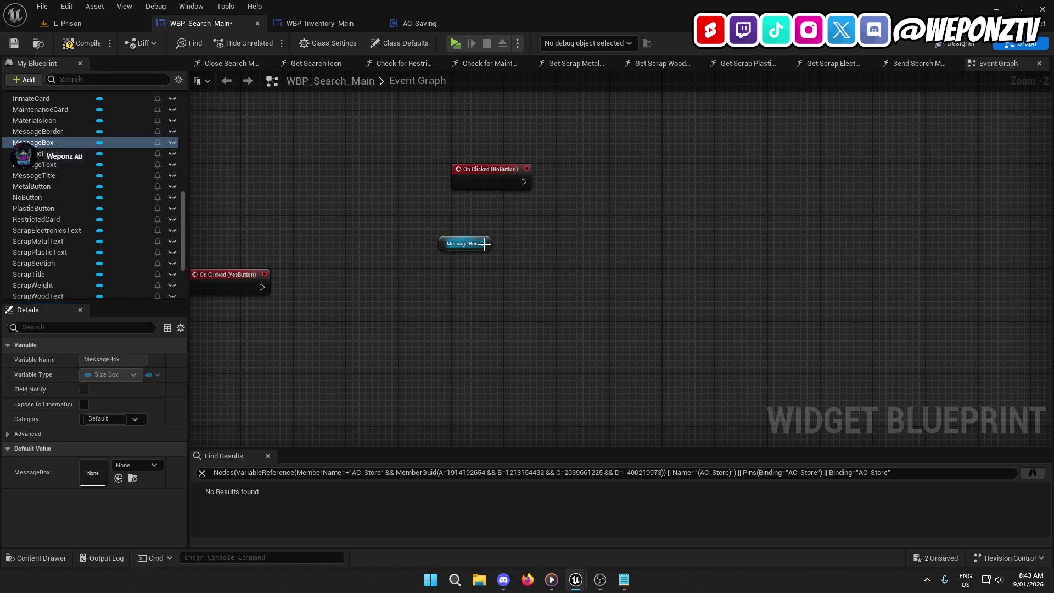
left_click_drag(482, 244, 569, 230)
type("setvi")
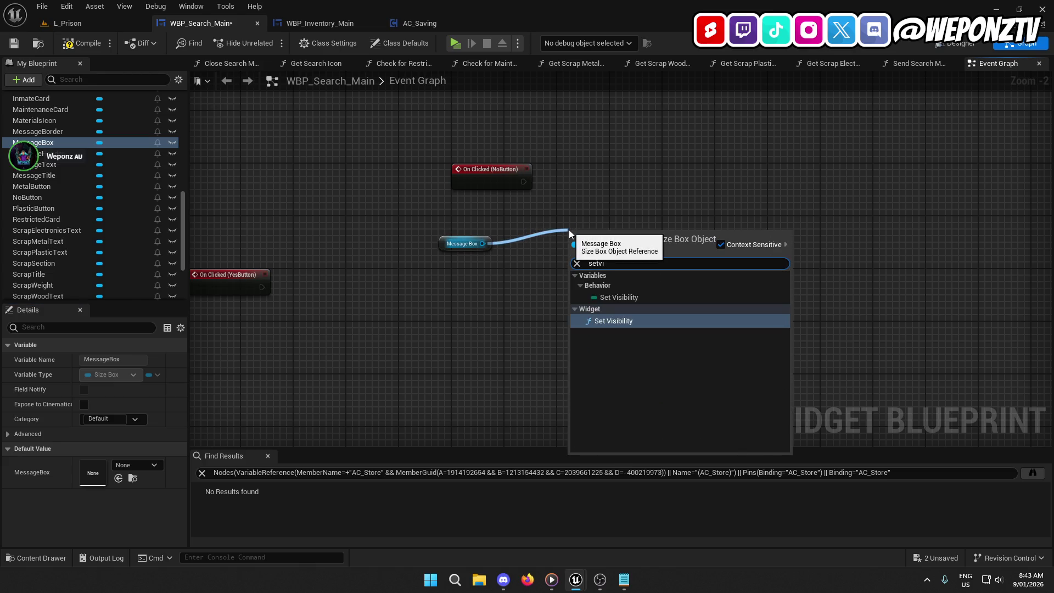
left_click(691, 322)
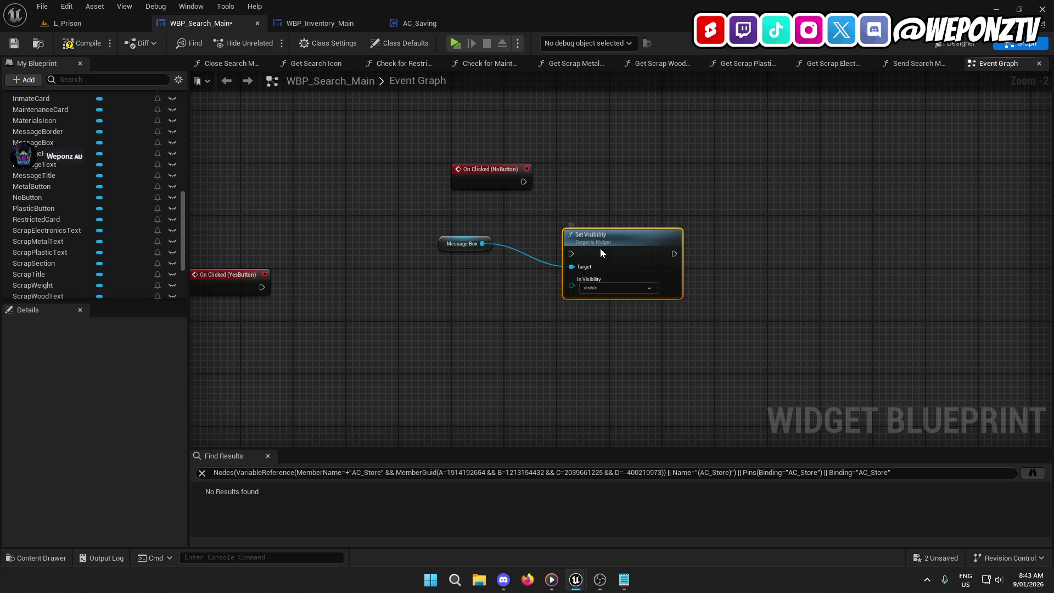
left_click_drag(602, 254, 699, 188)
left_click_drag(529, 182, 524, 182)
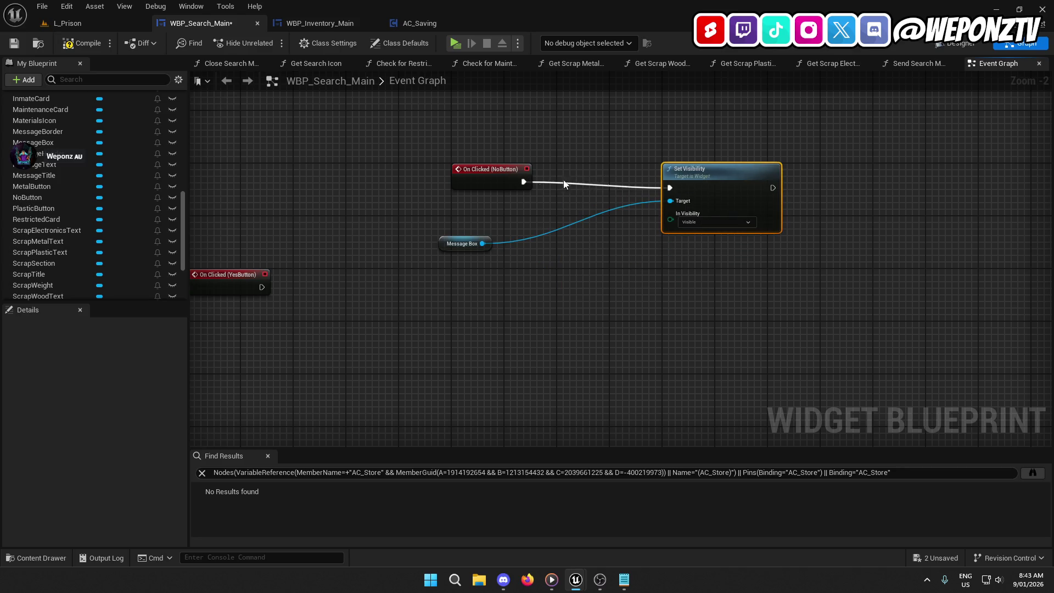
left_click_drag(693, 182, 646, 181)
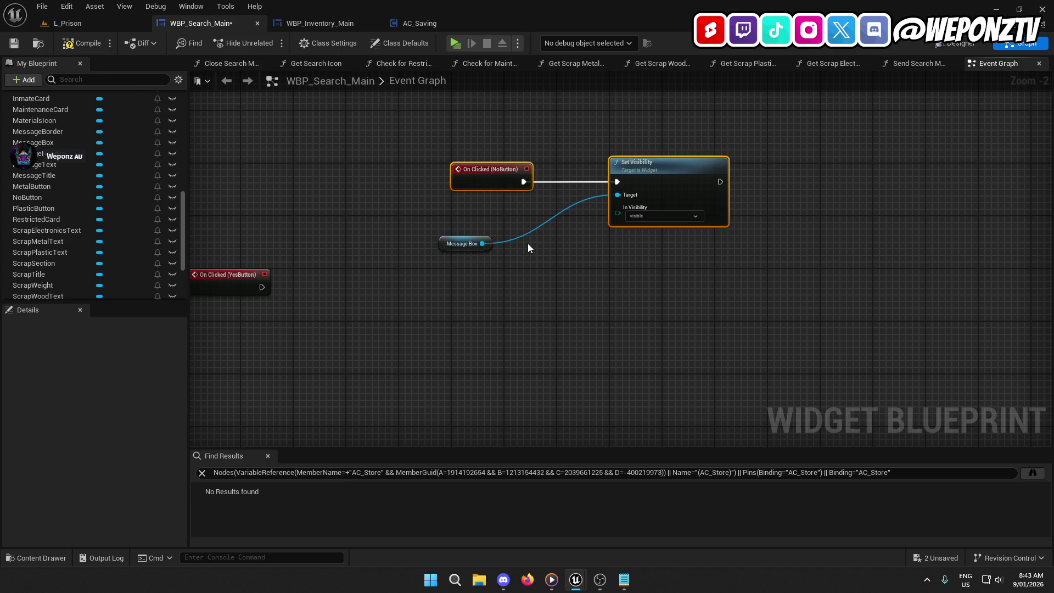
left_click_drag(462, 243, 660, 152)
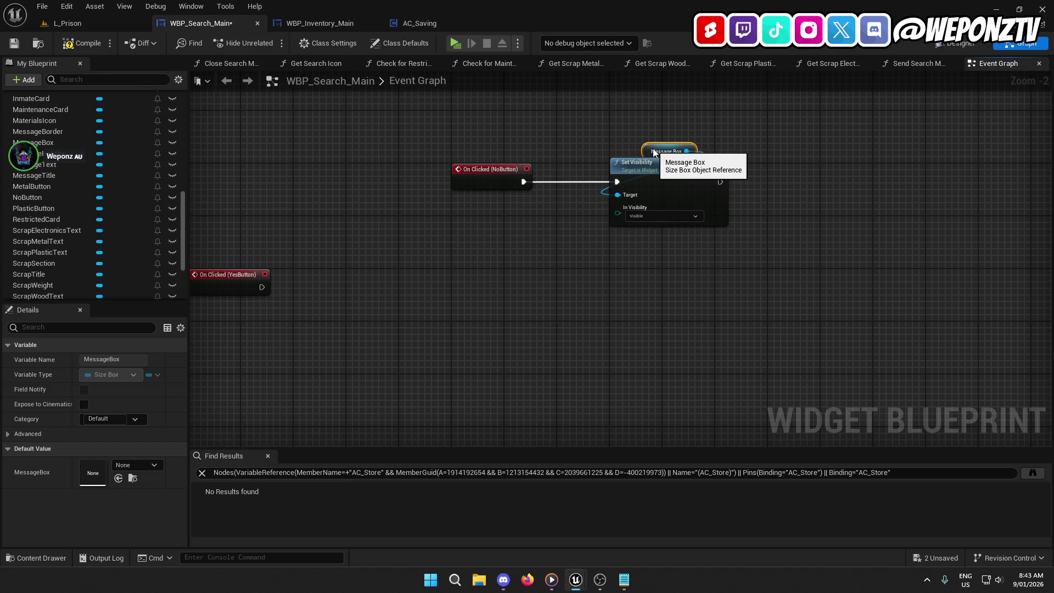
scroll(656, 148, "up", 1)
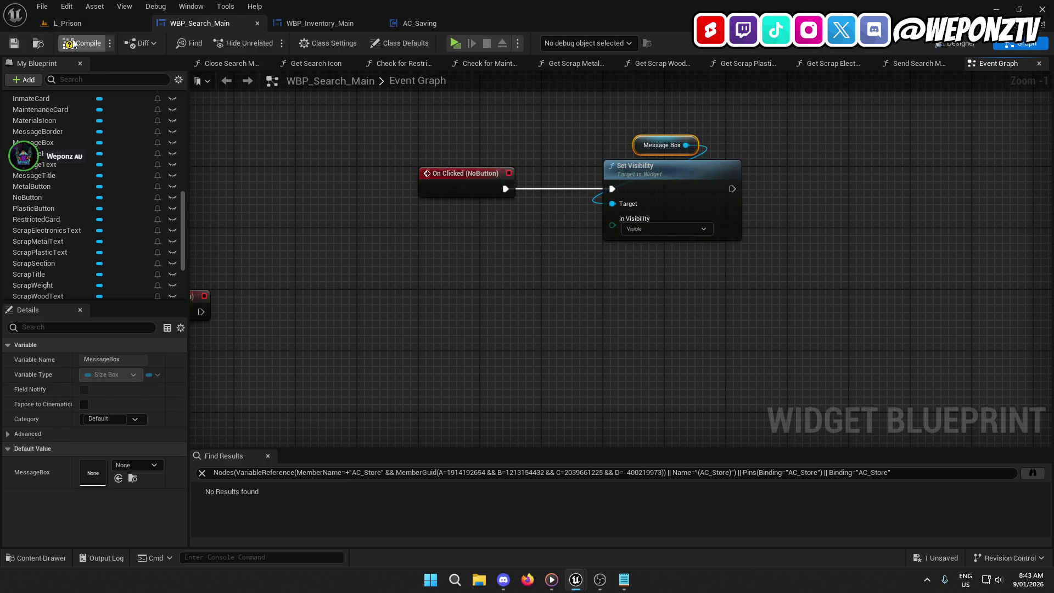
left_click(93, 21)
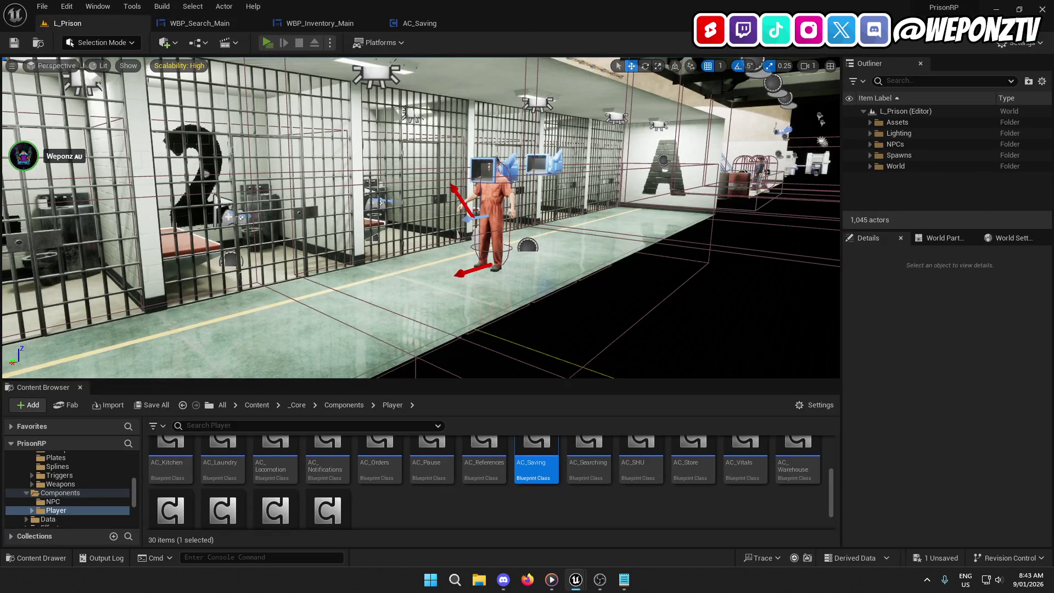
Search the inmate in play mode, pick an access card, then open WBP_Inventory_Main's Event Graph.
key("w")
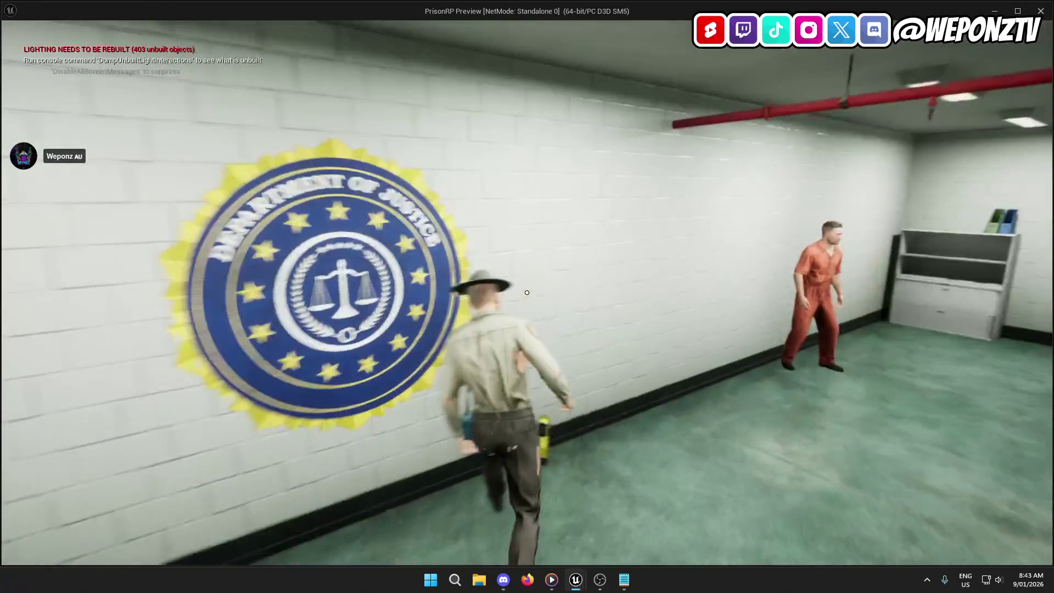
key("f")
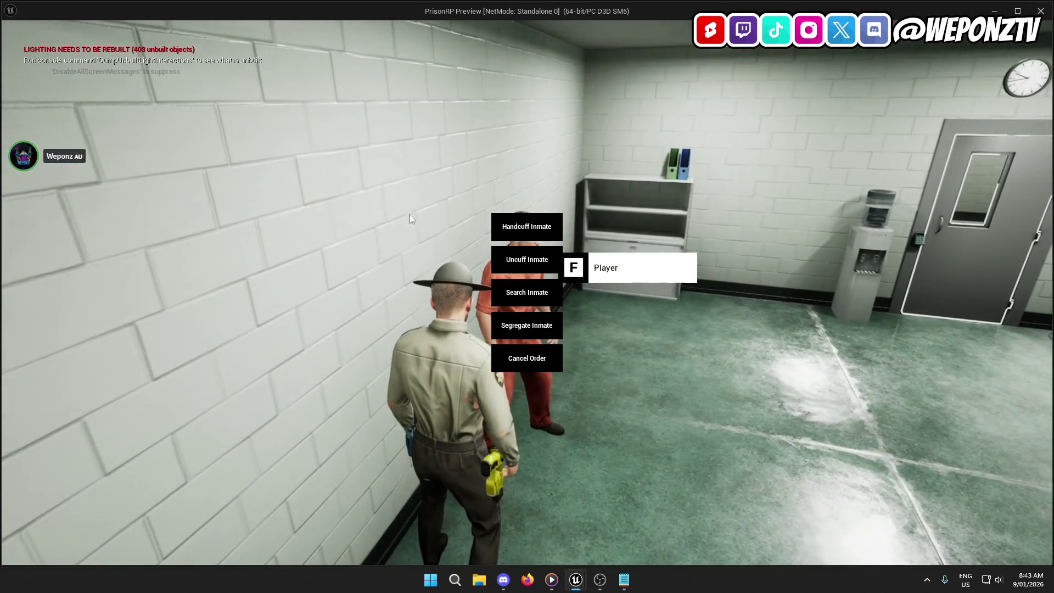
left_click(495, 292)
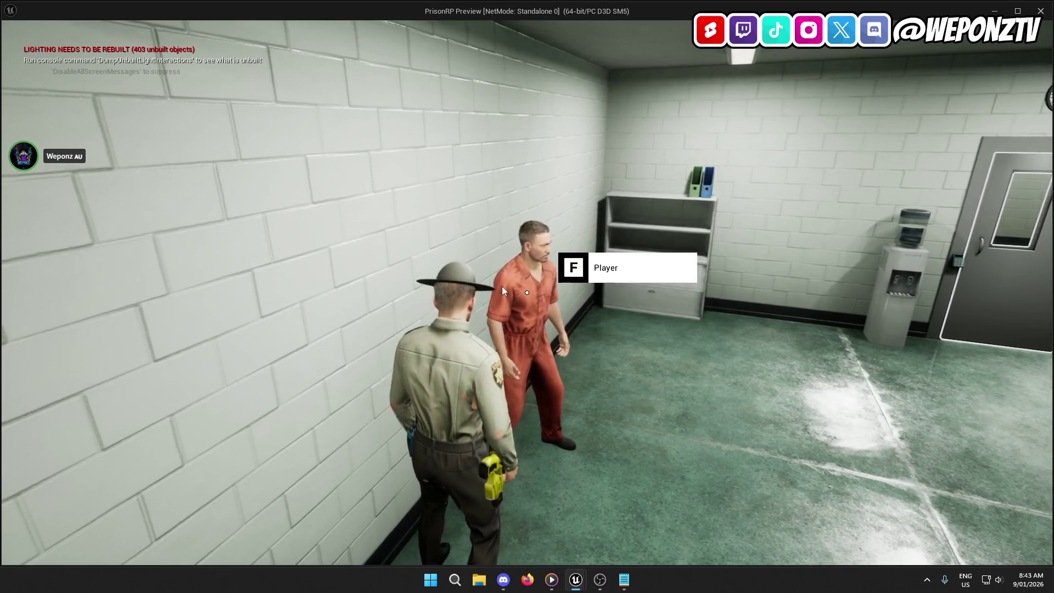
left_click(387, 426)
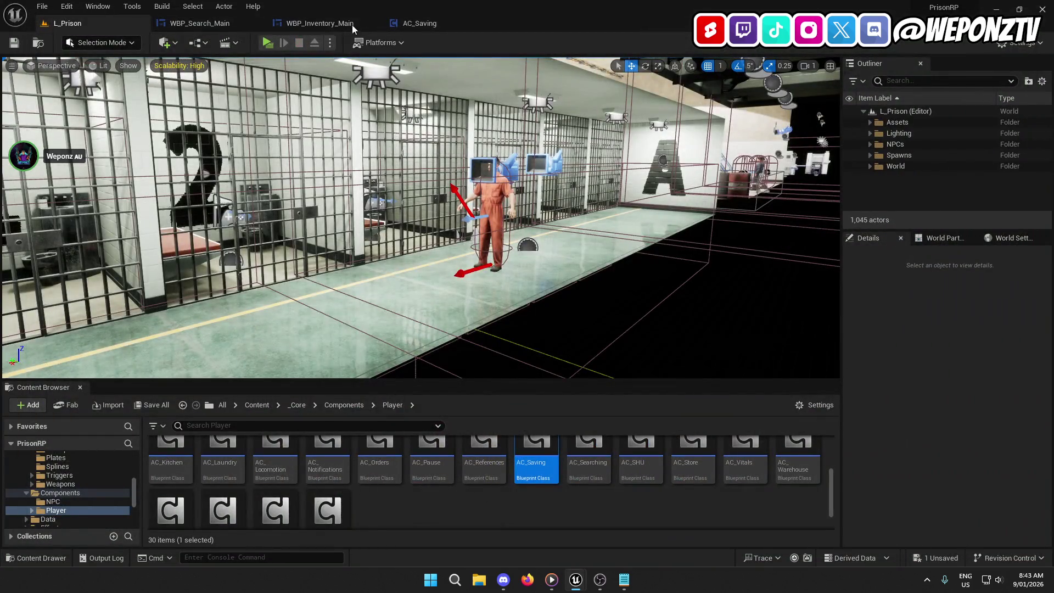
left_click(349, 24)
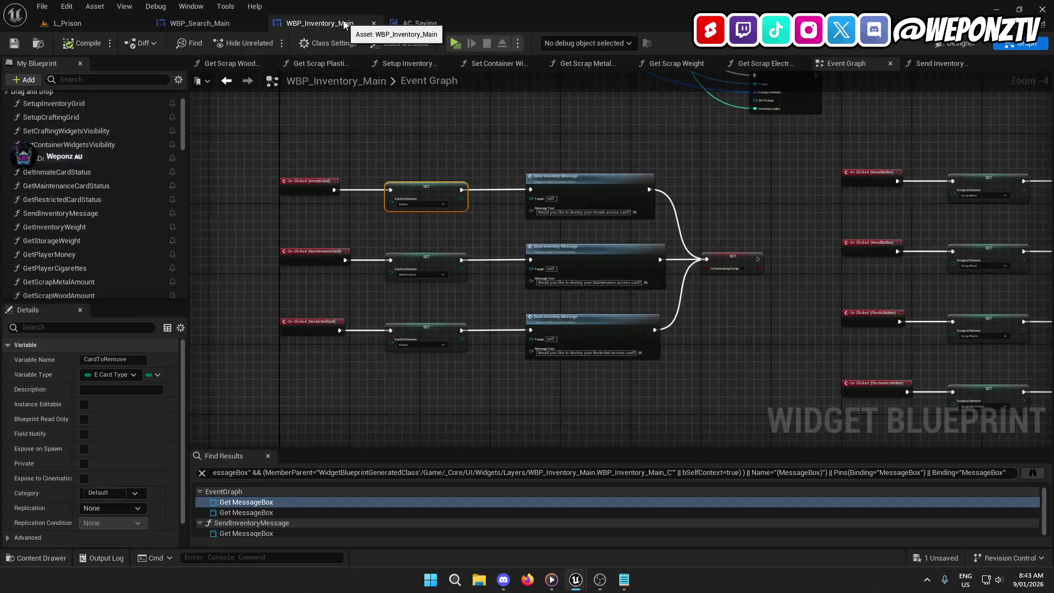
In WBP_Search_Main's Designer, show the MessageBox on the canvas while keeping its Visibility Hidden.
left_click(420, 23)
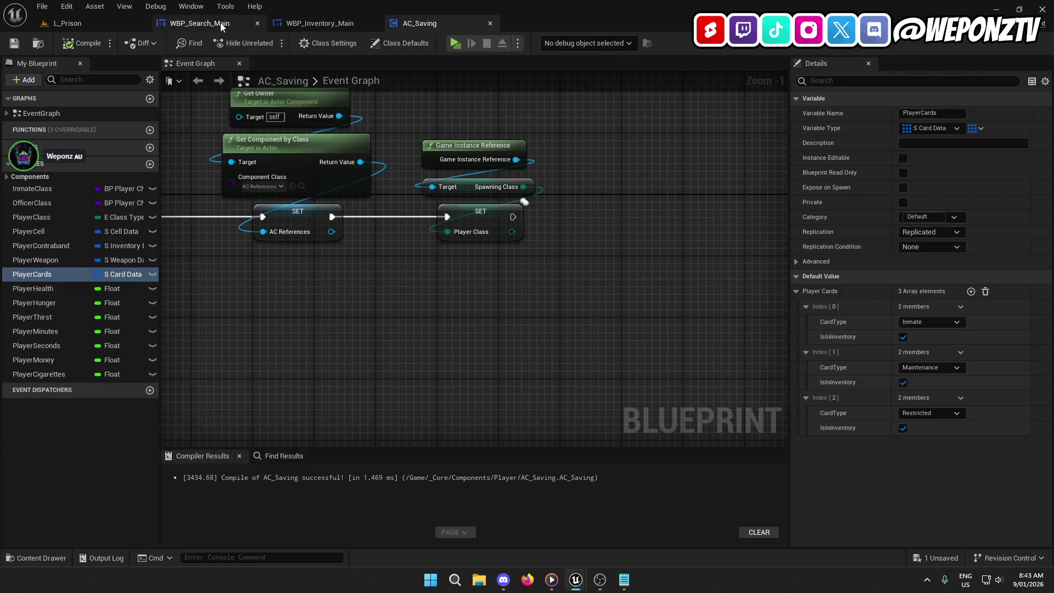
left_click(199, 23)
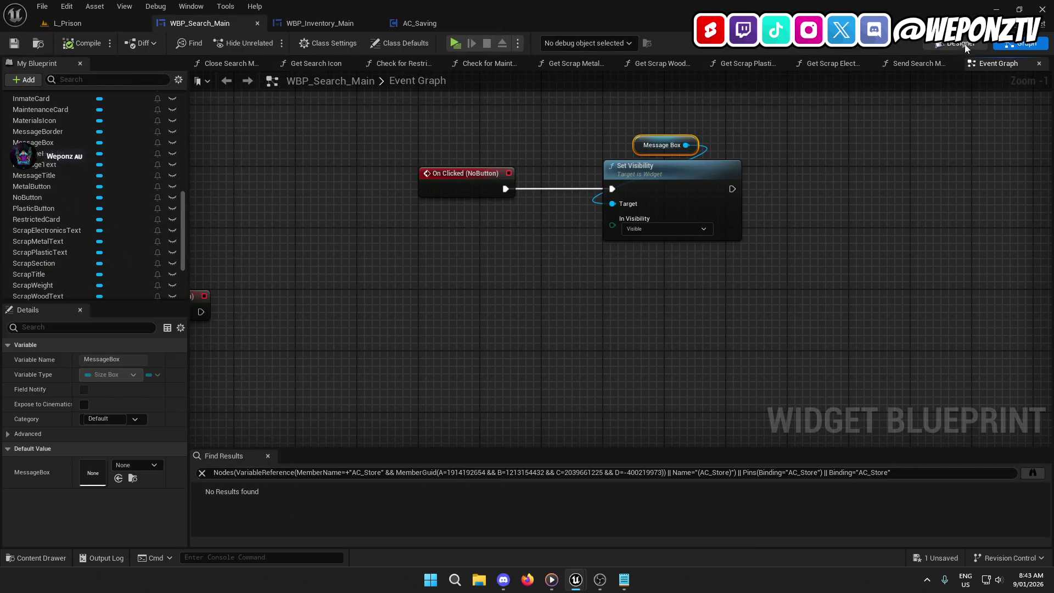
left_click(967, 47)
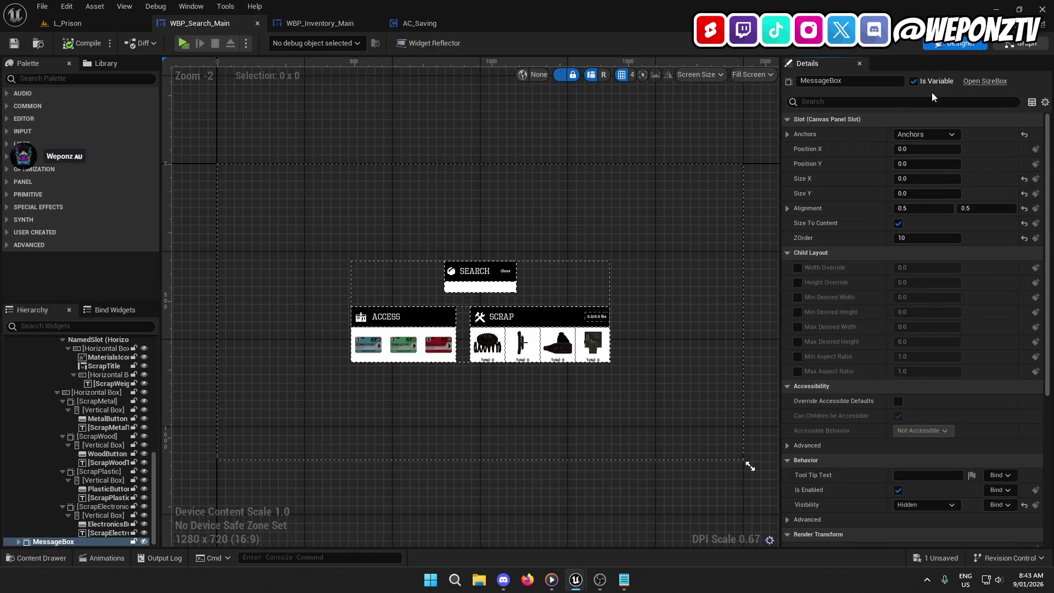
left_click(1021, 43)
left_click(945, 43)
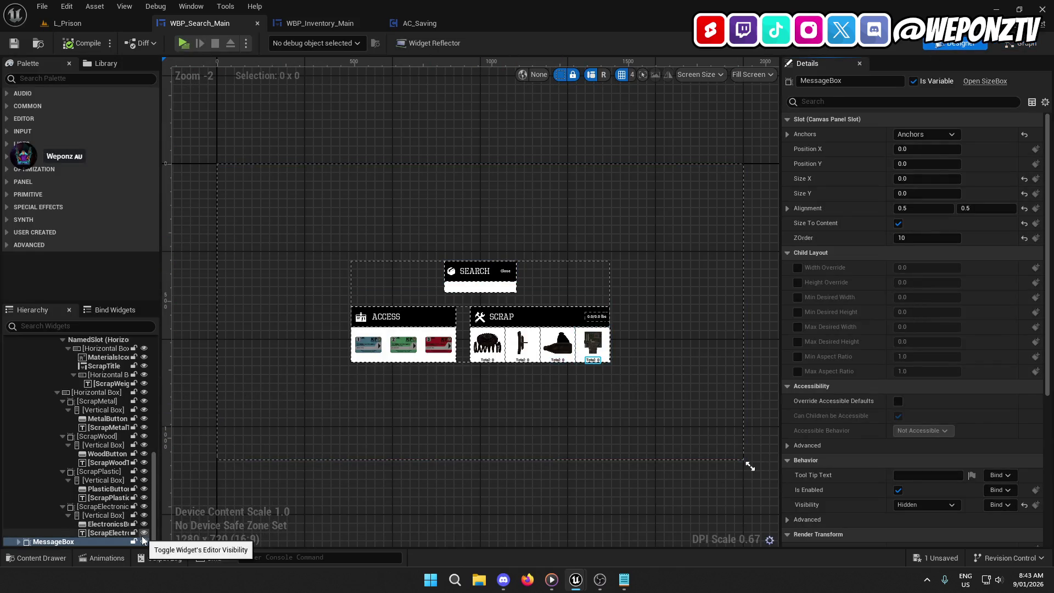
left_click(144, 541)
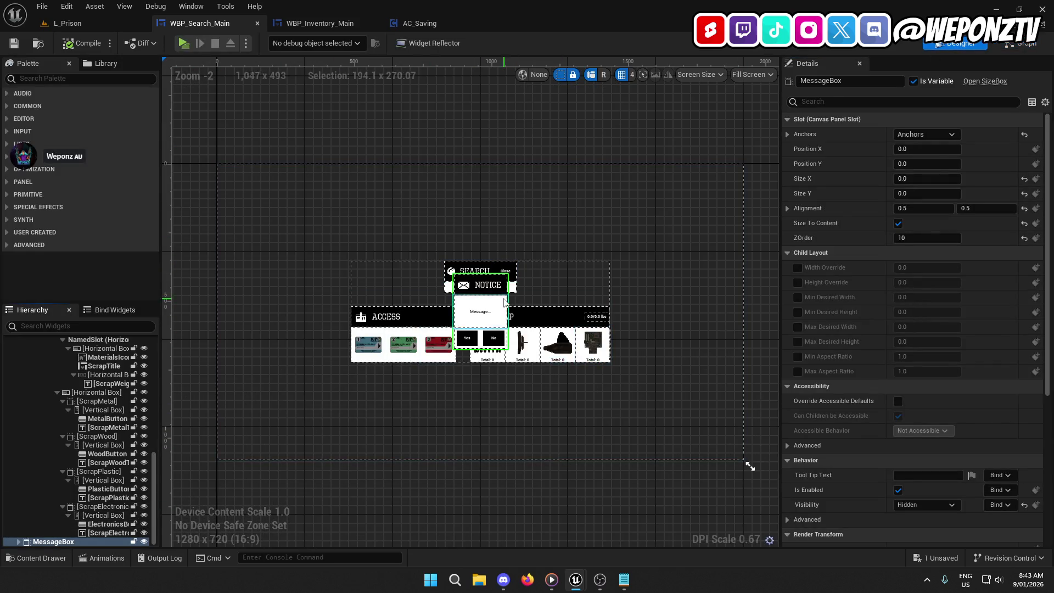
scroll(855, 299, "down", 5)
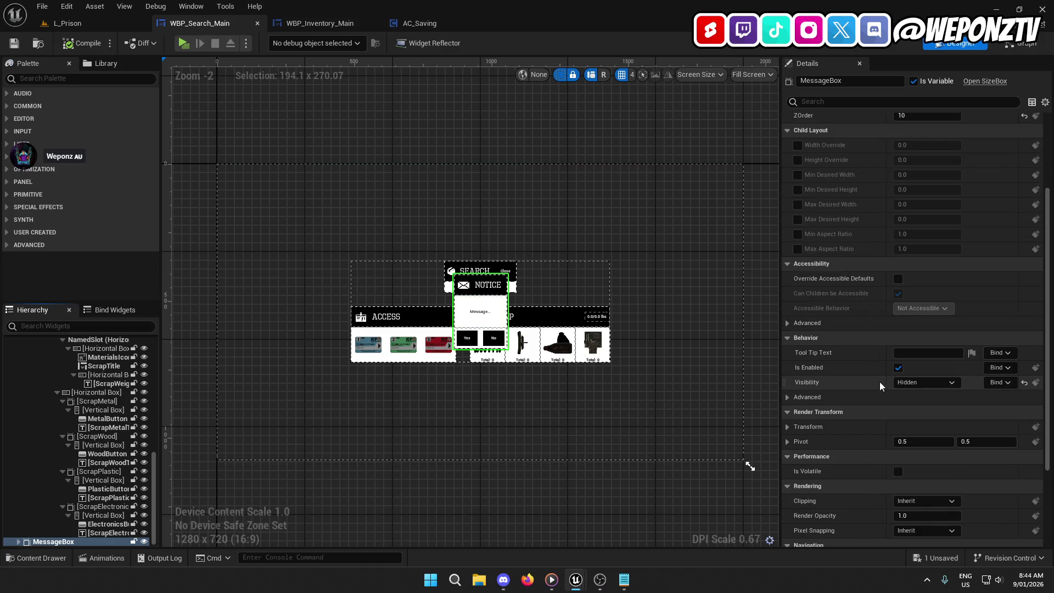
left_click(908, 382)
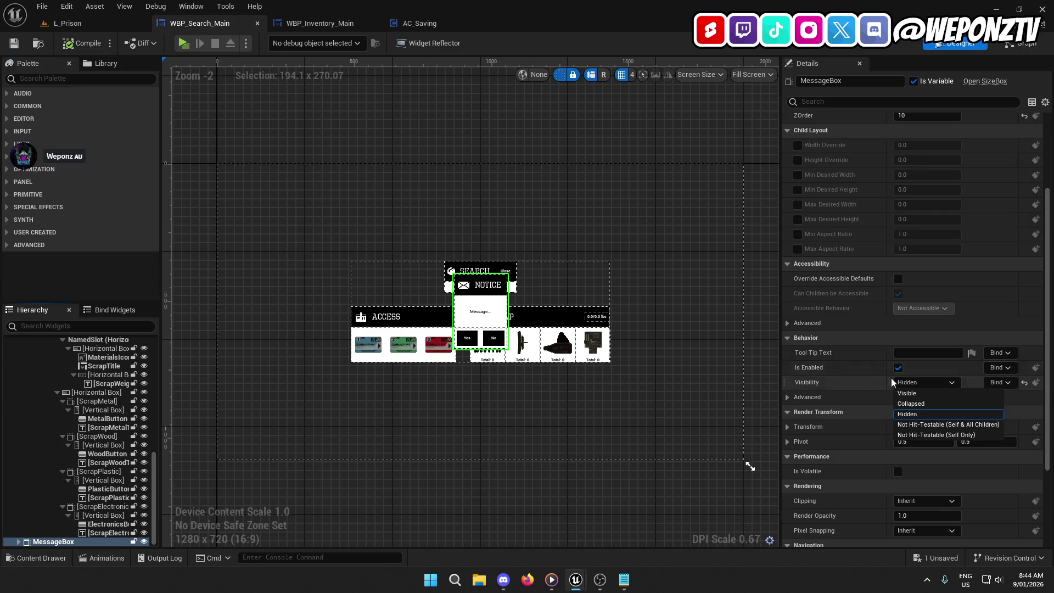
left_click(849, 374)
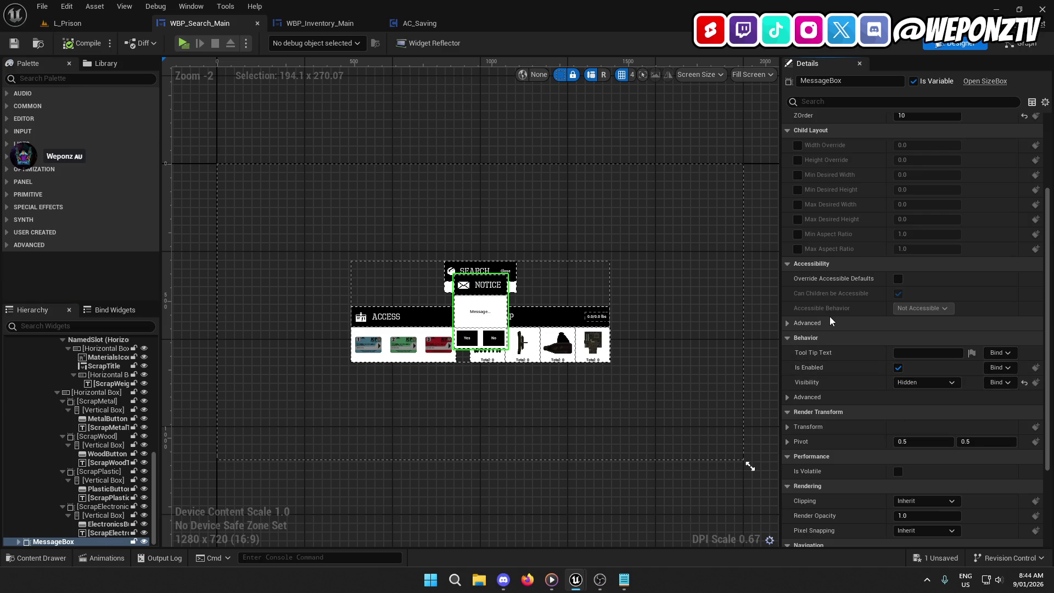
left_click(471, 337)
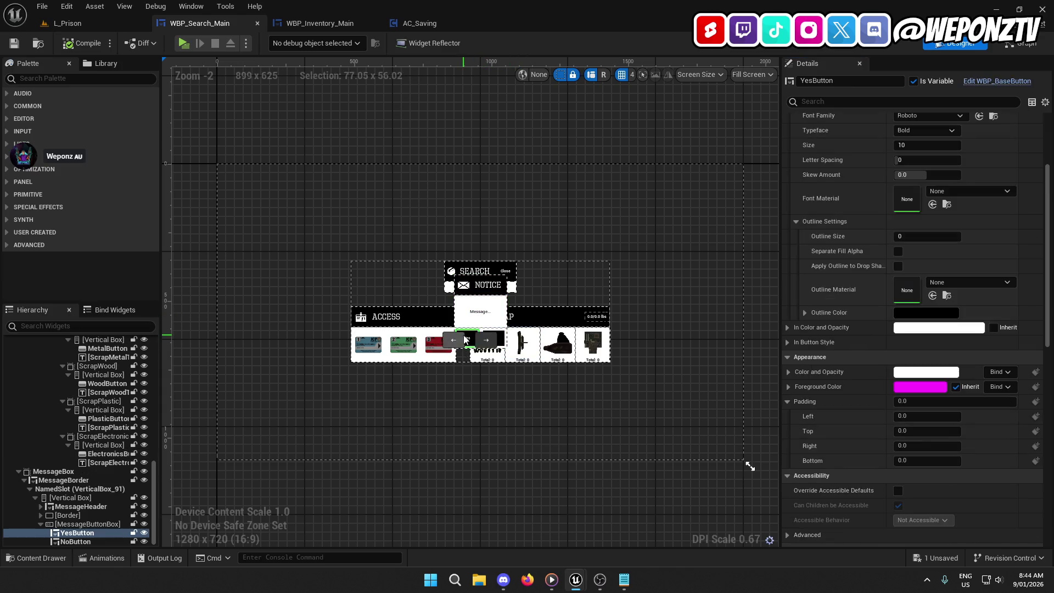
scroll(868, 386, "down", 10)
scroll(854, 358, "down", 3)
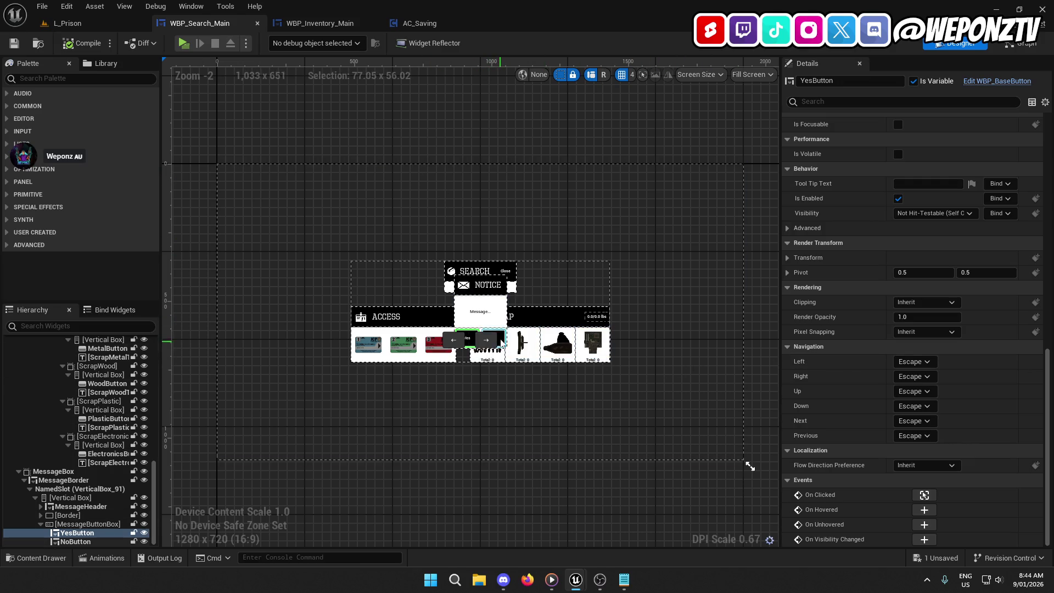
scroll(496, 331, "up", 4)
left_click(493, 324)
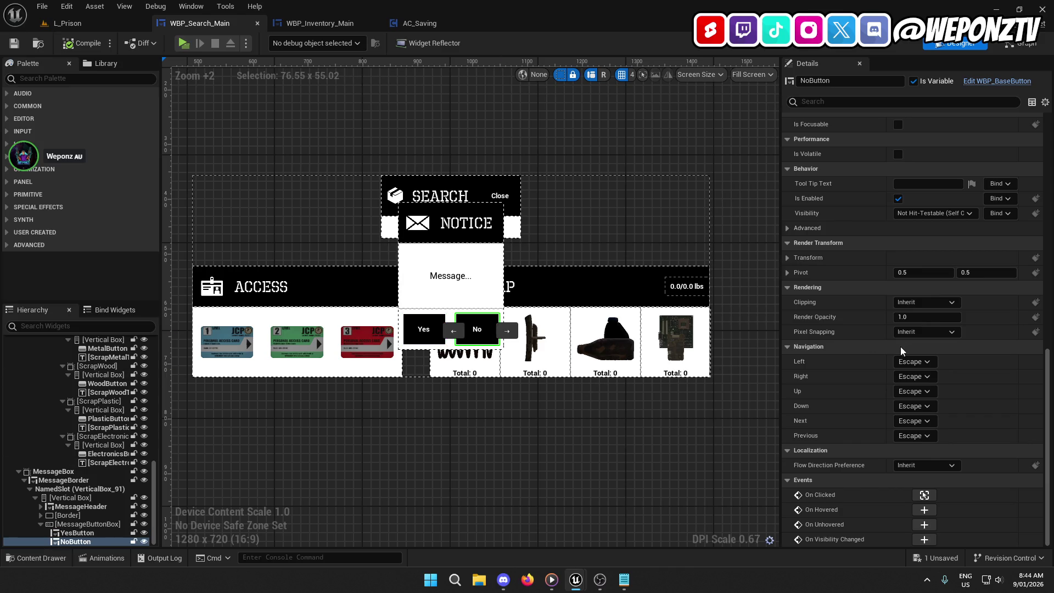
left_click(924, 496)
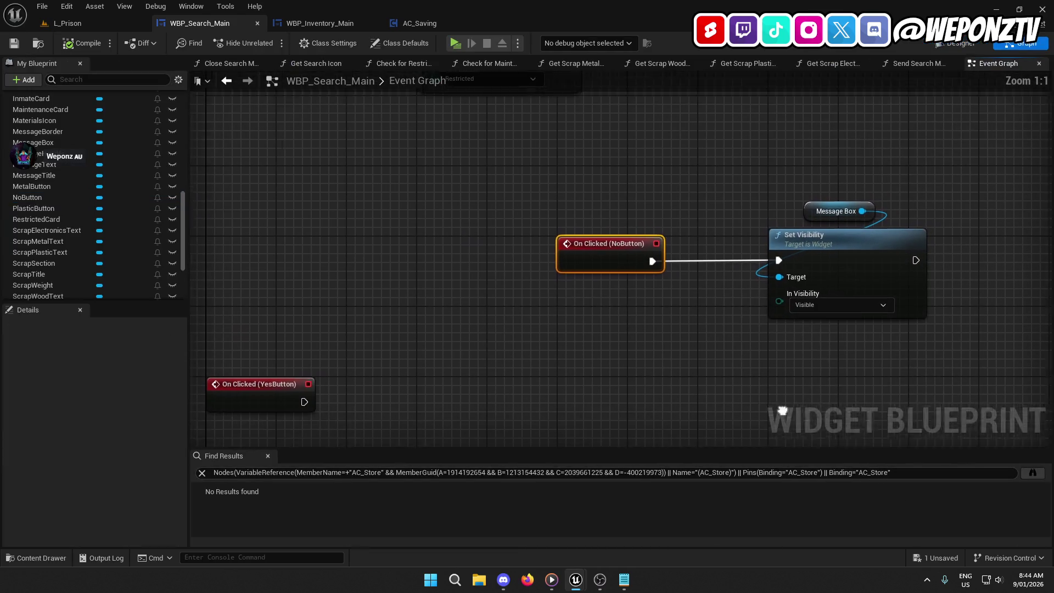
mouse_move(782, 411)
left_mouse_down()
mouse_move(689, 393)
mouse_move(594, 393)
left_mouse_up()
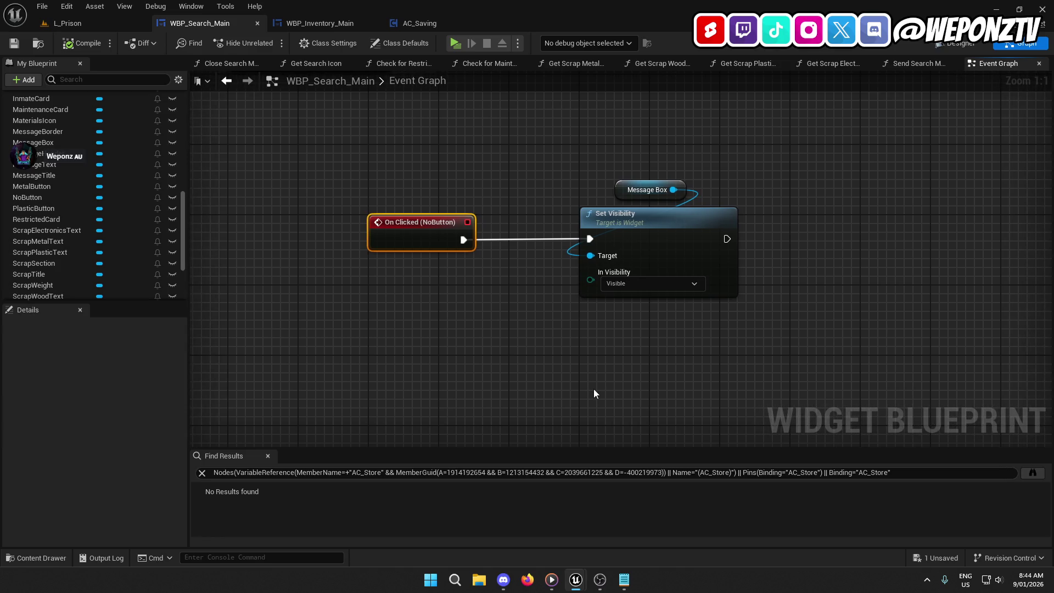
left_click(958, 44)
scroll(83, 395, "up", 15)
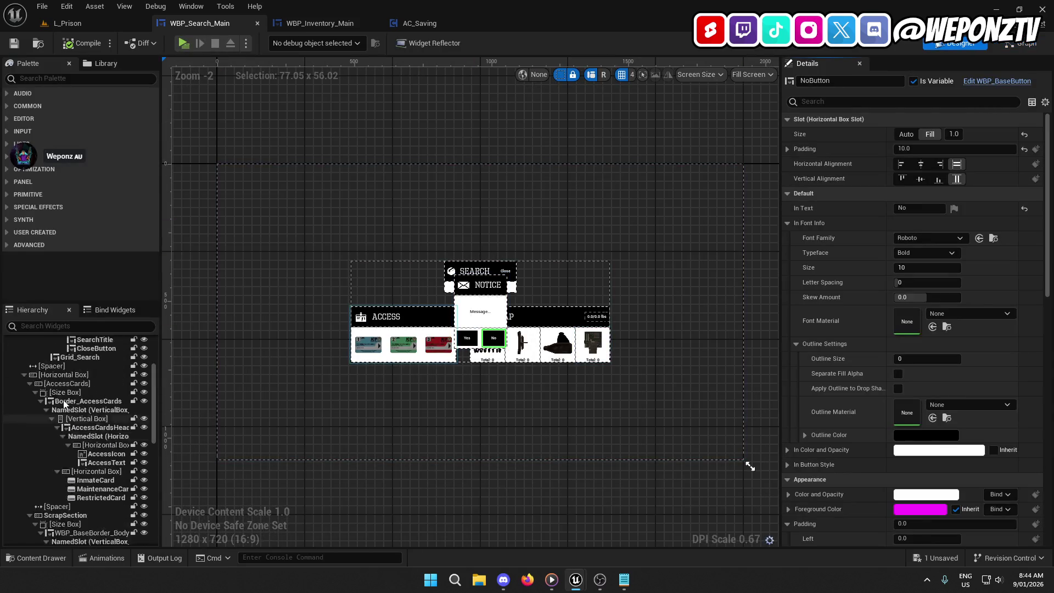
Set the MessageBox ZOrder to 1 and compile WBP_Search_Main.
left_click(43, 359)
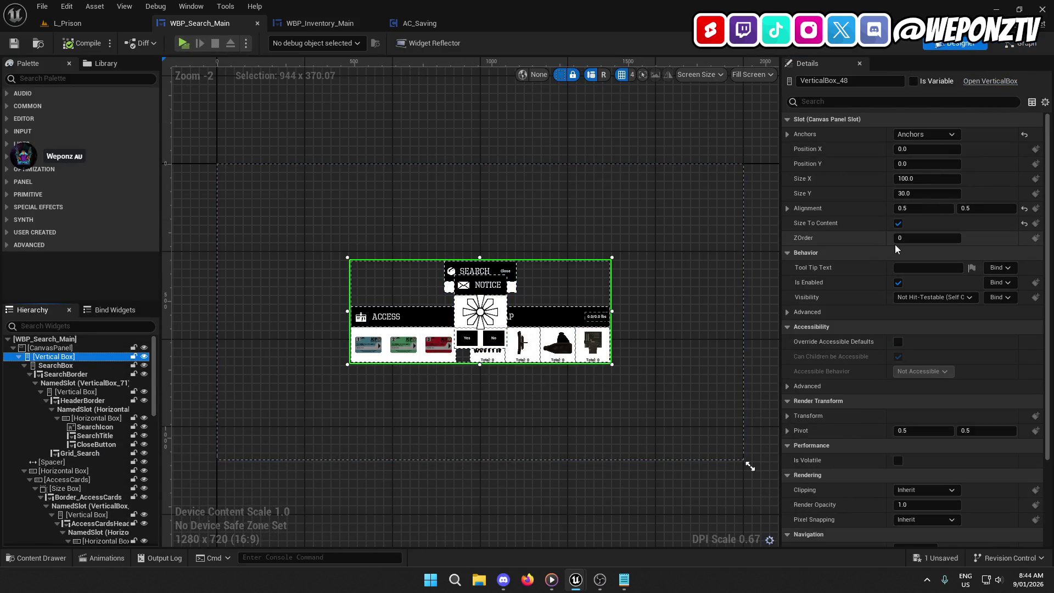
left_click(466, 283)
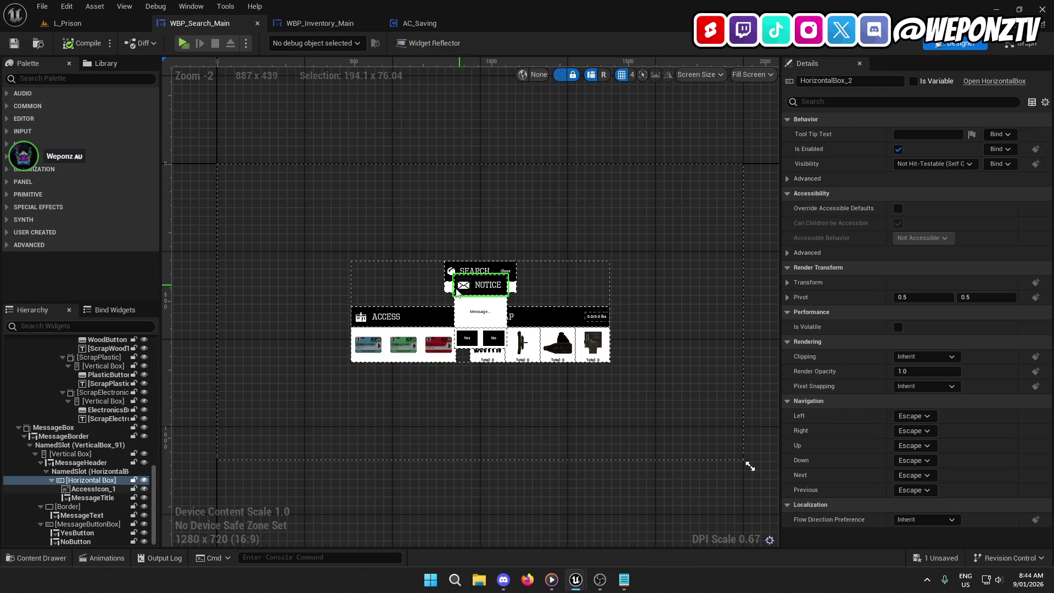
left_click(54, 427)
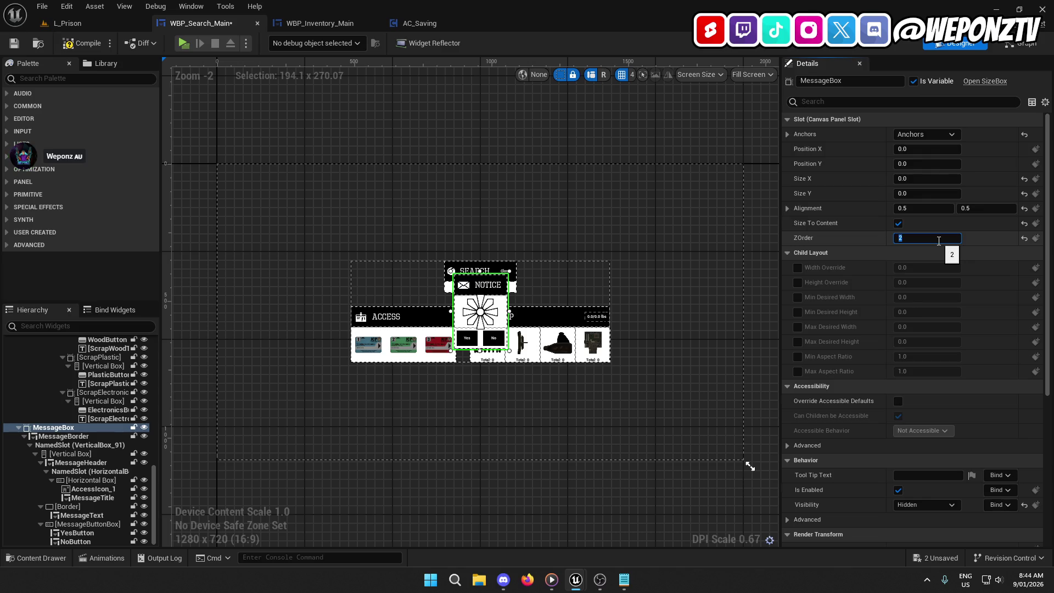
key("Return")
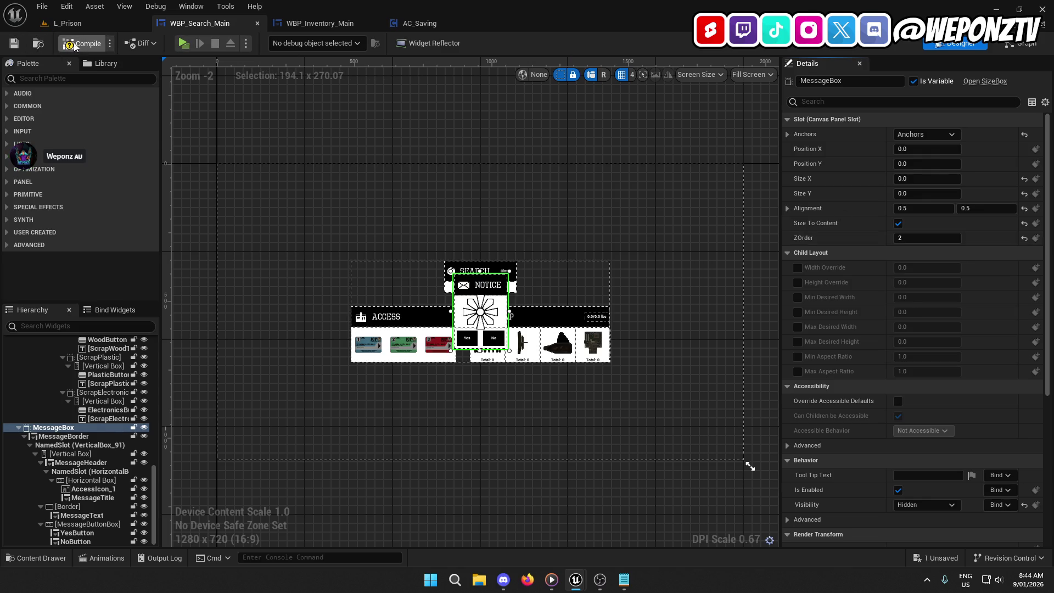
left_click(76, 46)
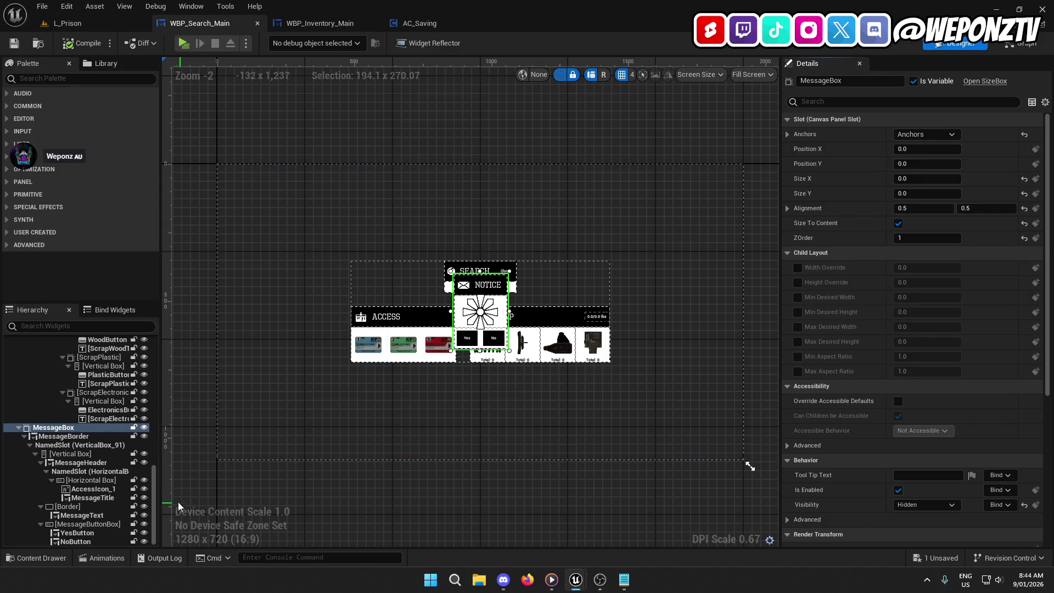
left_click(67, 23)
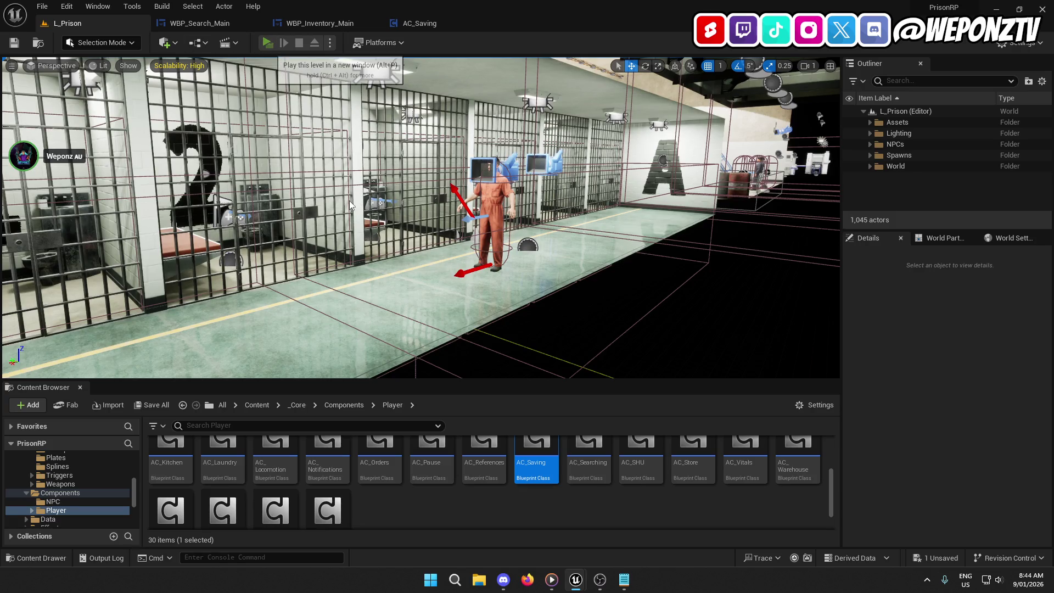
Play L_Prison, search the inmate, click the red access card to show the confiscate notice, then exit.
key("alt+p")
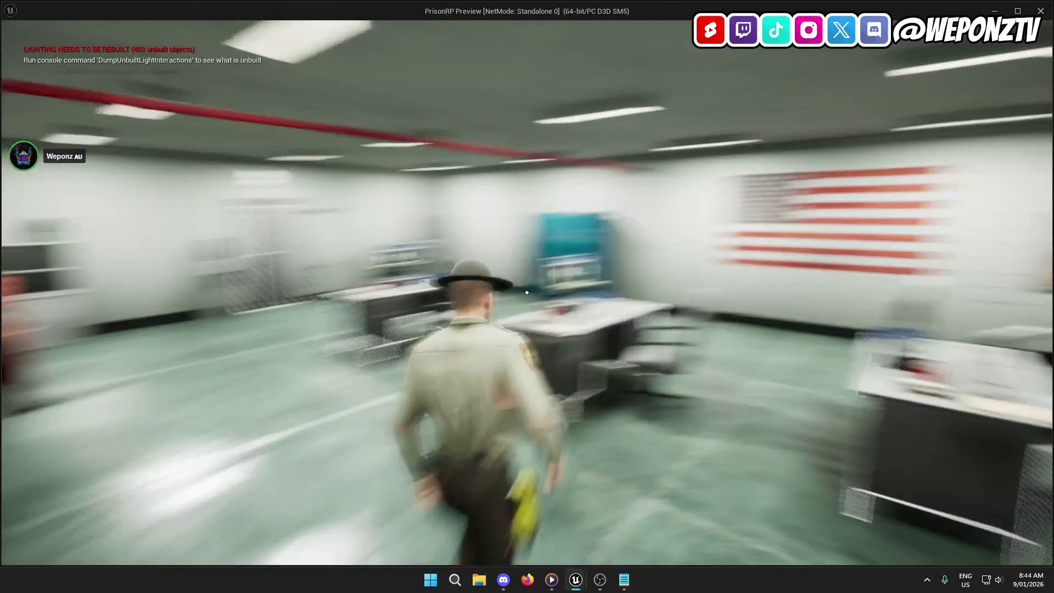
key("w")
key("f")
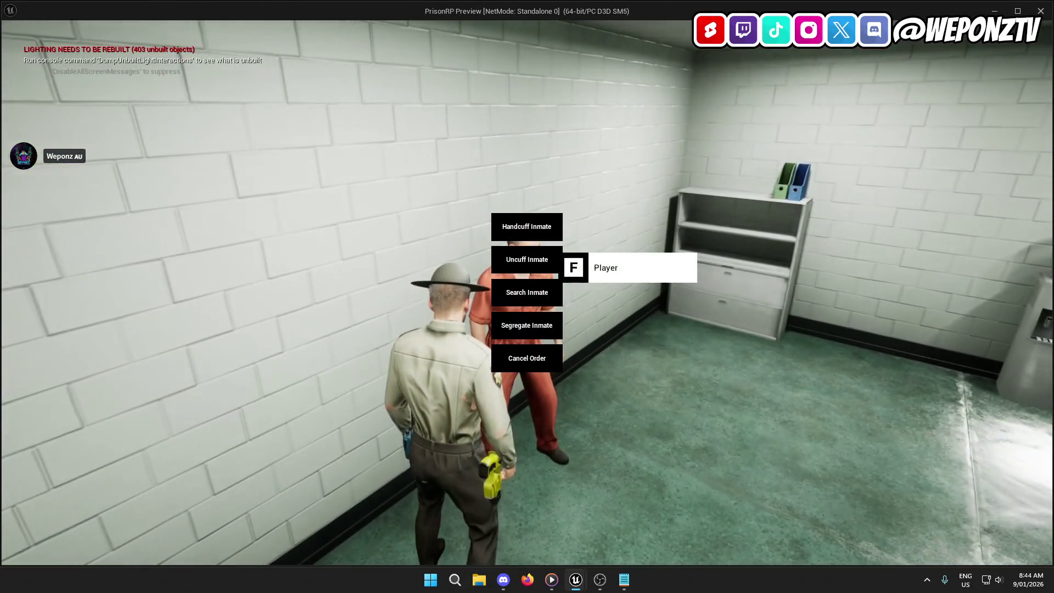
left_click(549, 292)
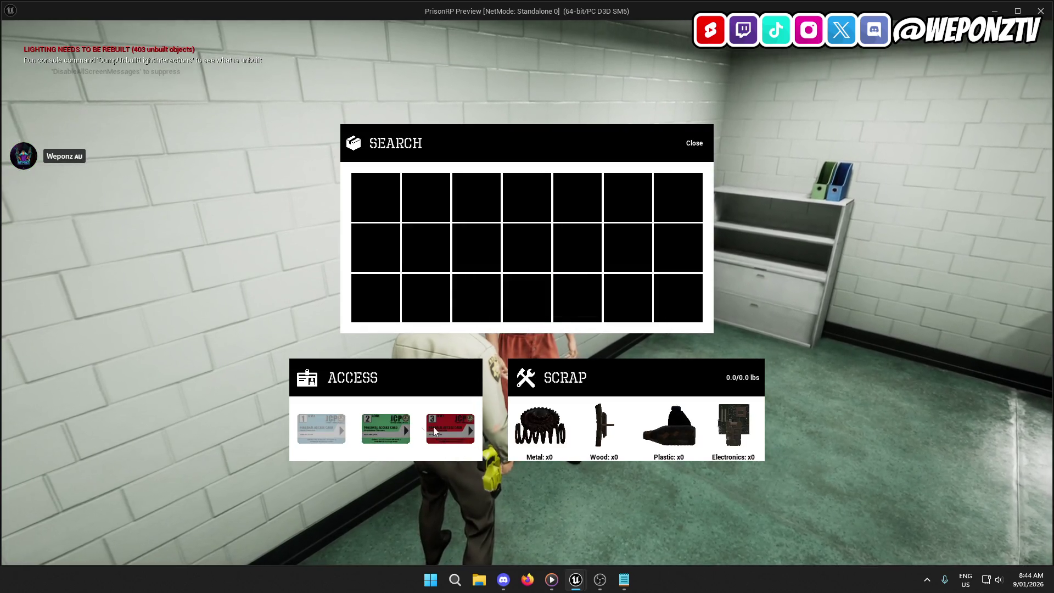
left_click(449, 430)
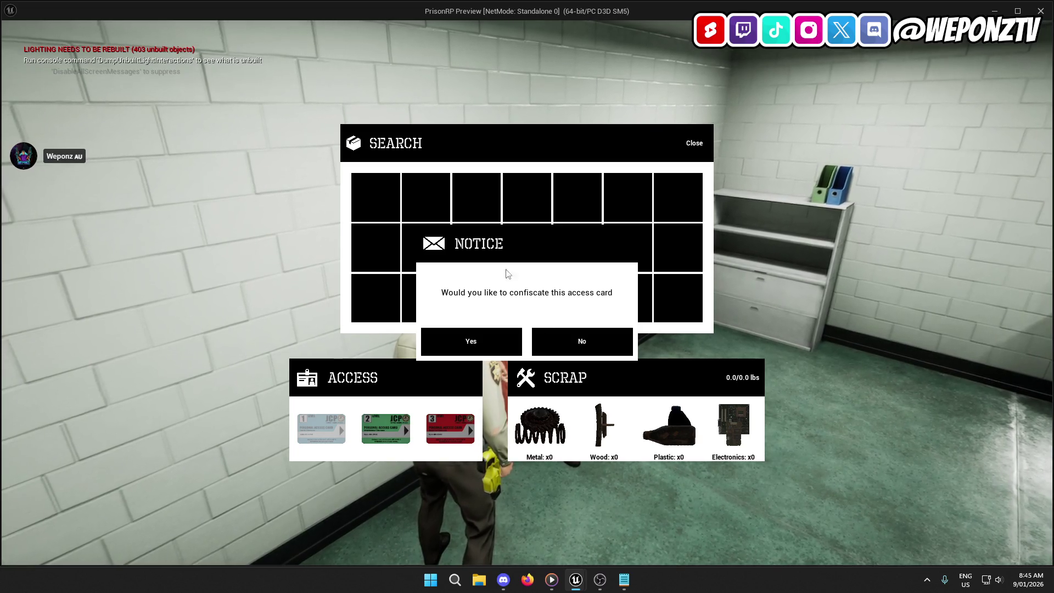
key("Escape")
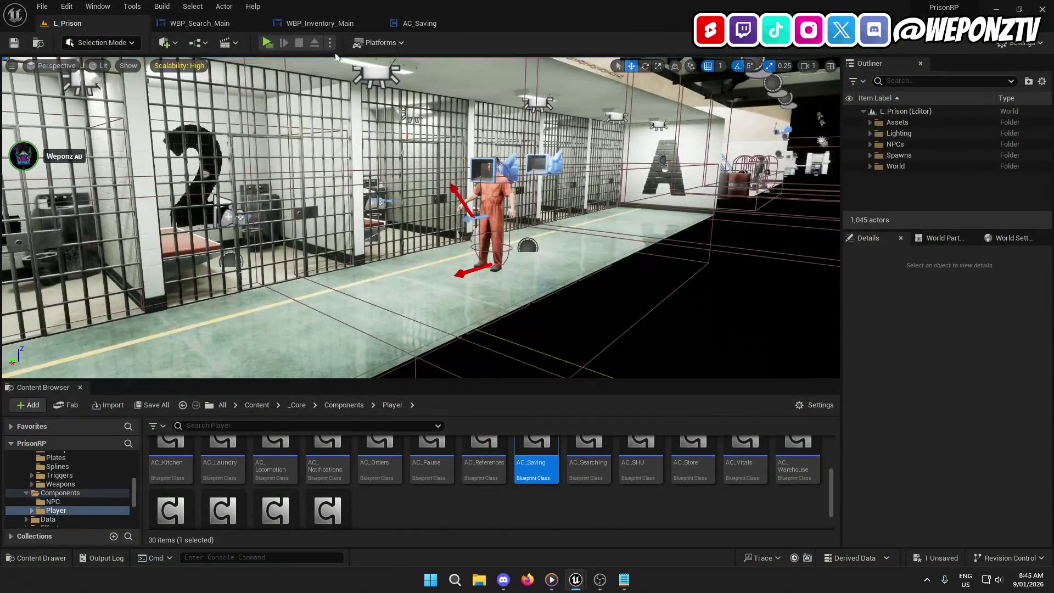
Look over WBP_Inventory_Main's graph, then recentre the WBP_Search_Main designer canvas.
left_click(320, 23)
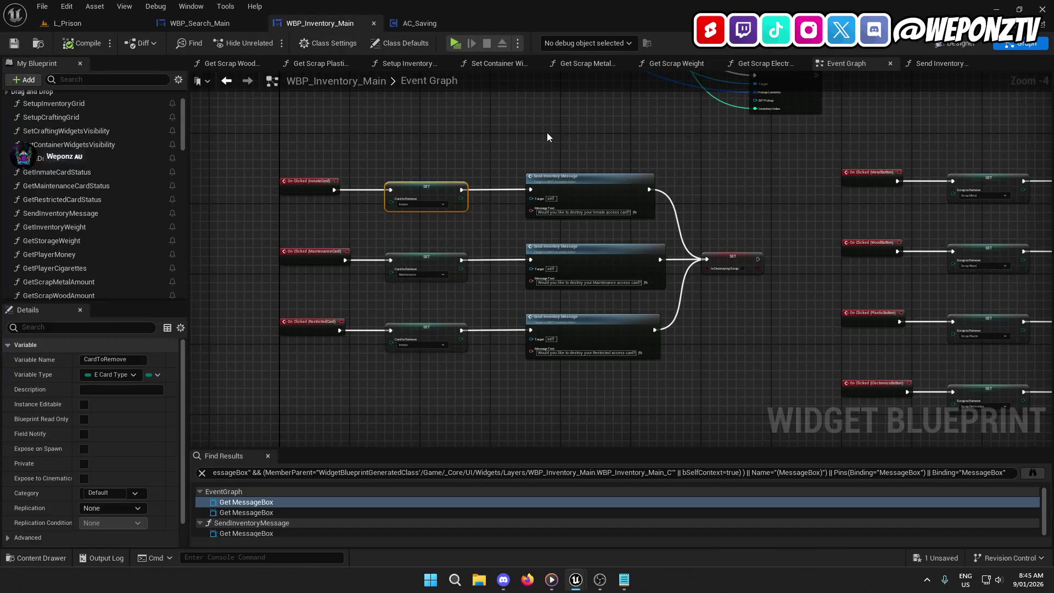
left_click_drag(546, 134, 313, 125)
left_click(420, 23)
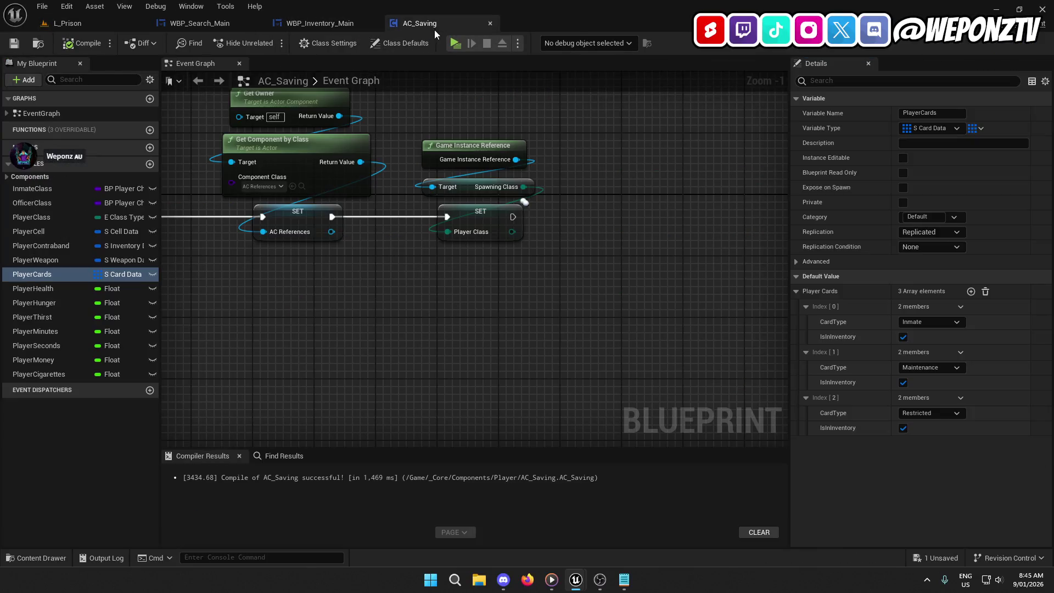
left_click(230, 23)
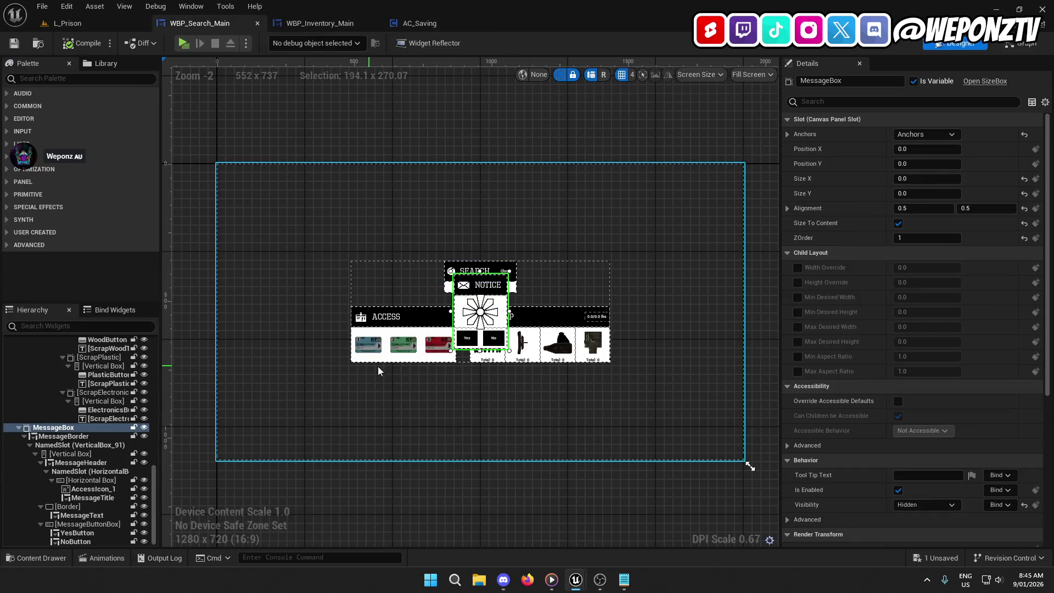
scroll(488, 364, "up", 5)
mouse_move(449, 415)
left_mouse_down()
mouse_move(558, 386)
mouse_move(549, 388)
mouse_move(538, 338)
left_mouse_up()
Inspect the No button's font and padding, then save BP_PlayerCharacter via Save Selected.
left_click(551, 274)
scroll(972, 359, "down", 5)
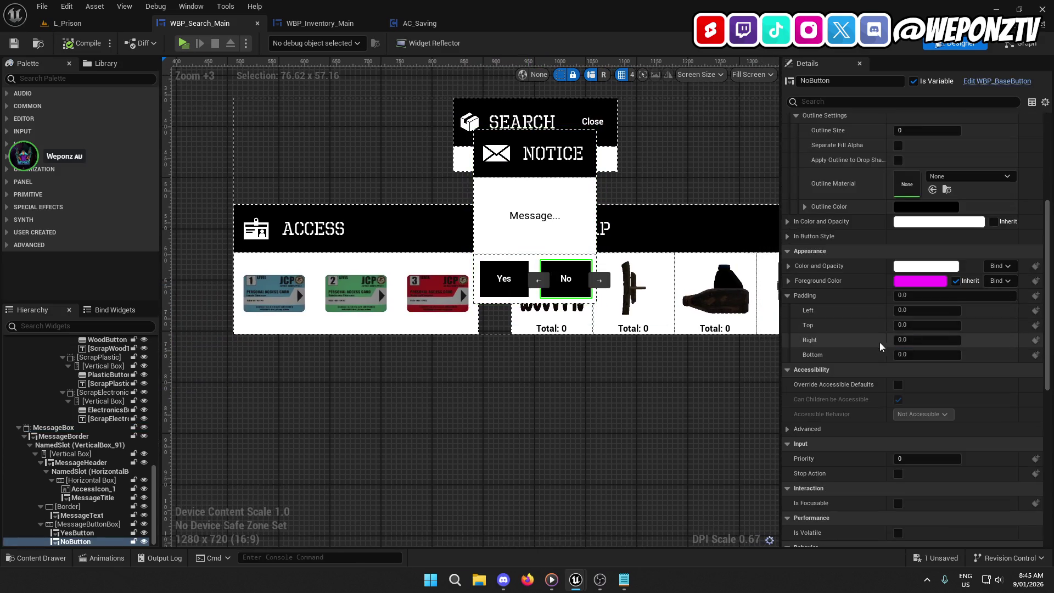
scroll(872, 338, "up", 5)
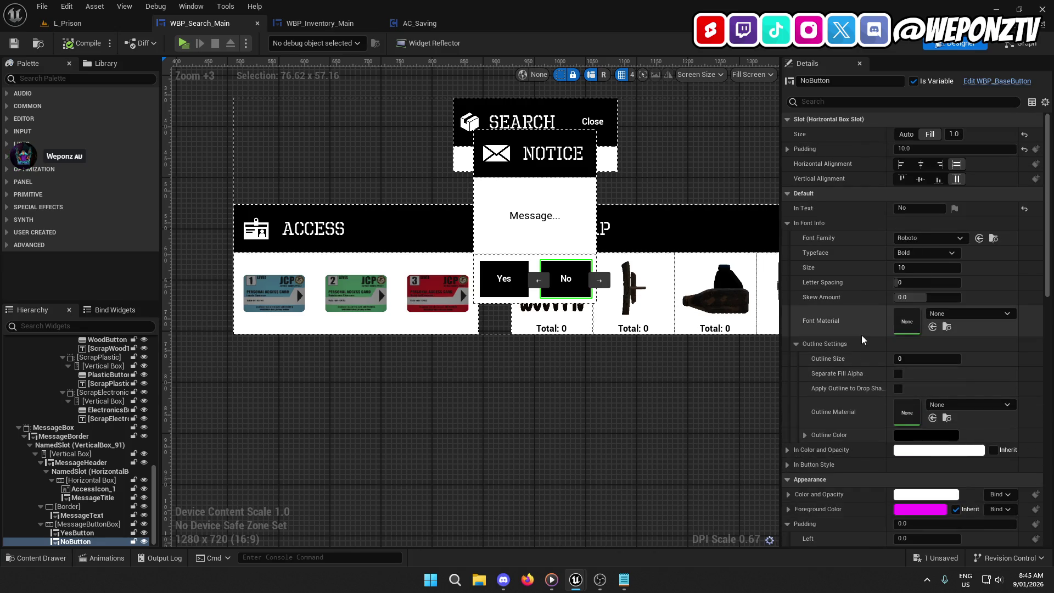
key("ctrl+shift+s")
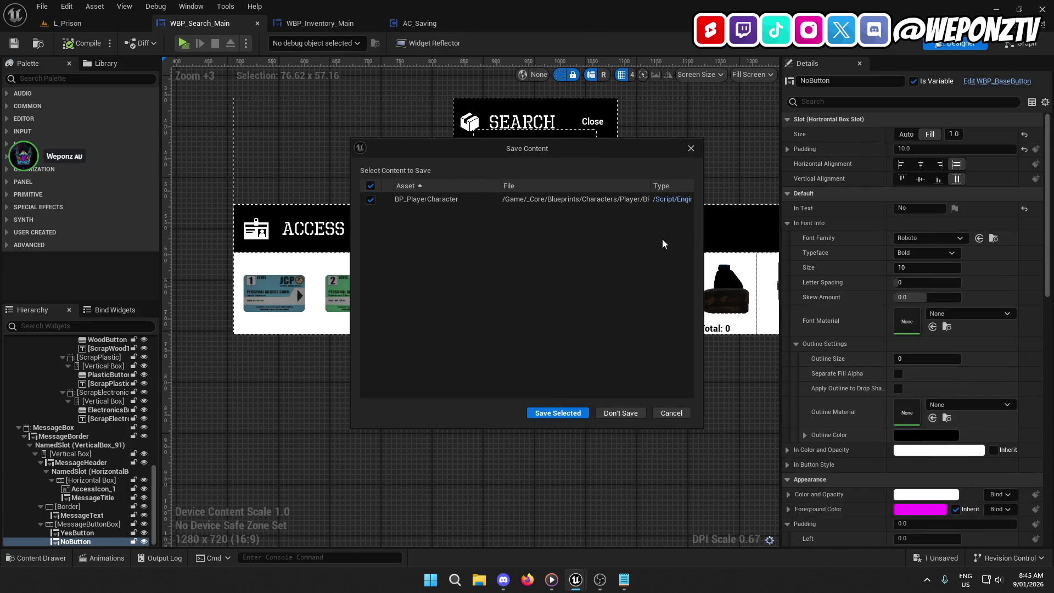
left_click(574, 414)
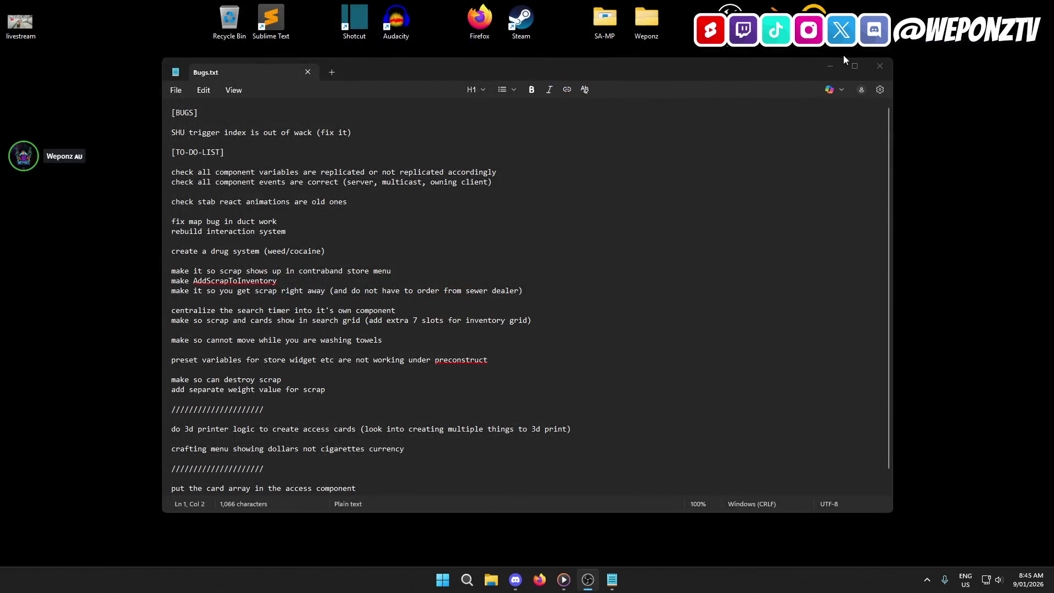
Minimize Bugs.txt and launch PrisonRP.uproject from the PrisonRP folder in File Explorer.
left_click(838, 70)
key("super+e")
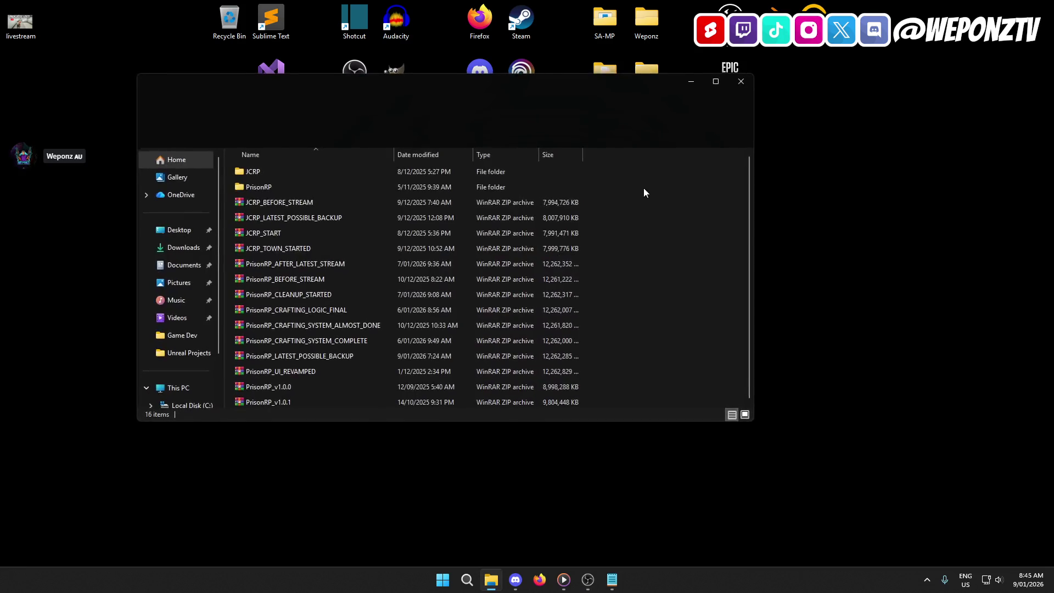
double_click(285, 184)
left_click(285, 346)
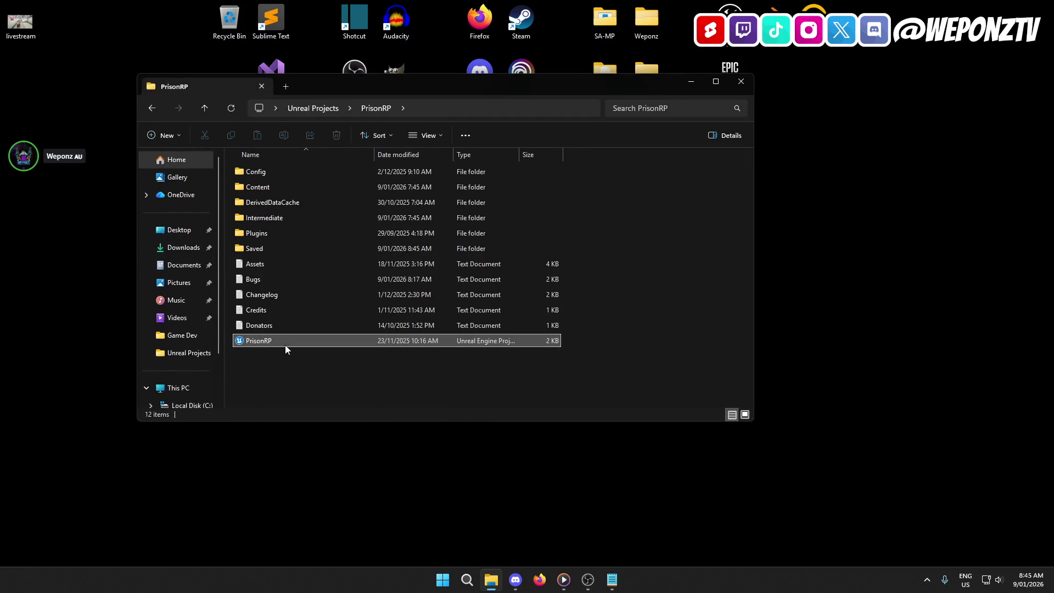
double_click(284, 343)
left_click(741, 82)
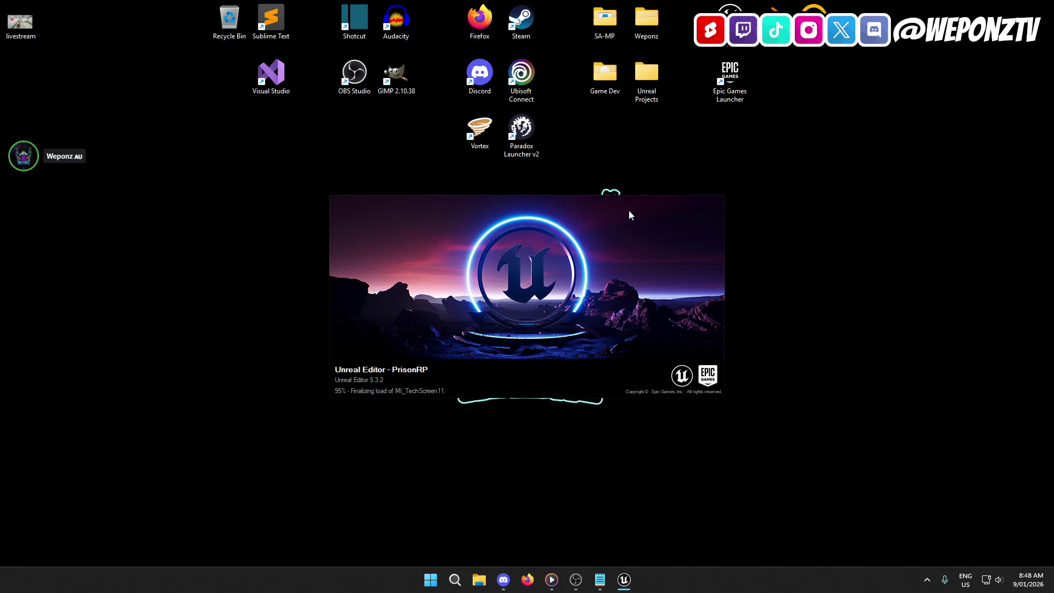
double_click(652, 88)
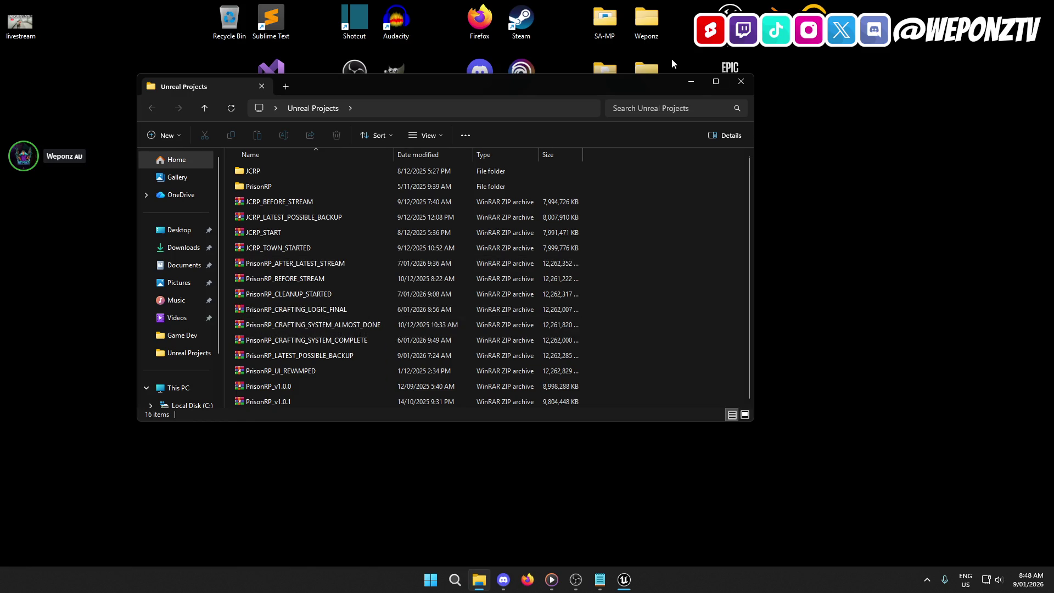
Minimize the stray File Explorer window and close the Message Log once PrisonRP loads.
left_click(692, 84)
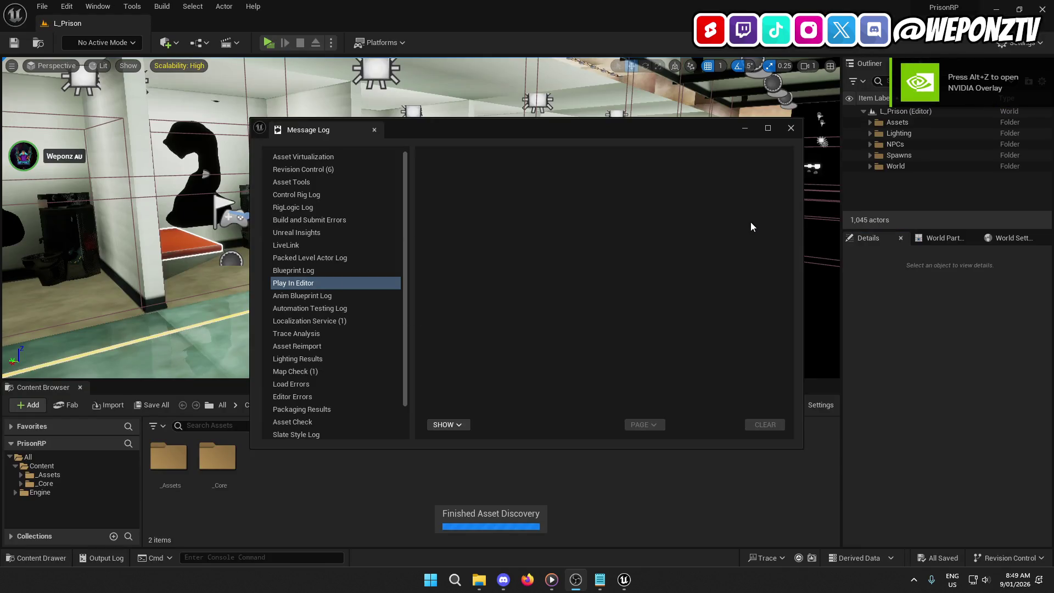
left_click(791, 129)
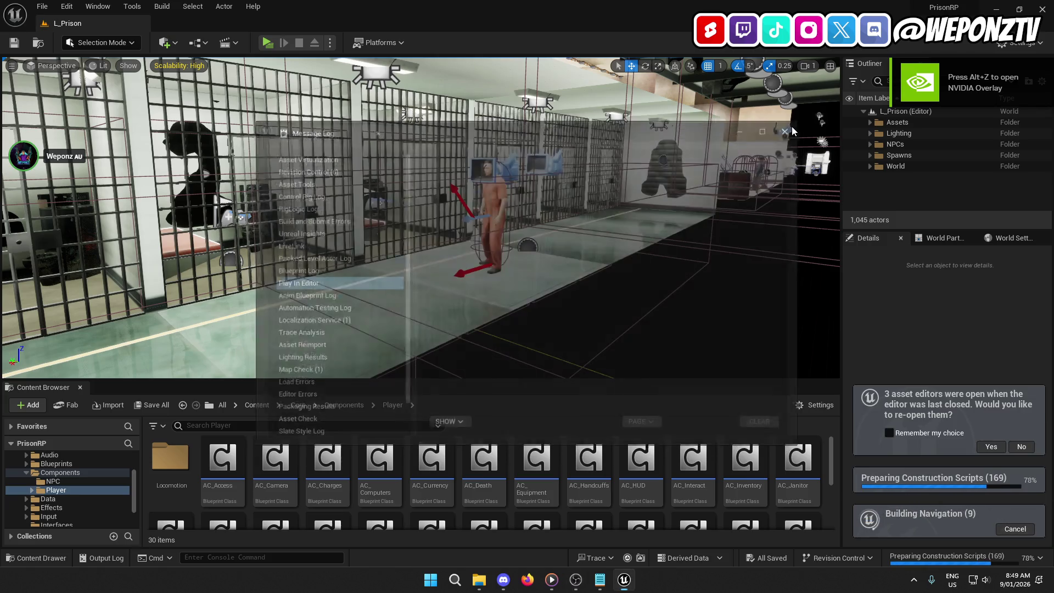
Decline reopening the previous asset editors and move the viewport camera toward the prisoner.
left_click(1022, 446)
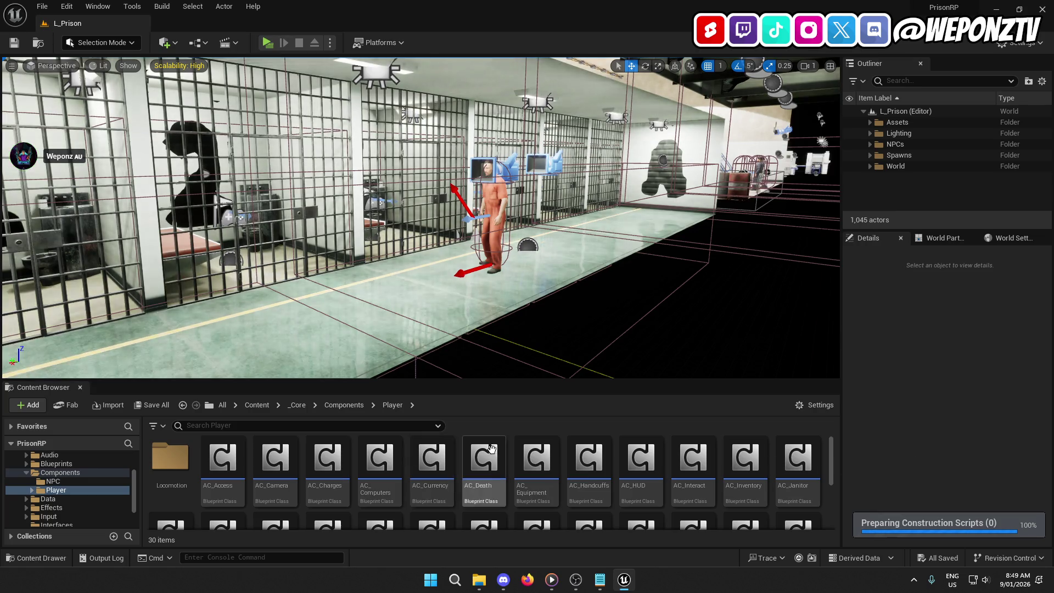
mouse_move(640, 308)
left_mouse_down()
mouse_move(617, 281)
mouse_move(635, 298)
left_mouse_up()
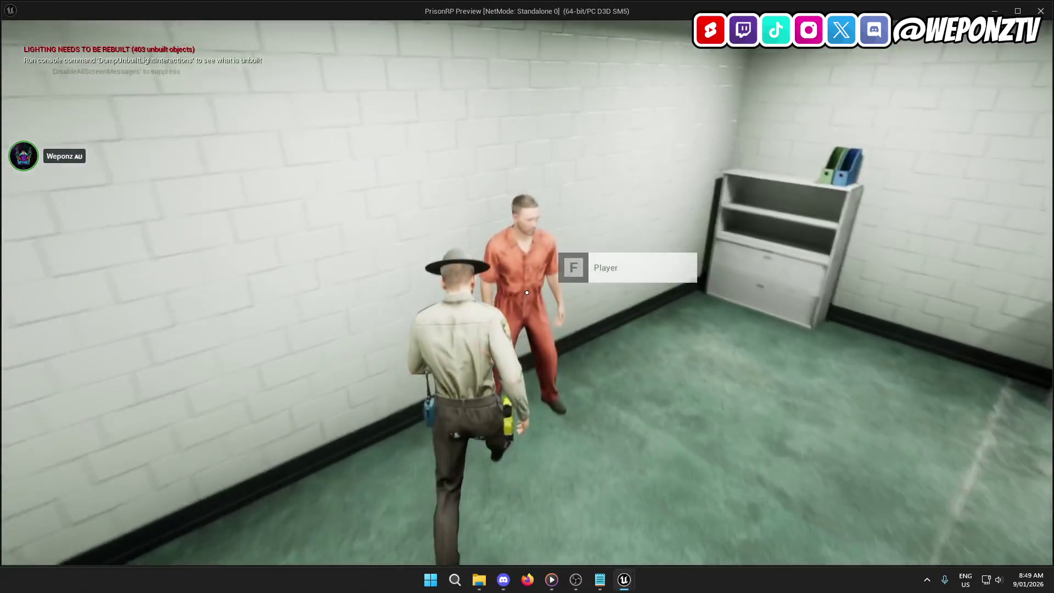
Search the inmate and pick the level-2 access card to show the notice, then stop play and open _Core.
key("f")
left_click(527, 292)
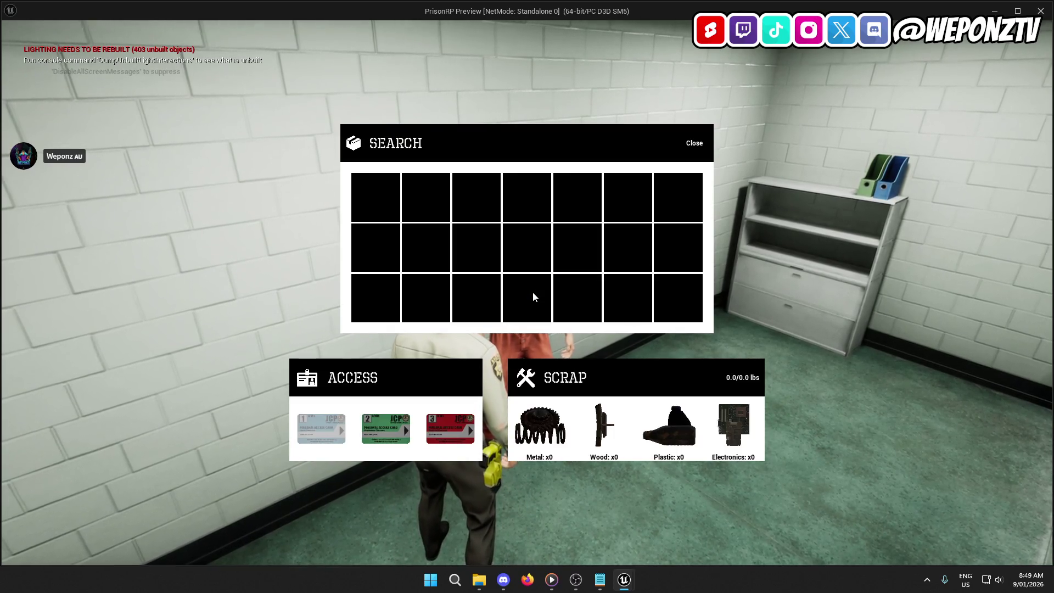
left_click(382, 433)
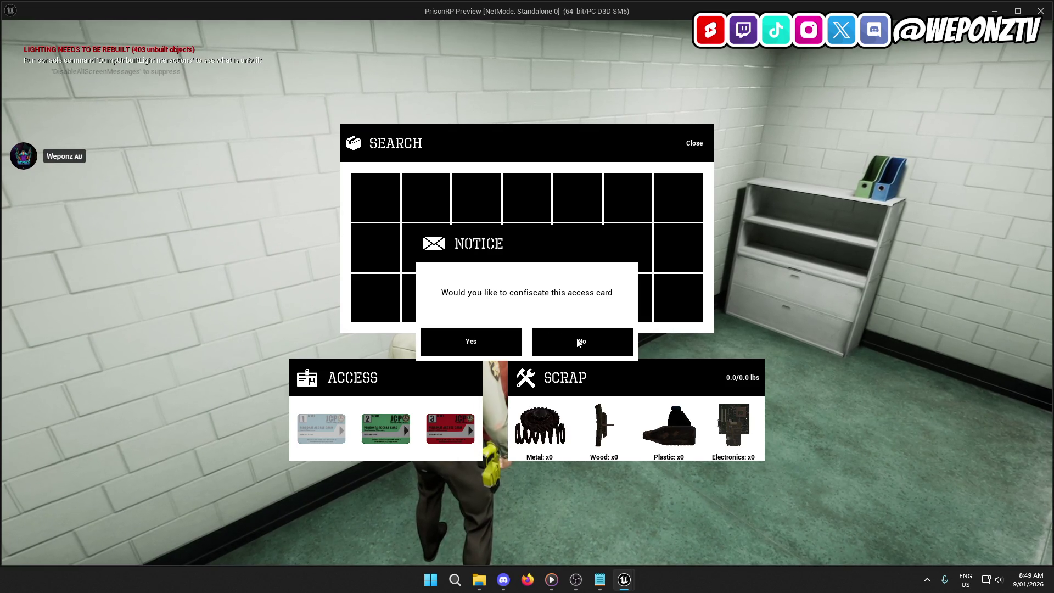
key("Escape")
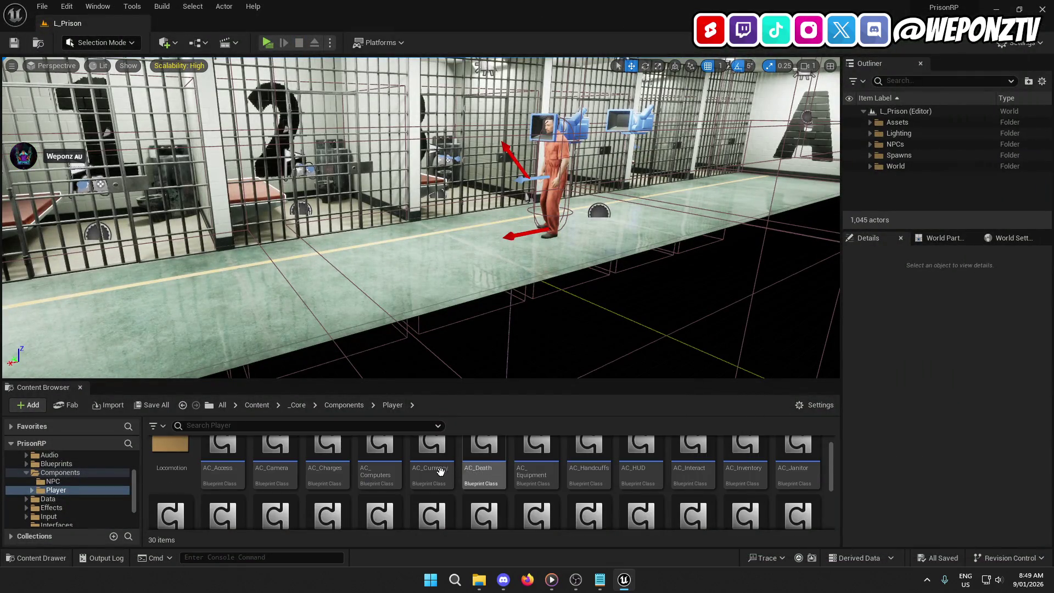
left_click(298, 406)
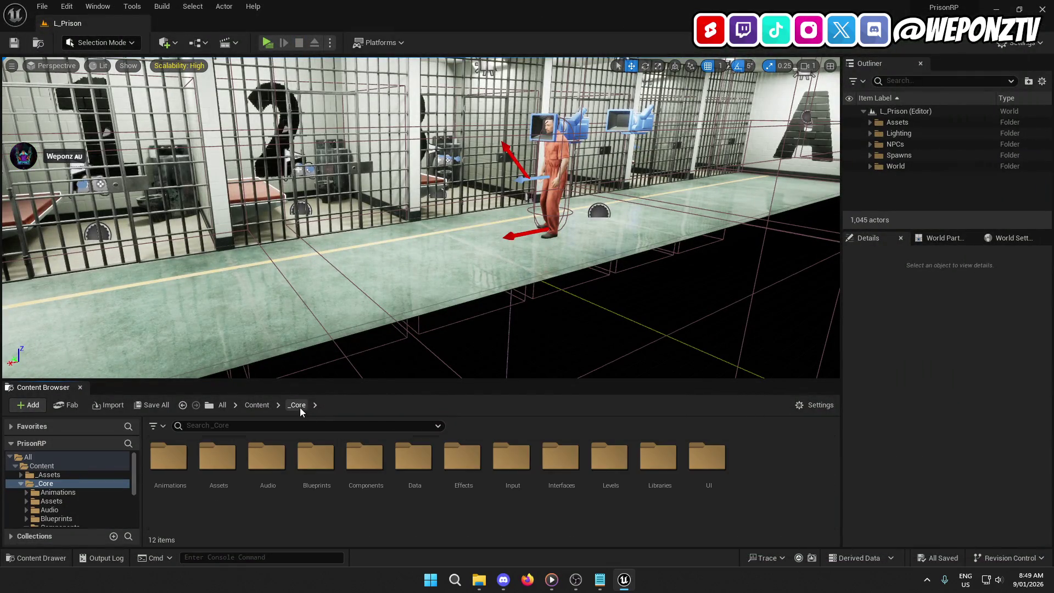
Browse to UI > Widgets > Layers and open WBP_Search_Main.
double_click(708, 456)
left_click(374, 465)
double_click(375, 465)
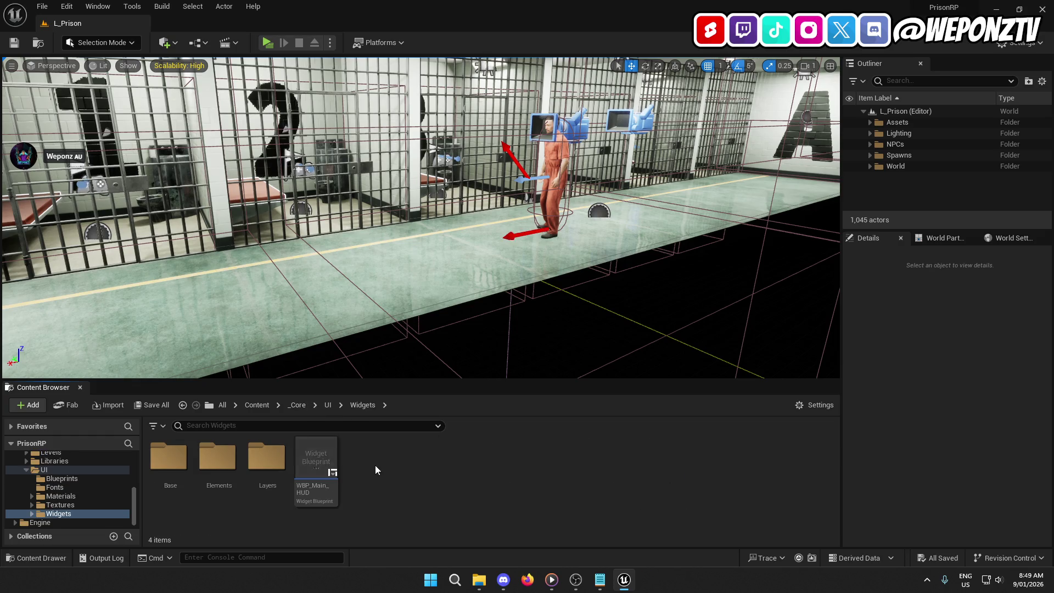
double_click(251, 460)
left_click(318, 458)
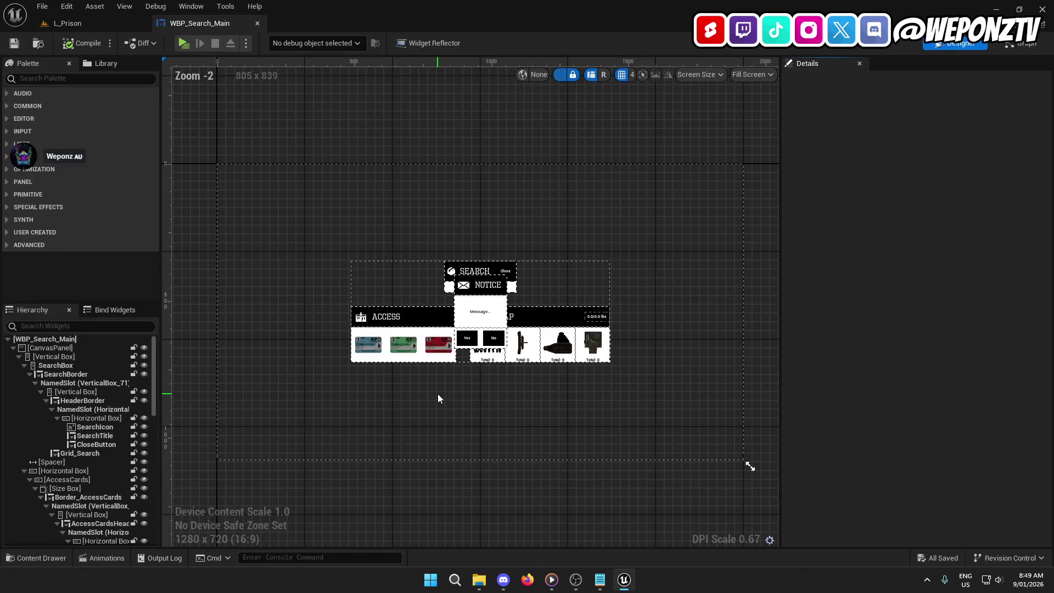
Select YesButton, check its click logic in the Graph, then return to Designer.
left_click(461, 337)
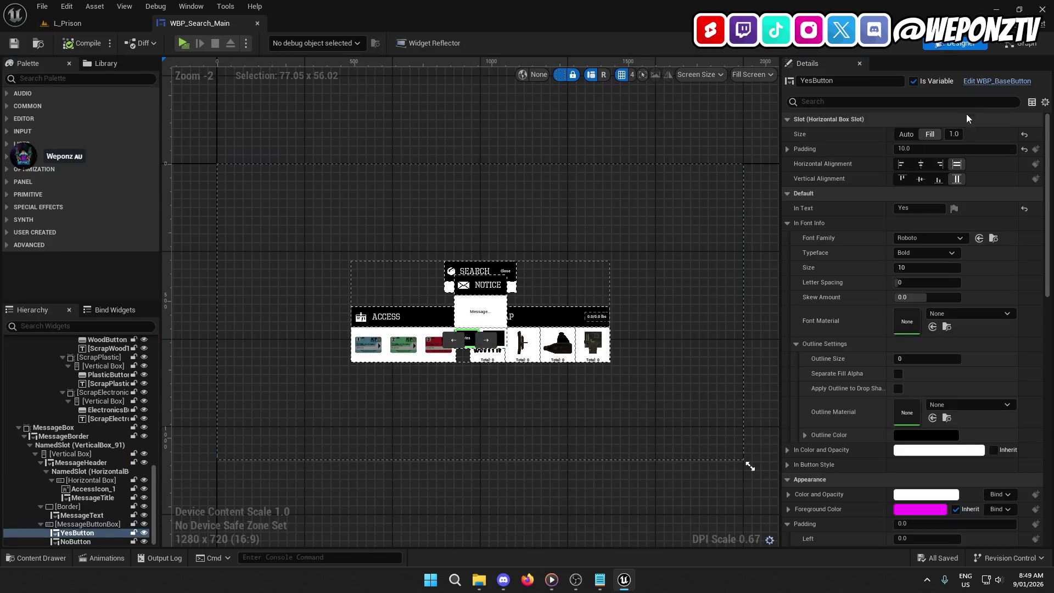
left_click(1022, 43)
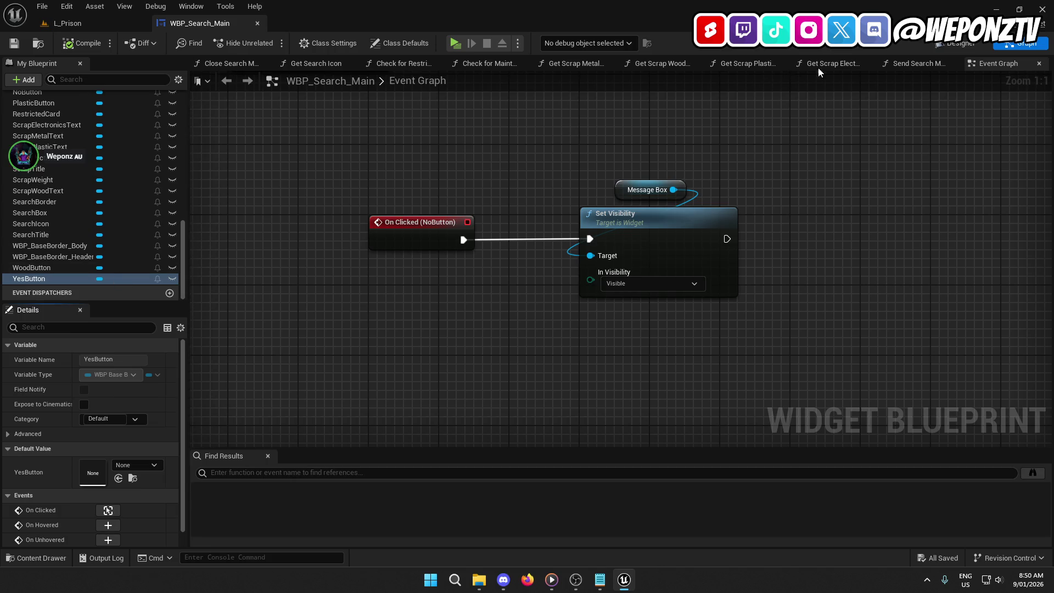
left_click(958, 42)
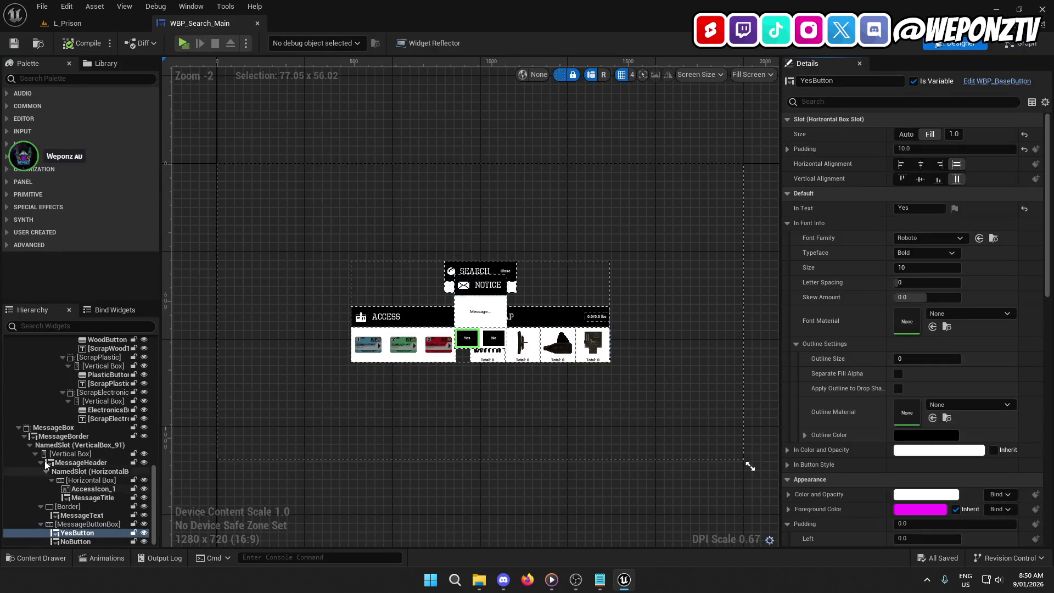
Collapse the Hierarchy branches and select the horizontal box holding access and scrap.
scroll(38, 445, "up", 10)
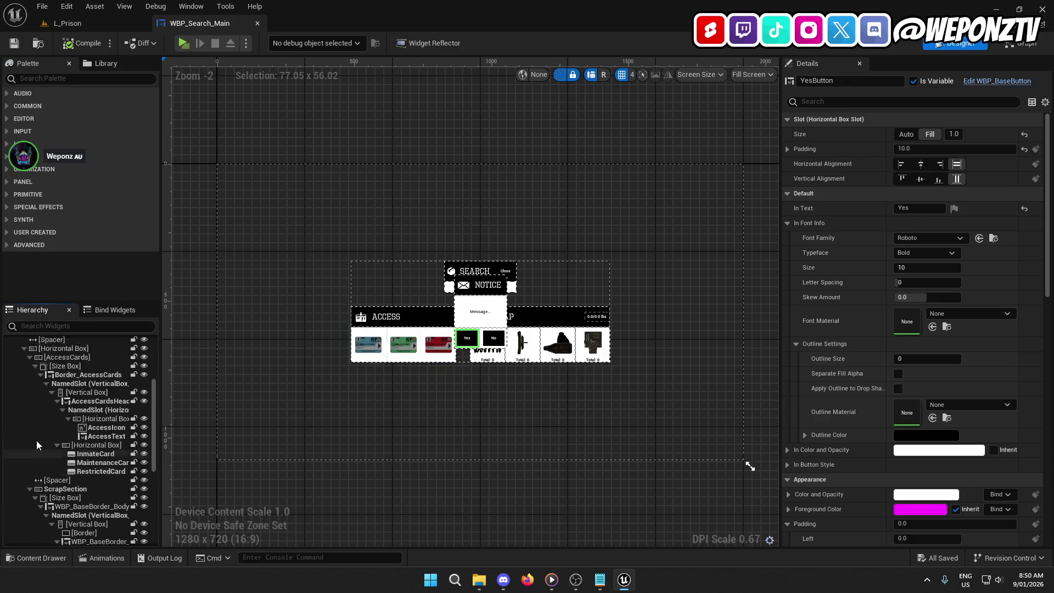
scroll(36, 441, "up", 5)
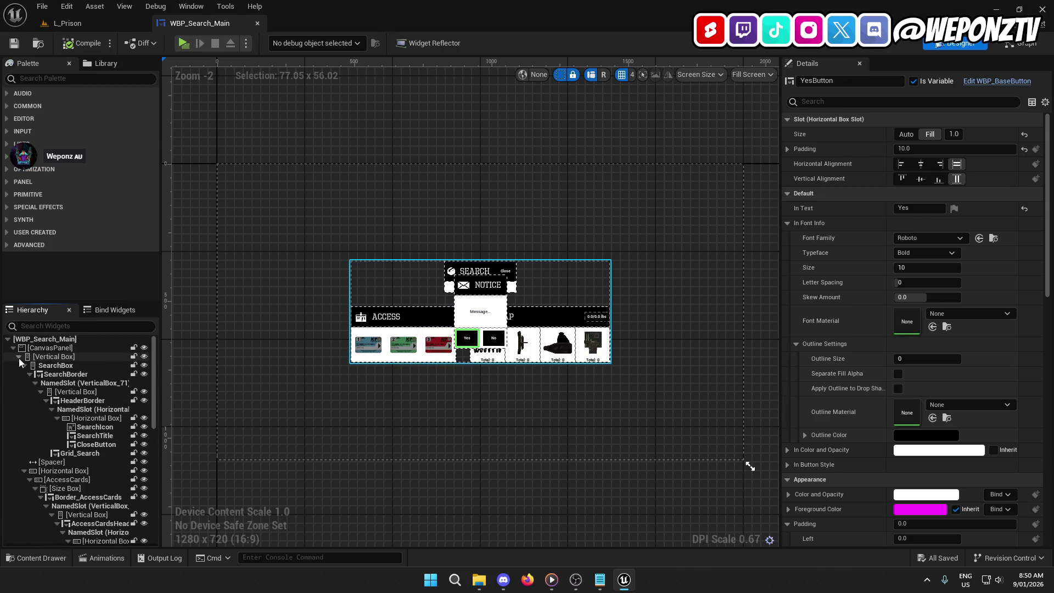
left_click(24, 365)
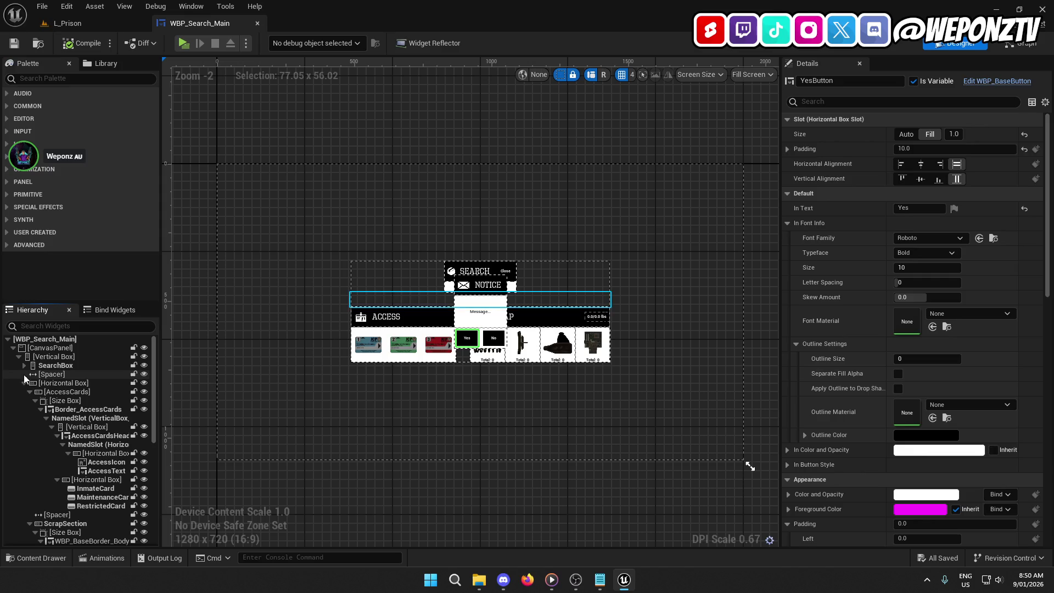
left_click(25, 383)
left_click(26, 383)
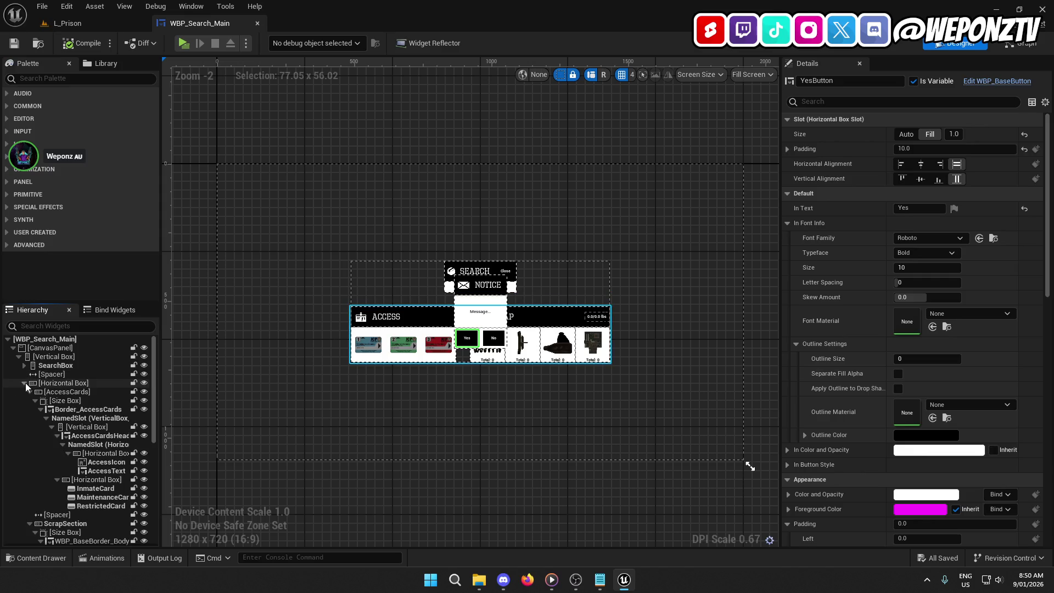
left_click(25, 383)
left_click(87, 384)
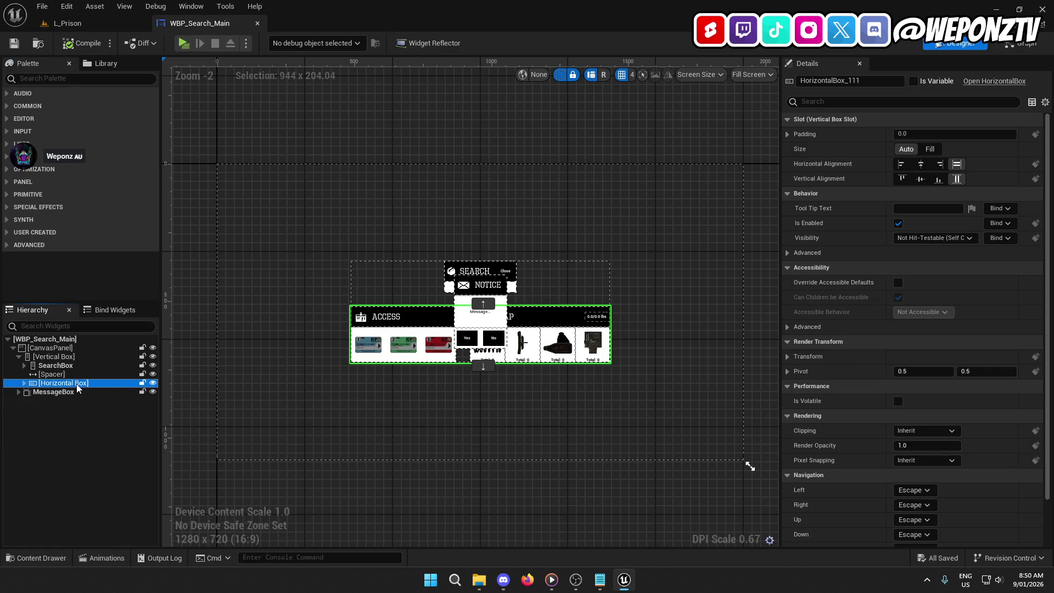
Rename the horizontal box NonInventoryContraband, leave Is Variable off, then compile and save.
left_click(77, 383)
type("NonInventoryContra")
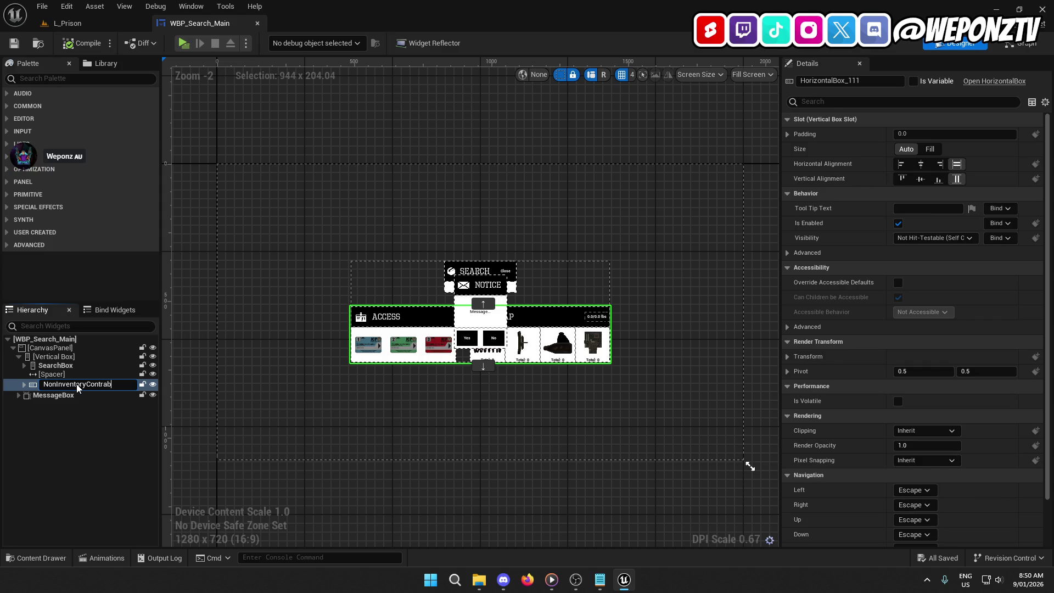
type("band")
key("Return")
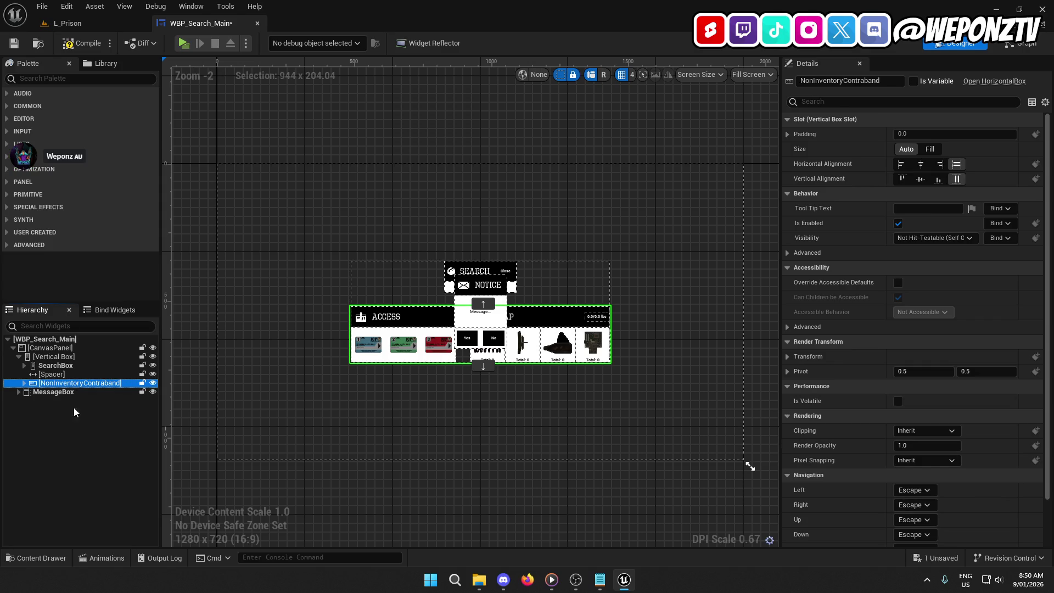
left_click(914, 81)
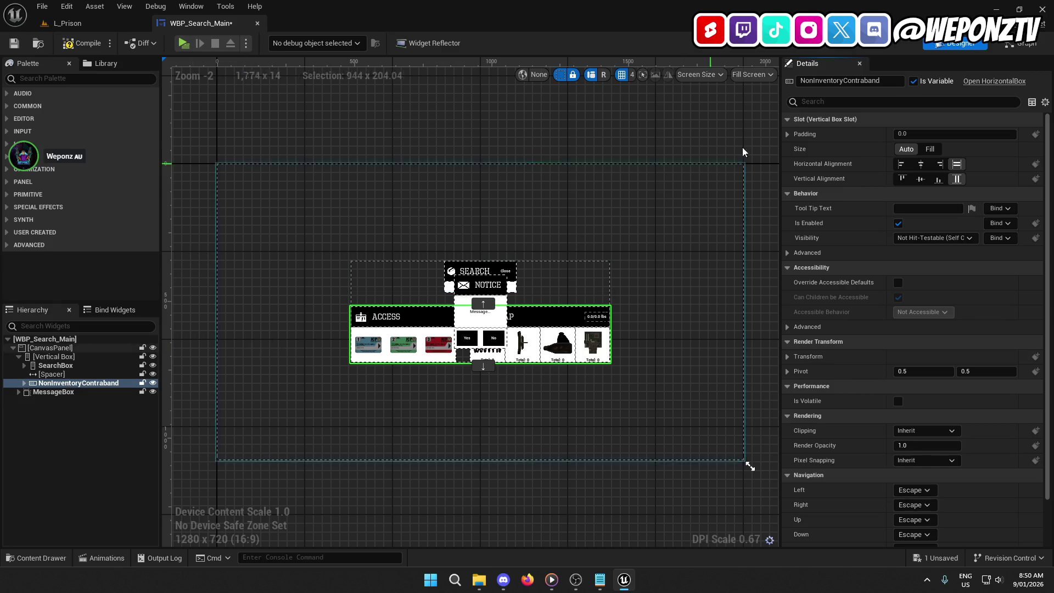
left_click(915, 81)
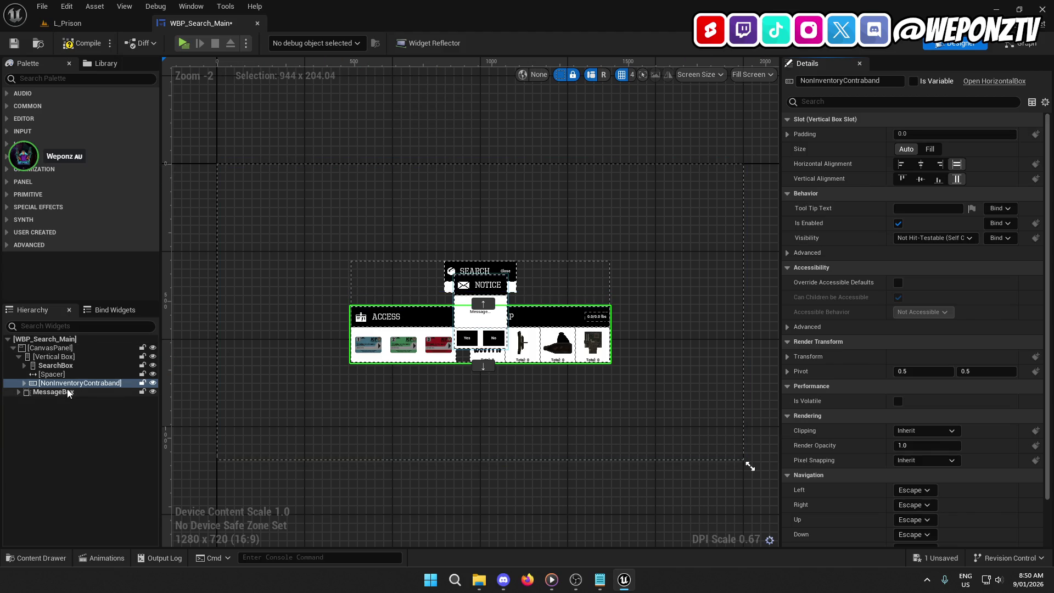
left_click(14, 43)
left_click(80, 43)
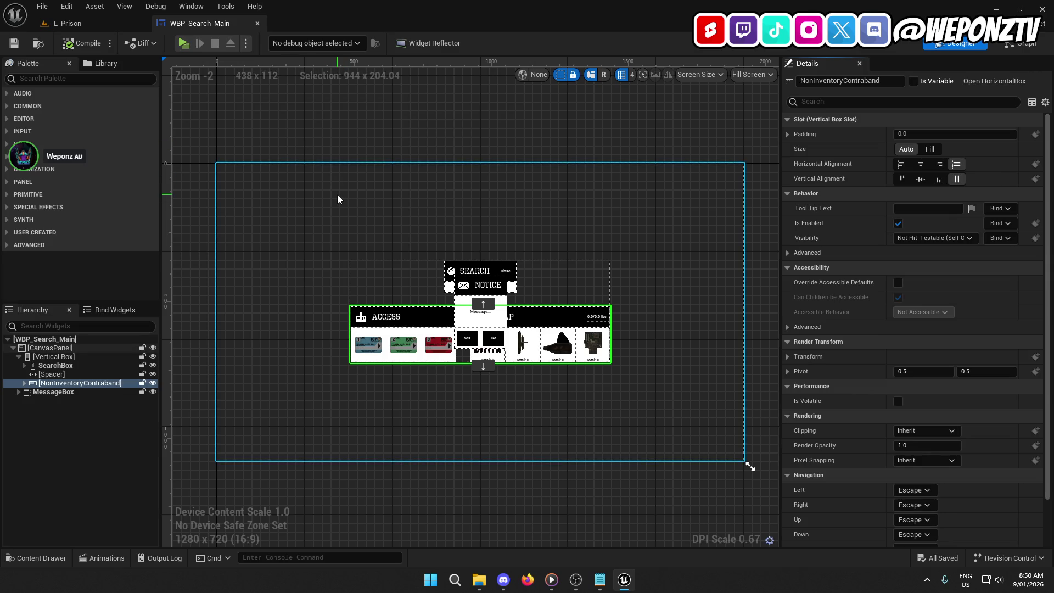
left_click(93, 25)
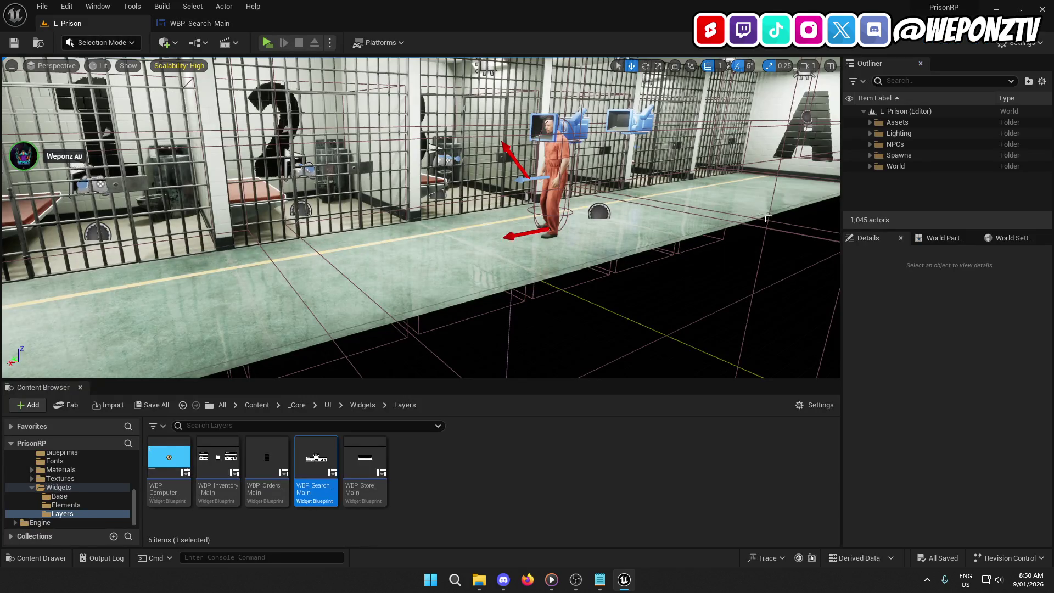
left_click(953, 238)
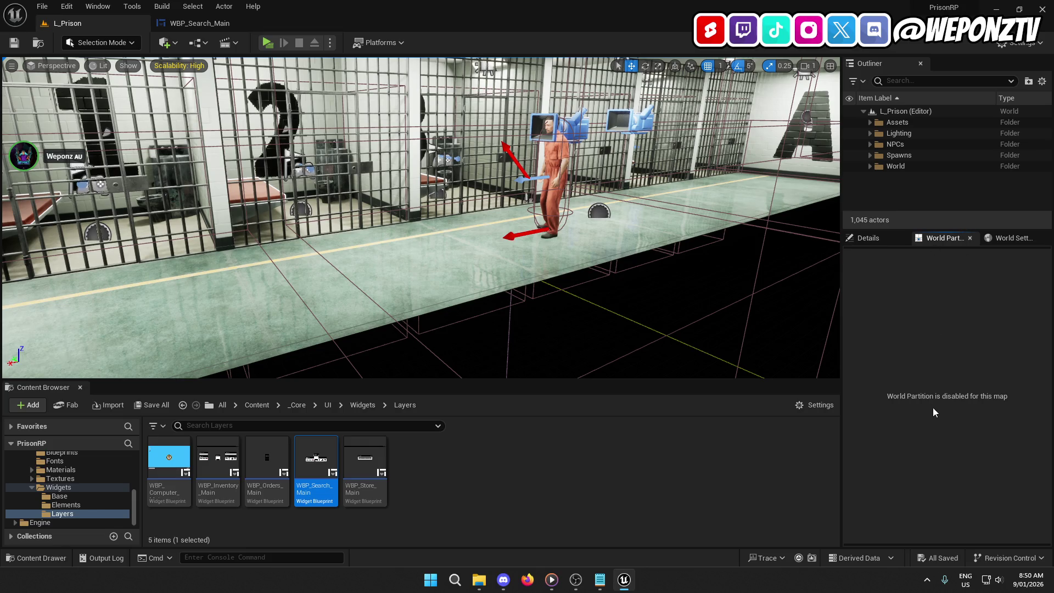
left_click_drag(647, 320, 646, 320)
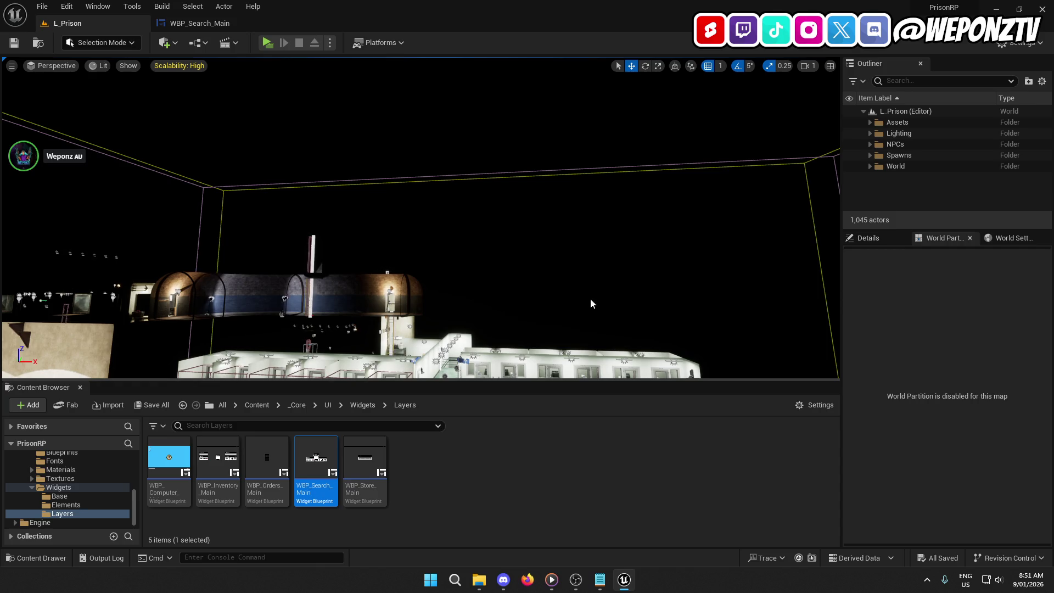
mouse_move(591, 298)
left_mouse_down()
mouse_move(579, 192)
mouse_move(535, 288)
mouse_move(505, 146)
left_mouse_up()
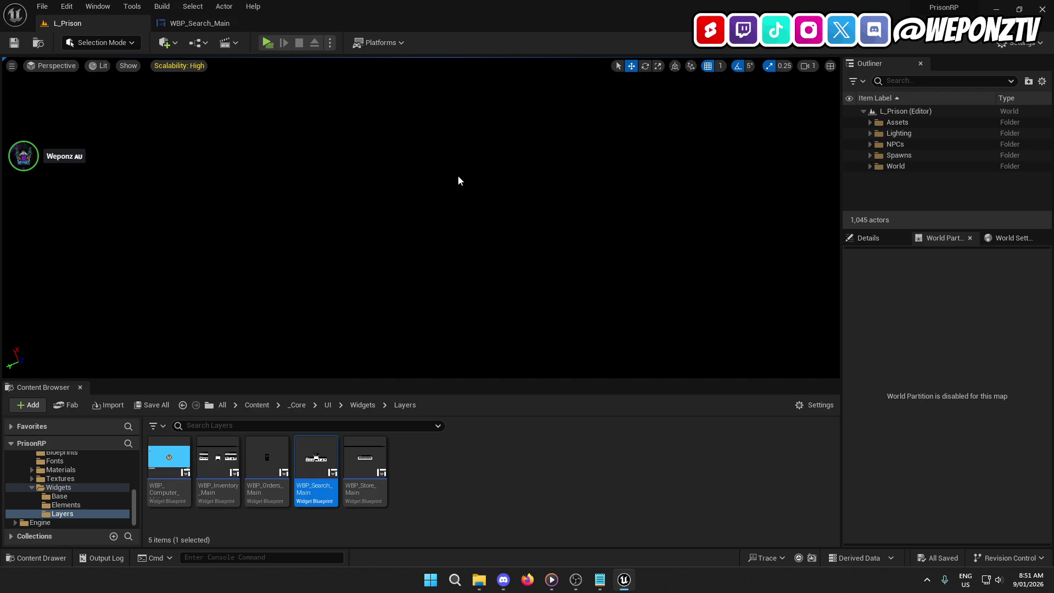
left_click_drag(462, 183, 444, 60)
mouse_move(453, 107)
left_mouse_down()
mouse_move(444, 58)
mouse_move(424, 61)
left_mouse_up()
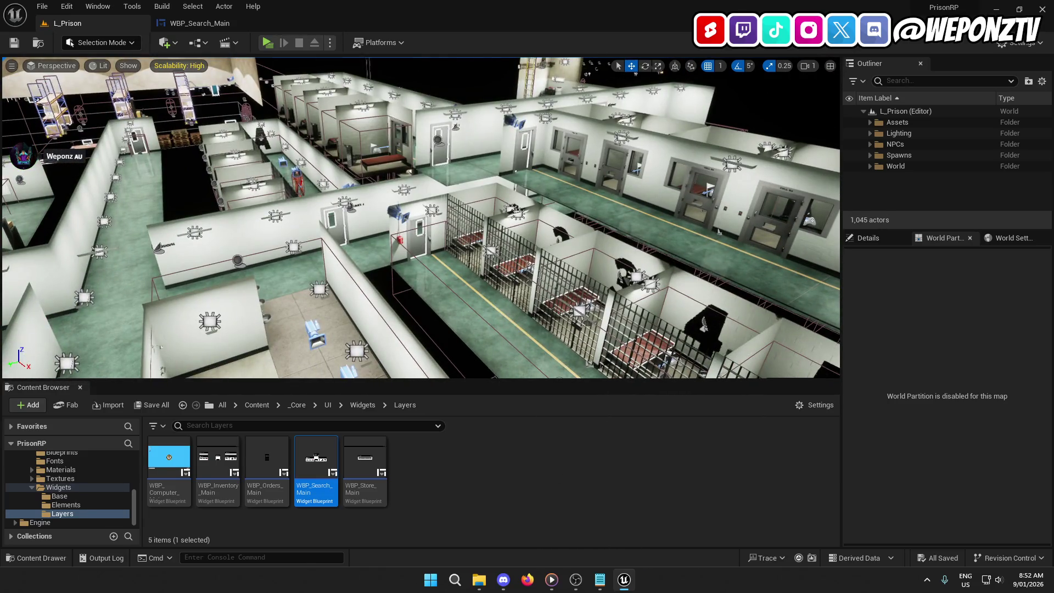
left_click(193, 7)
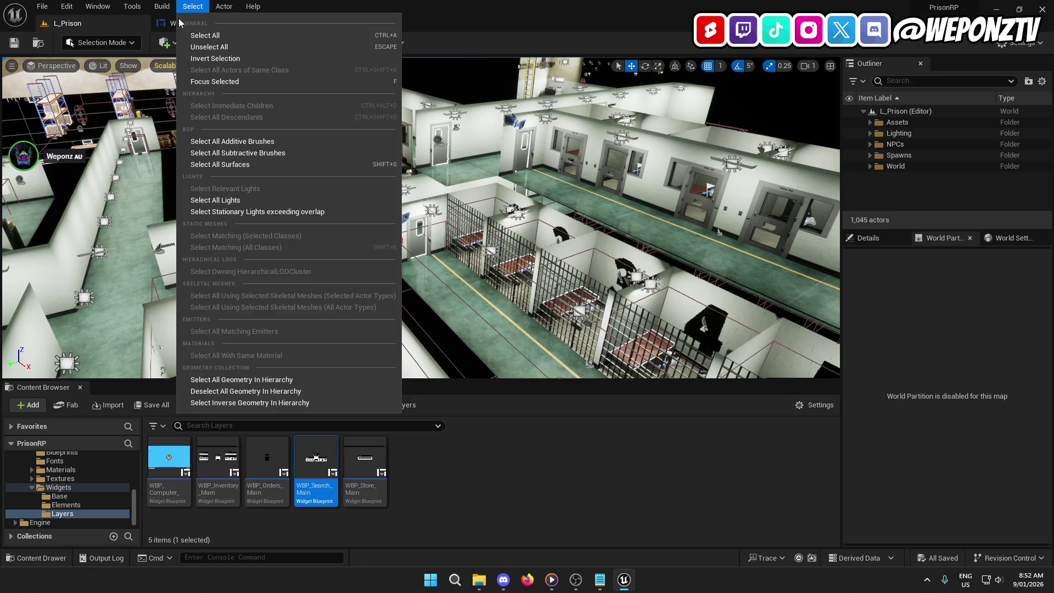
left_click(172, 24)
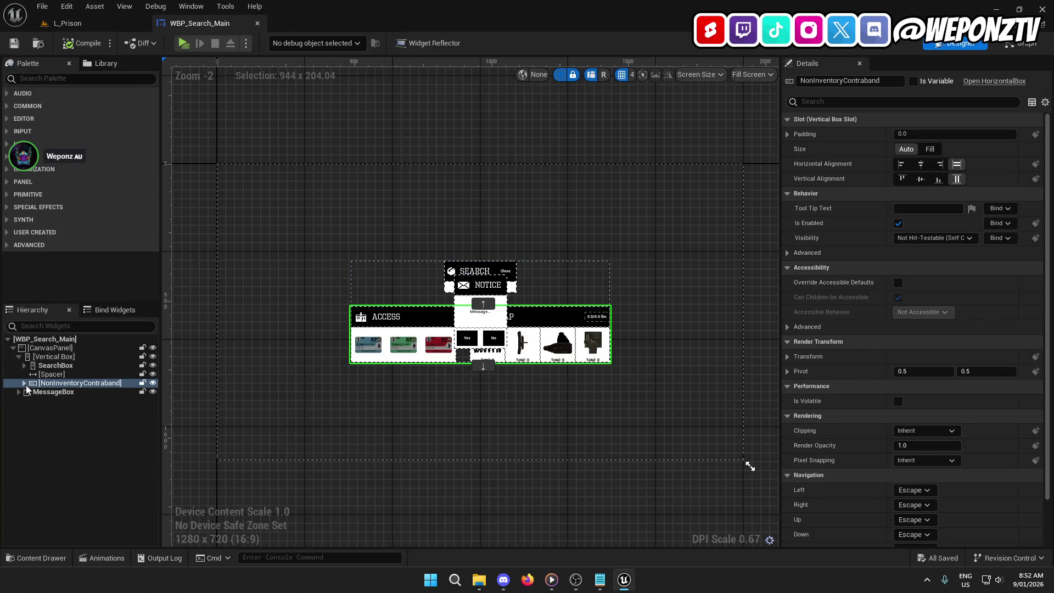
Rename the outer vertical box to SearchLayer to avoid a name clash.
left_click(18, 356)
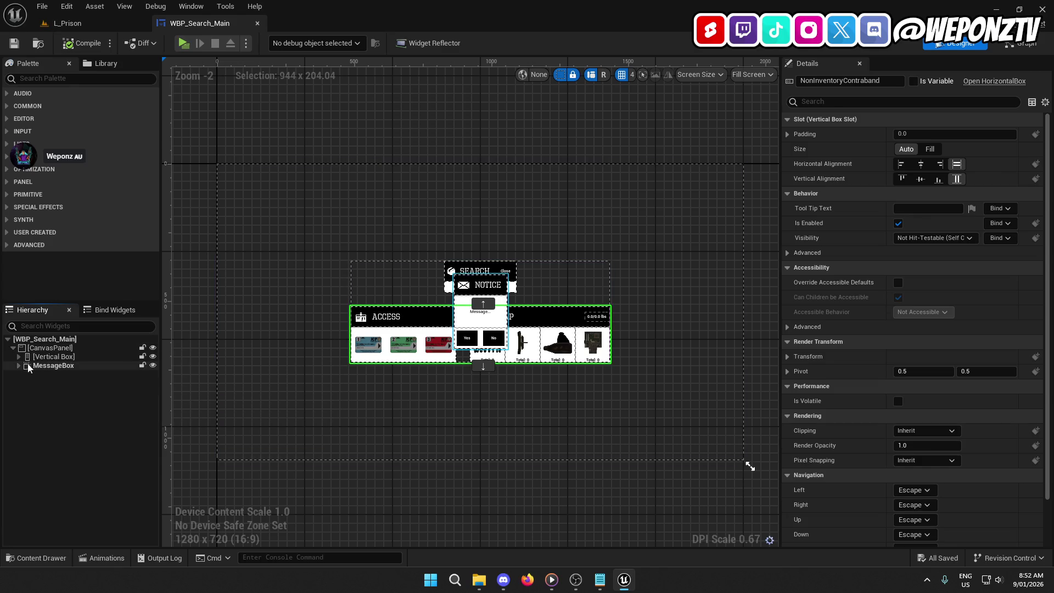
left_click(50, 357)
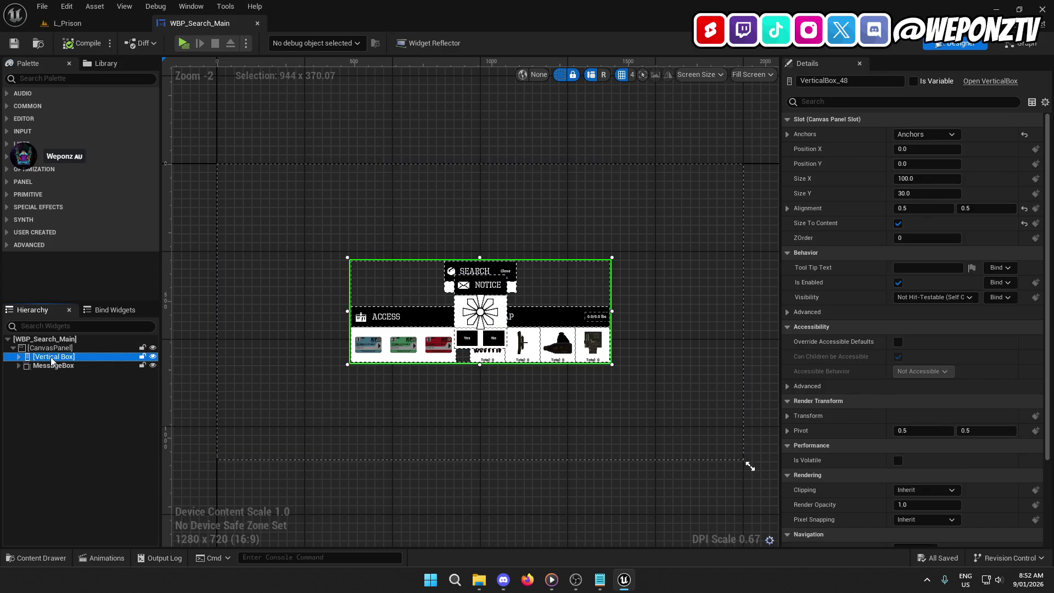
left_click(51, 356)
type("SearchBox")
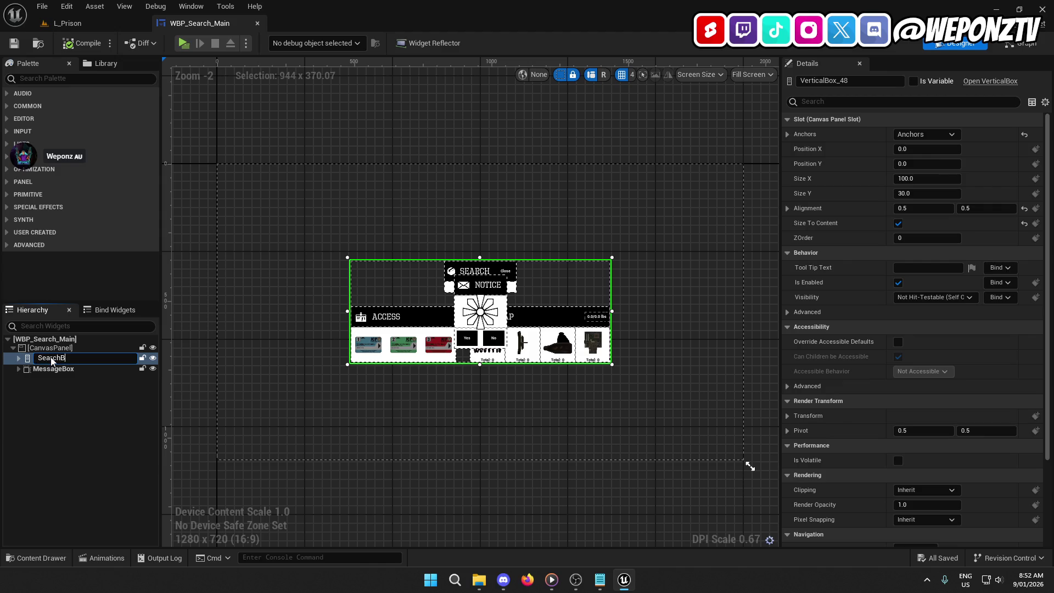
key("BackSpace")
key("BackSpace")
type("er")
key("Return")
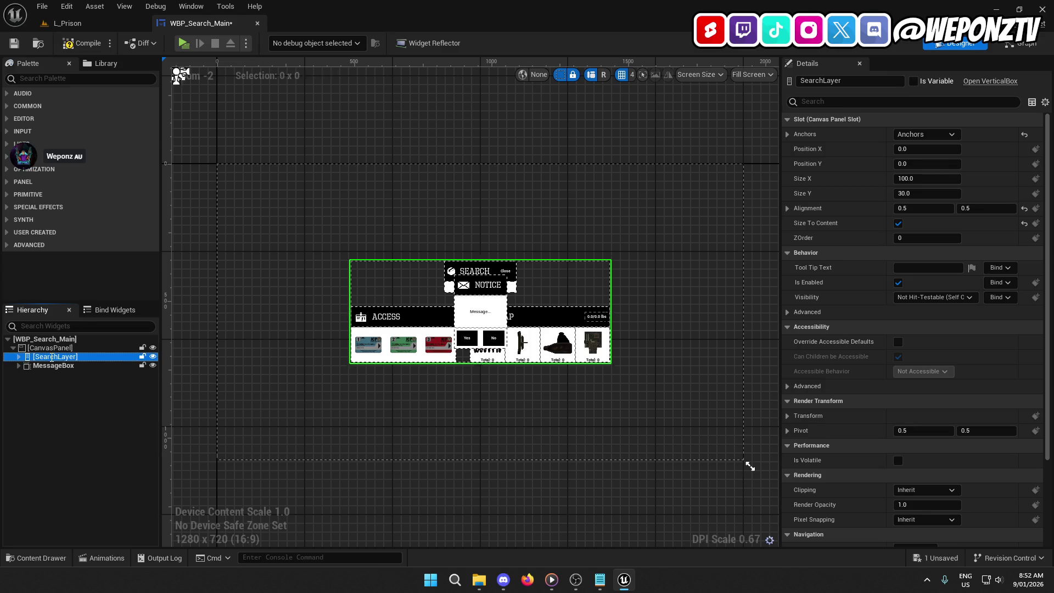
Rename the inner SearchBox panel to SearchInventory.
left_click(19, 356)
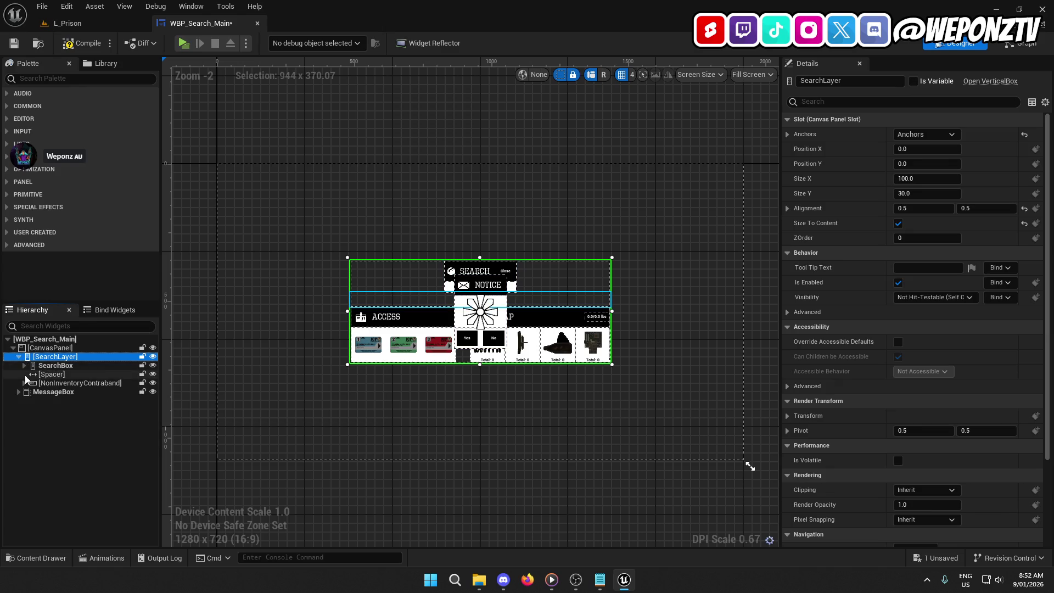
double_click(61, 366)
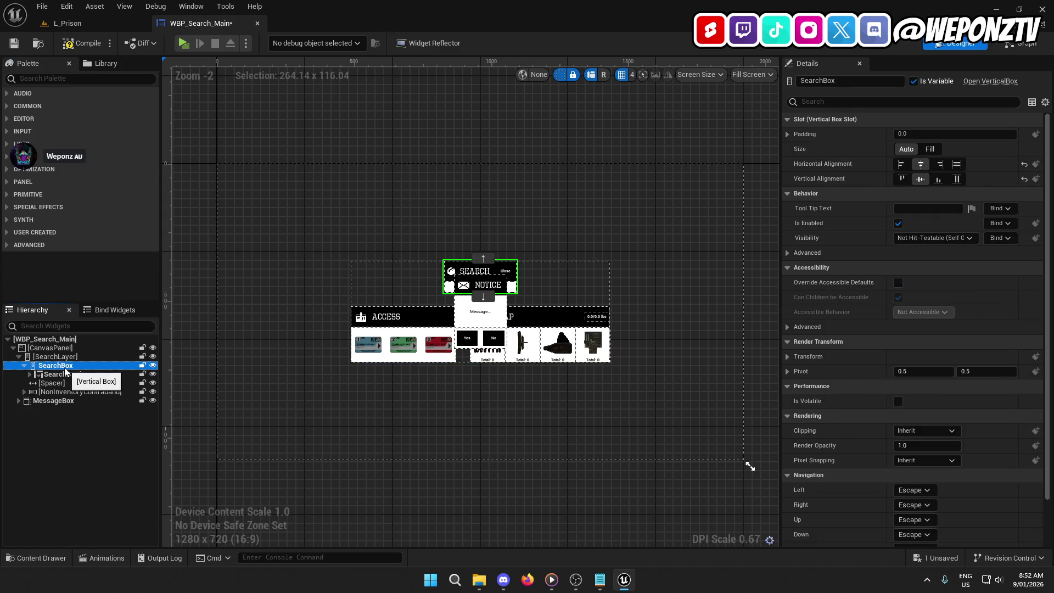
left_click(65, 369)
left_click_drag(66, 367, 115, 369)
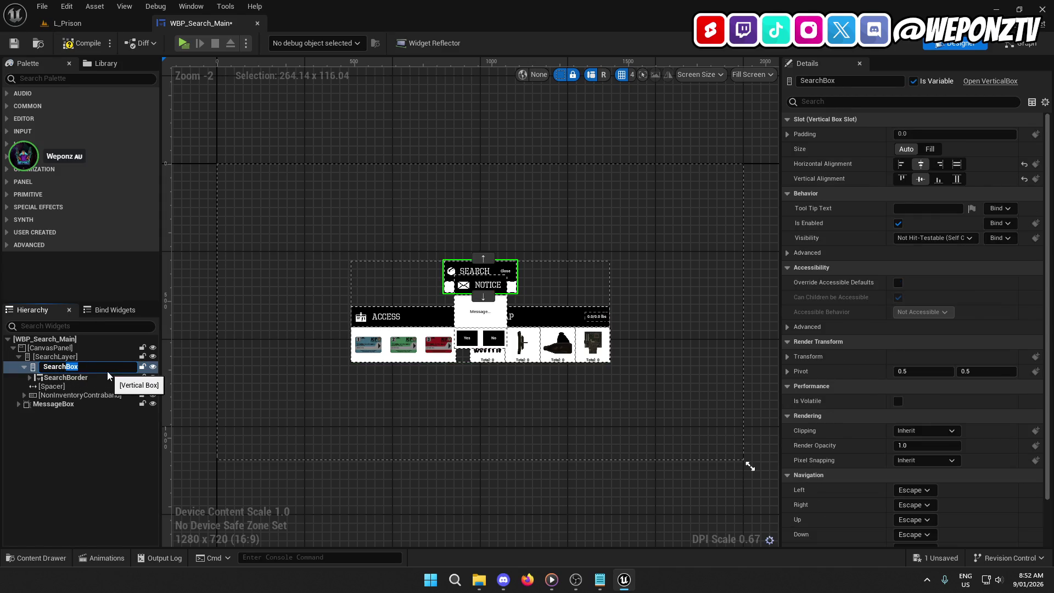
type("Inventory")
key("Return")
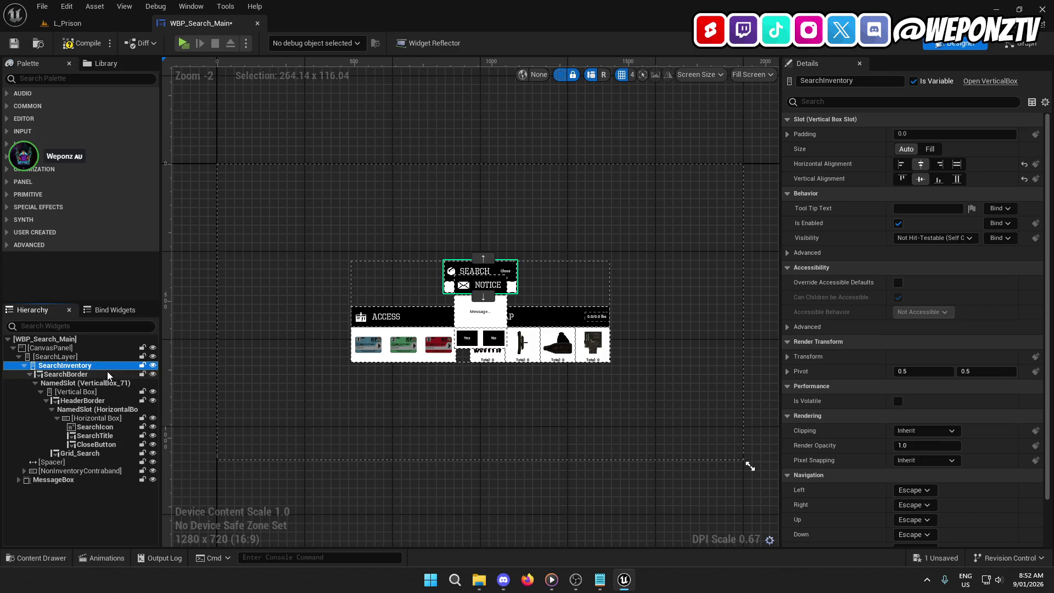
Rename the SearchLayer container to SearchBox.
left_click(67, 356)
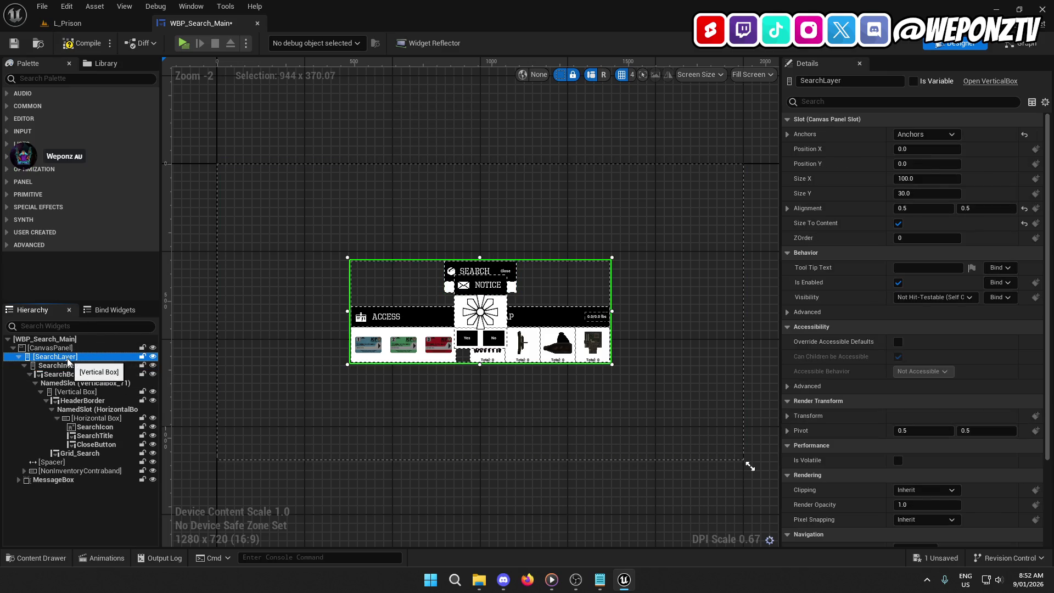
left_click(66, 355)
left_click_drag(61, 357, 134, 357)
type("Box\\")
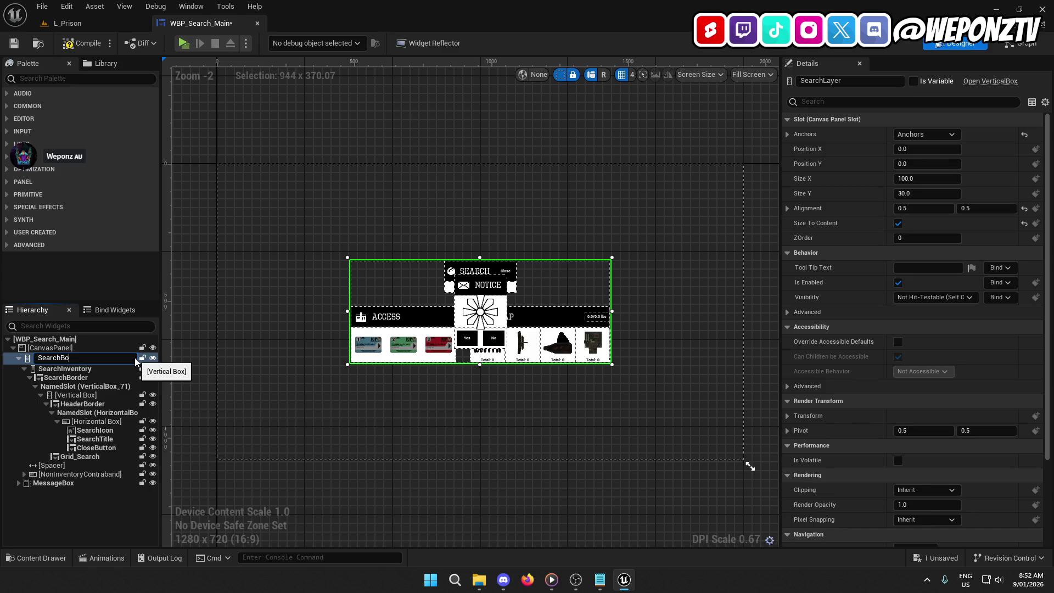
key("BackSpace")
key("Return")
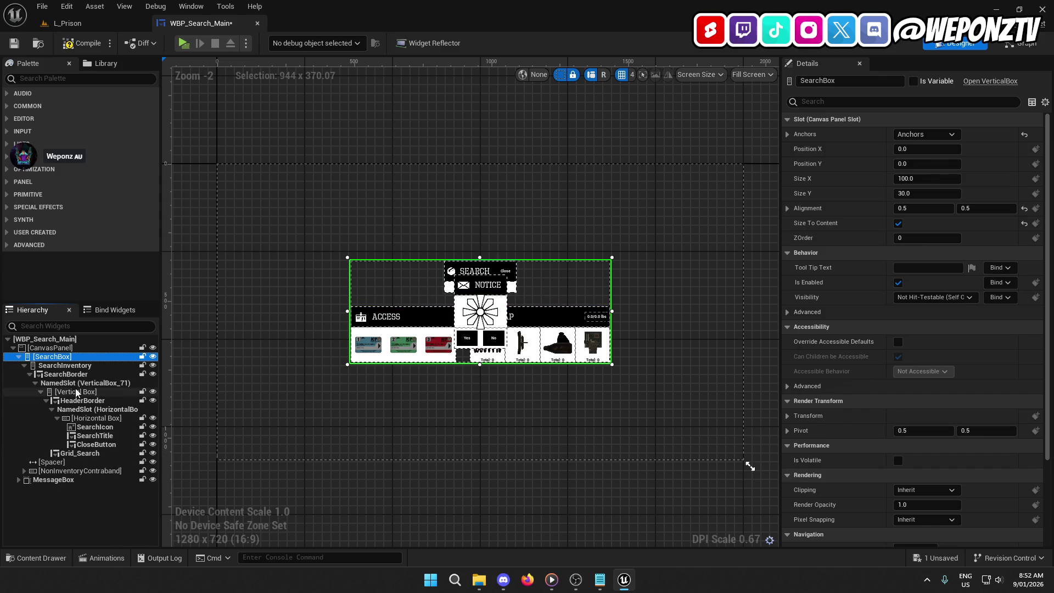
Tidy the hierarchy and drag MessageBox above SearchBox.
left_click(20, 356)
left_click(19, 357)
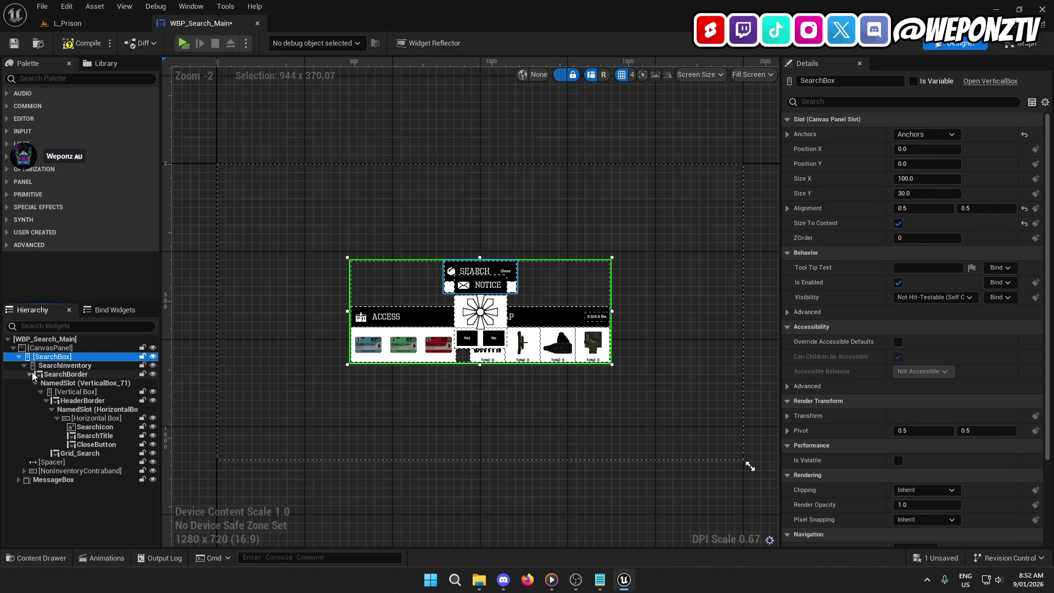
left_click(24, 366)
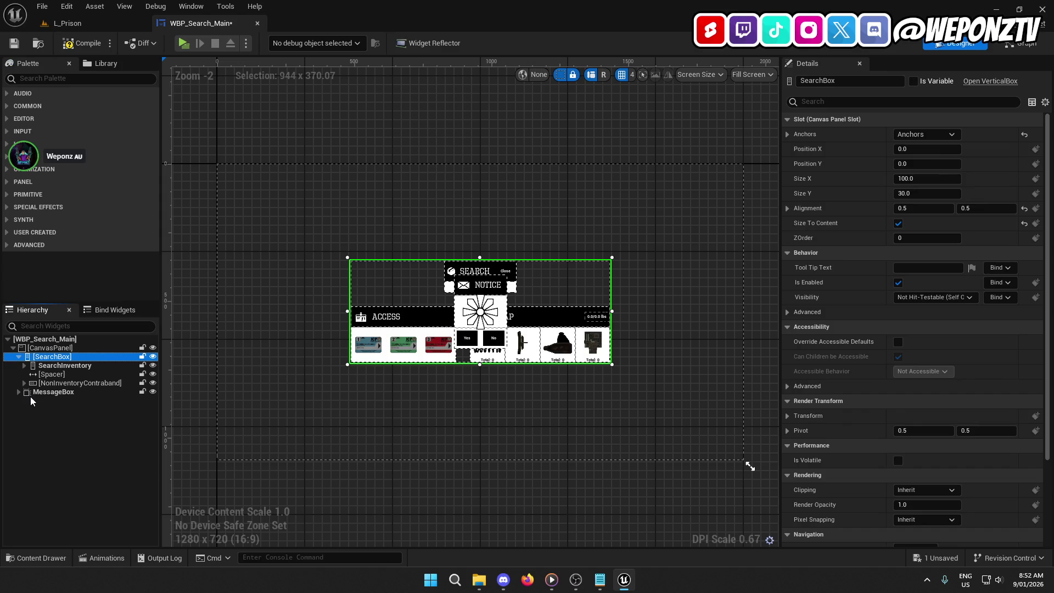
left_click_drag(31, 395, 42, 356)
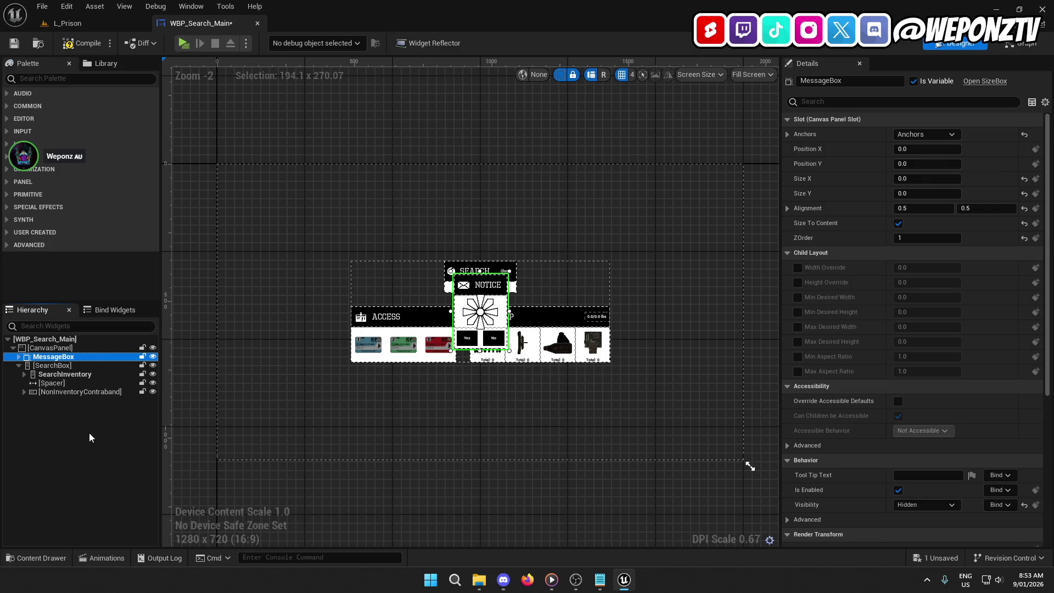
Scroll through MessageBox's Details, then switch back to the L_Prison level.
scroll(860, 302, "down", 1)
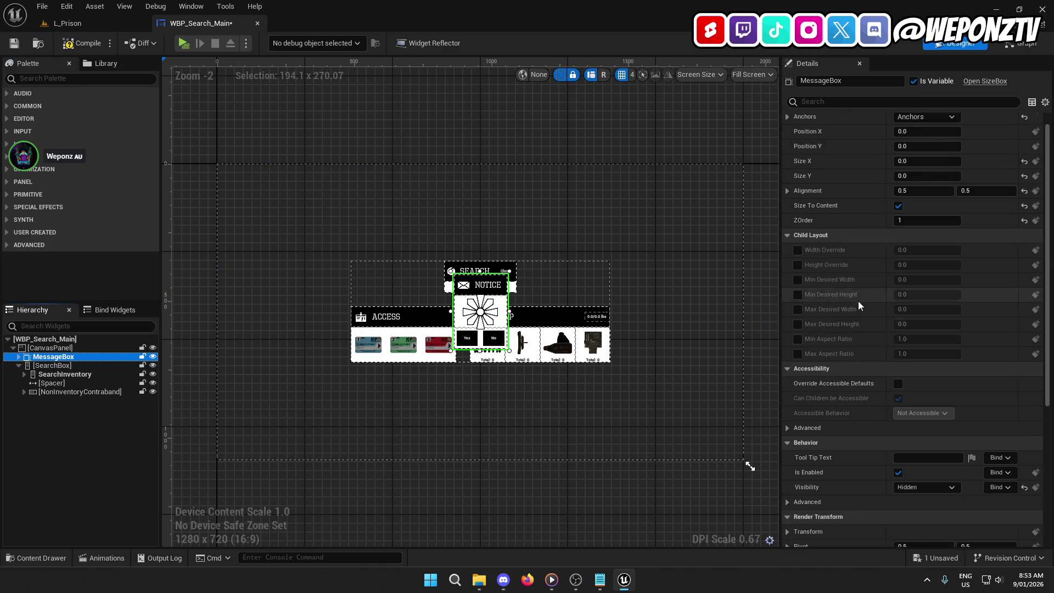
scroll(859, 301, "down", 2)
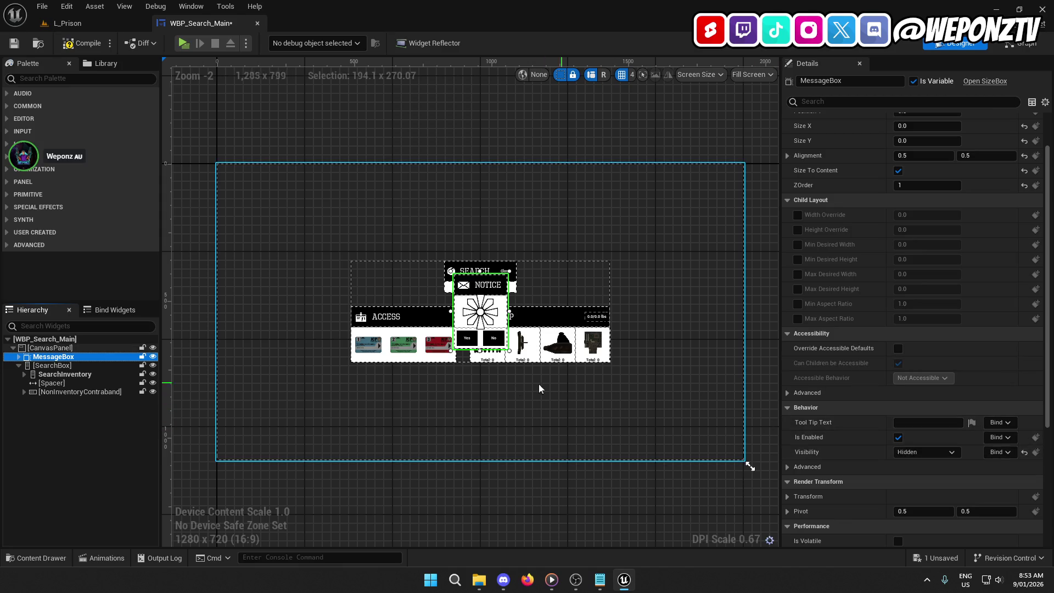
left_click(99, 27)
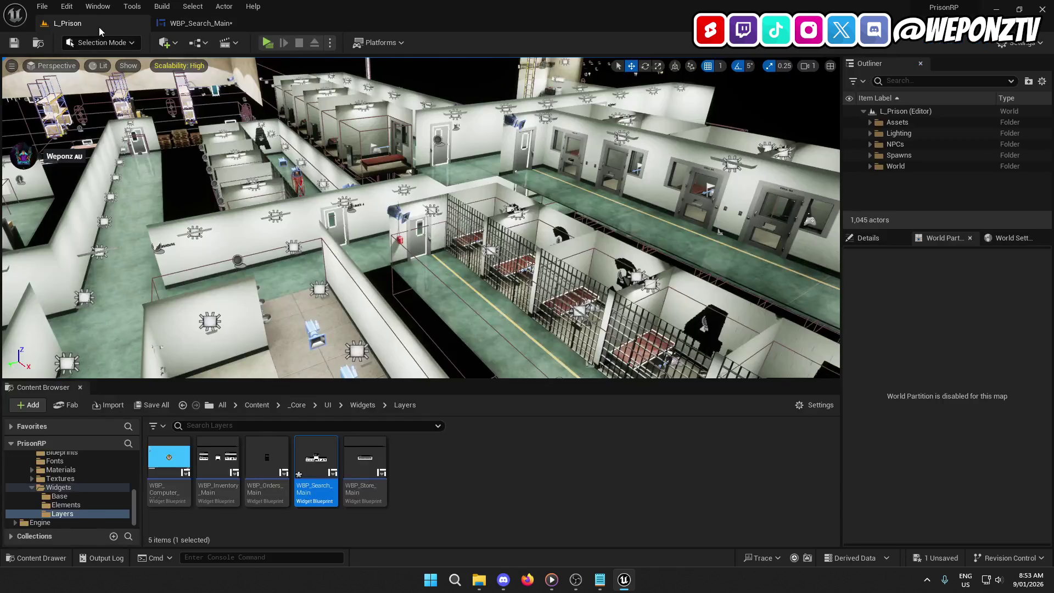
Inspect WBP_Inventory_Main's MessageBox, then return to WBP_Search_Main, L_Prison and the UI folder.
double_click(218, 464)
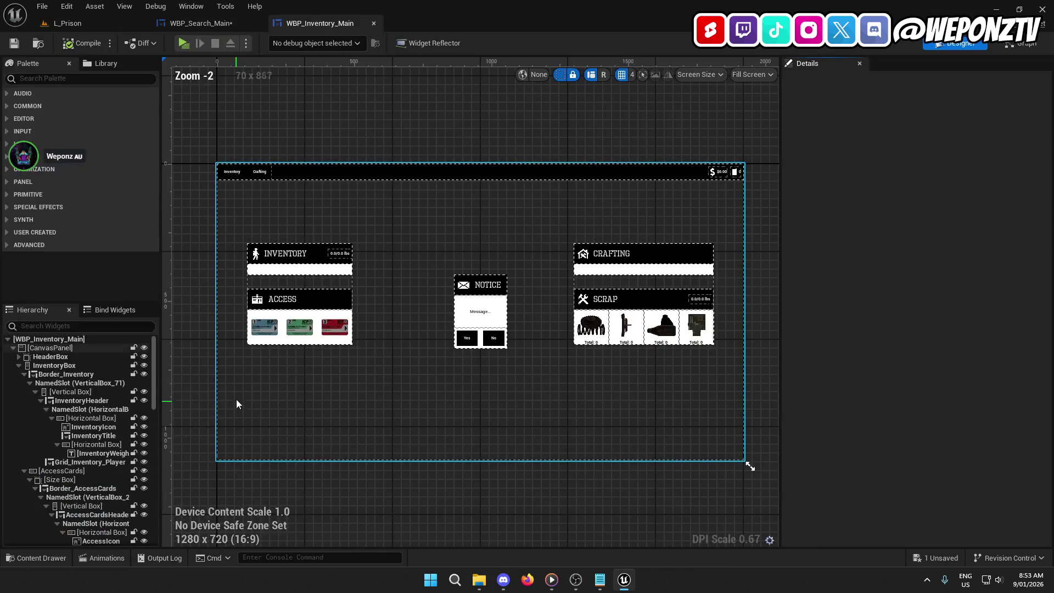
left_click(481, 308)
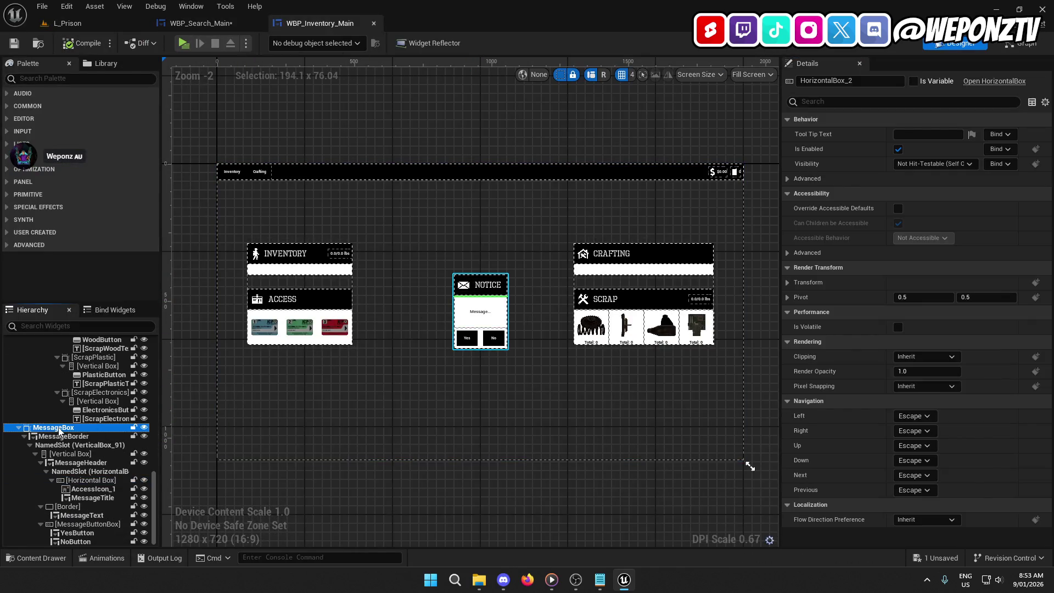
left_click(55, 428)
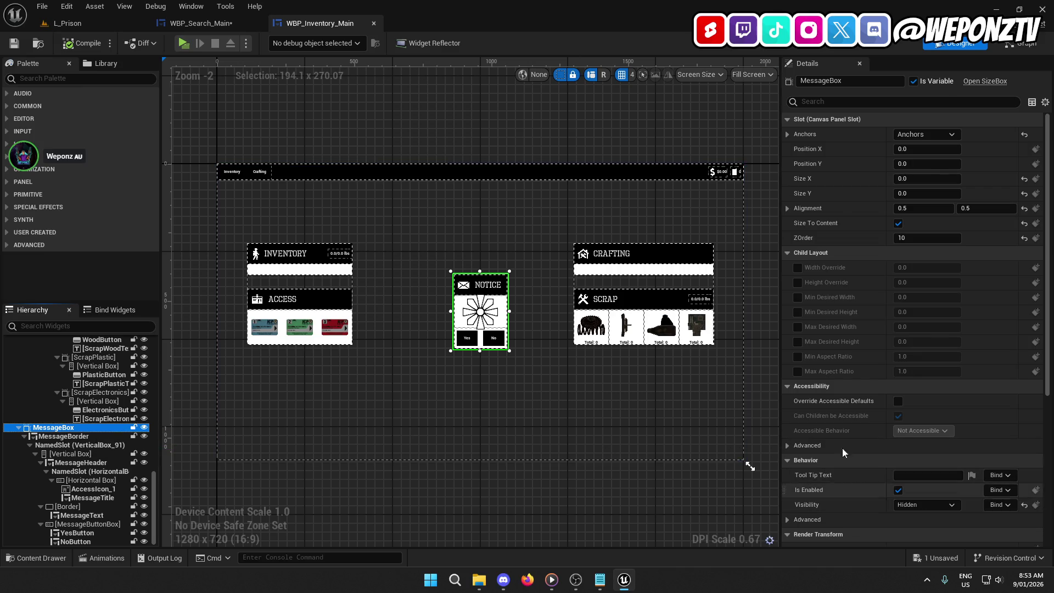
left_click(201, 24)
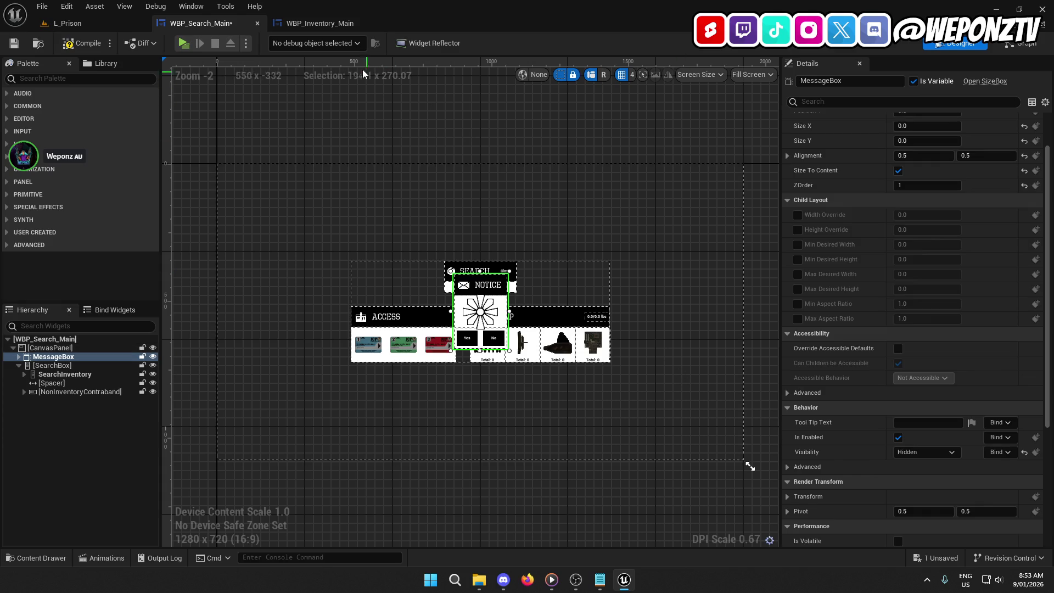
left_click(77, 24)
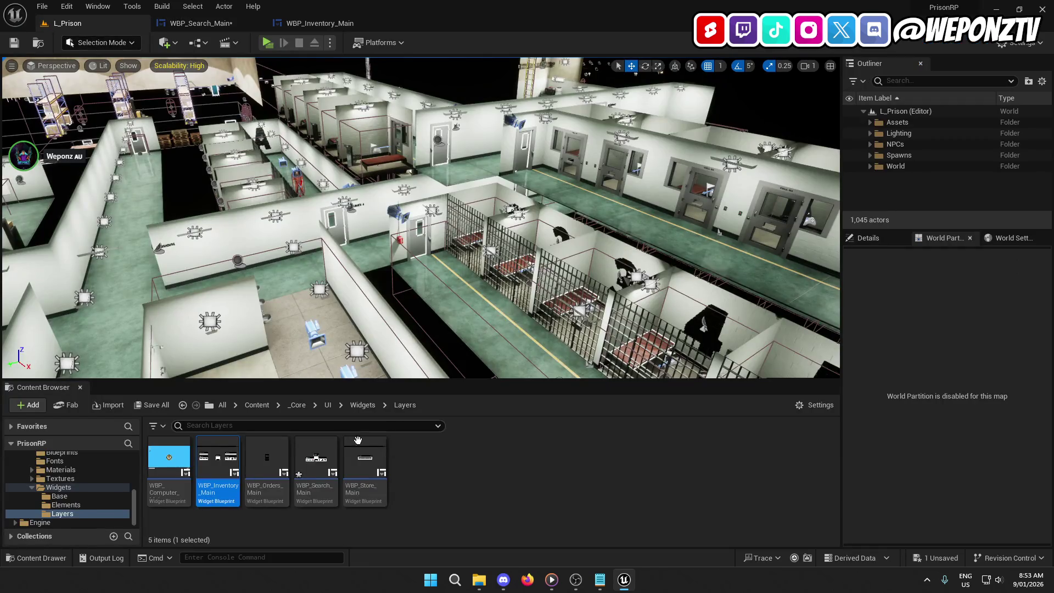
left_click(328, 405)
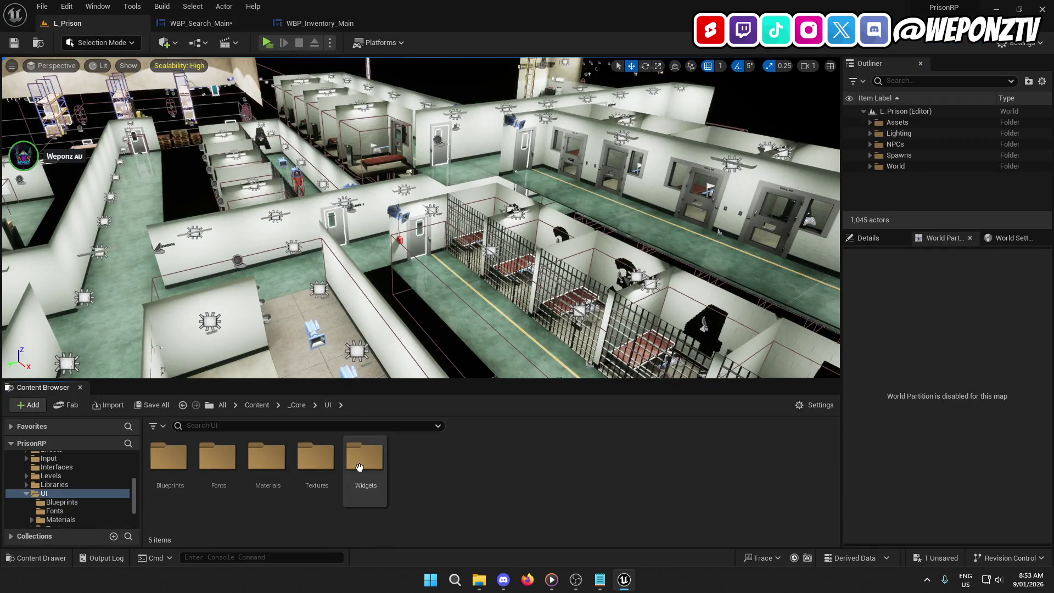
Open AC_Searching from _Core/Components/Player and review its search timer and widget-visibility nodes.
double_click(364, 457)
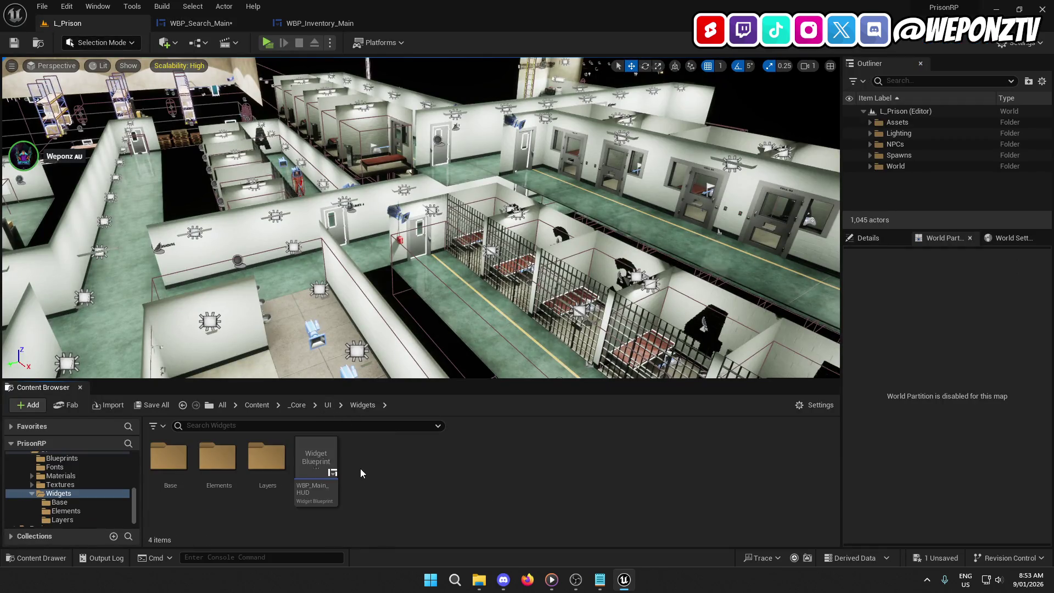
left_click(298, 405)
double_click(364, 467)
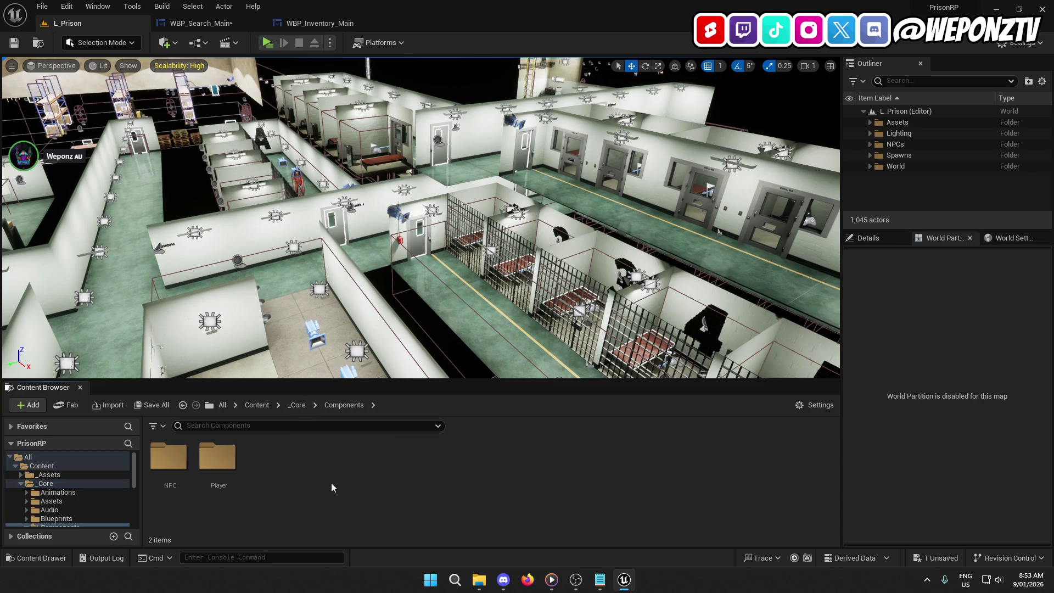
double_click(218, 457)
scroll(537, 472, "down", 2)
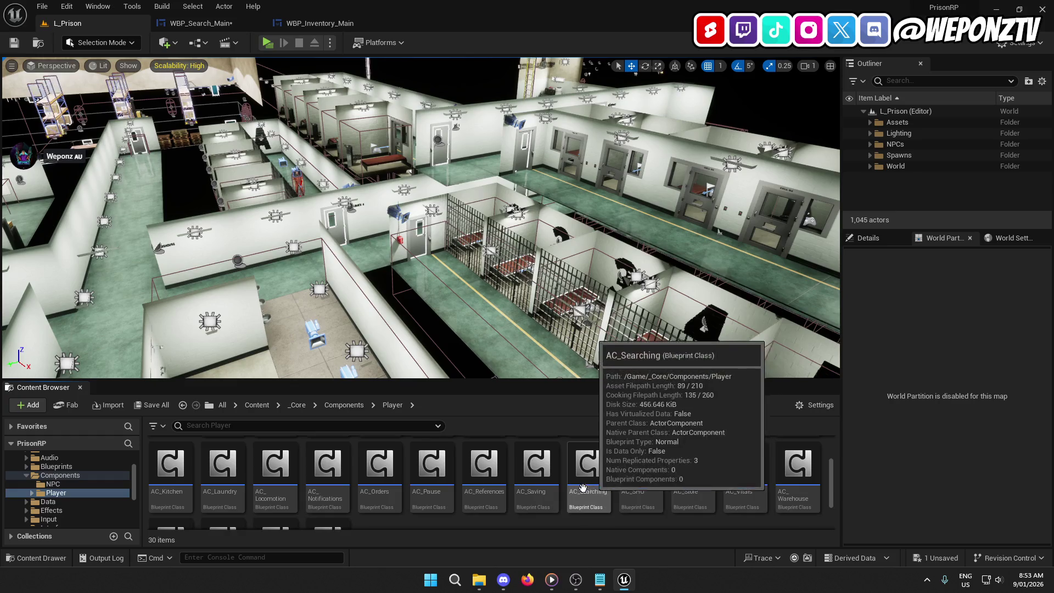
left_click(589, 468)
double_click(588, 468)
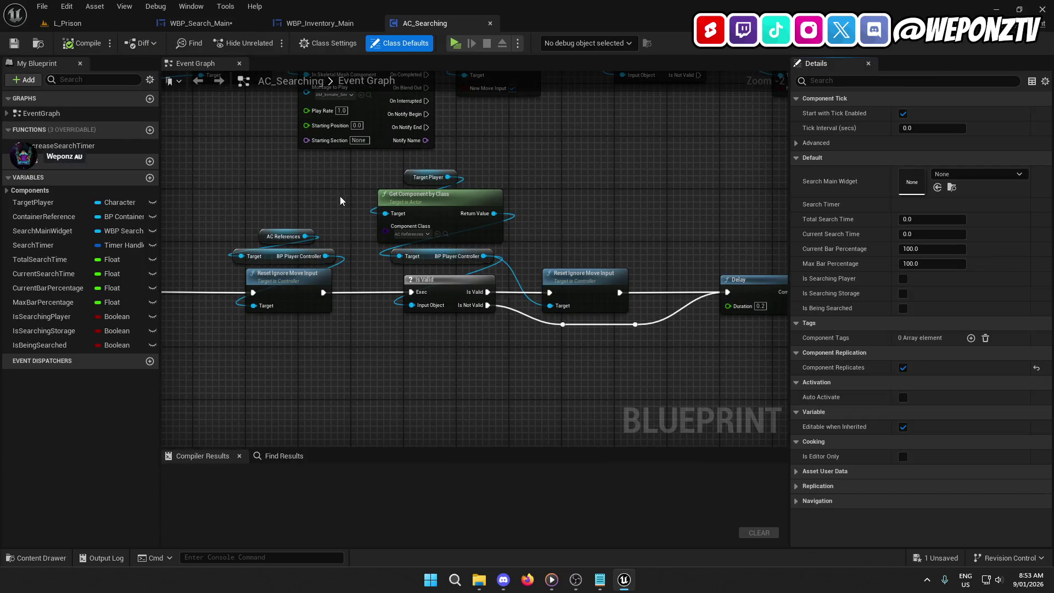
mouse_move(340, 200)
left_mouse_down()
mouse_move(514, 374)
mouse_move(530, 351)
mouse_move(784, 442)
left_mouse_up()
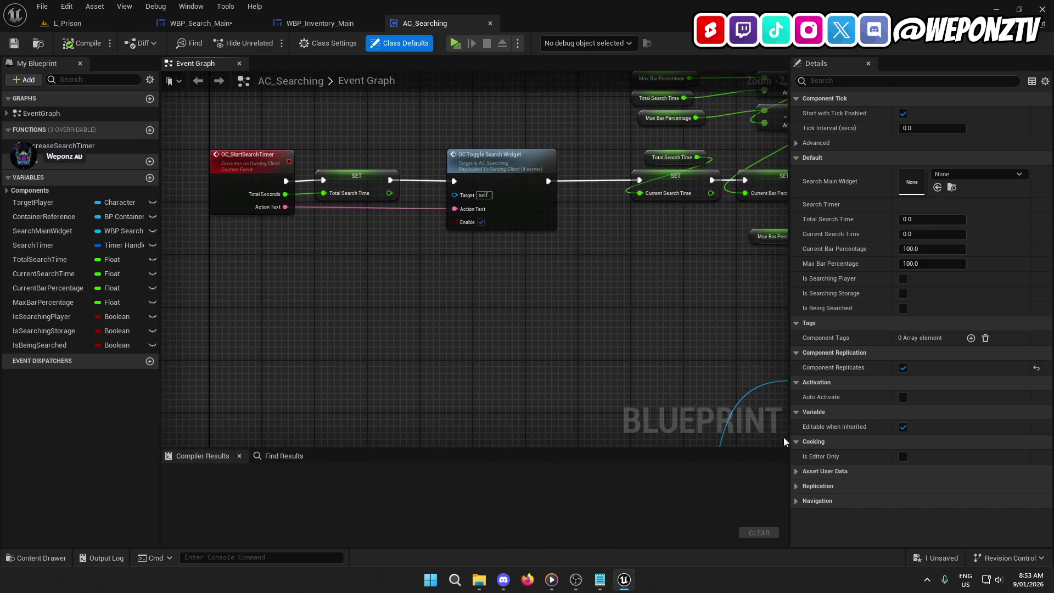
scroll(635, 247, "down", 4)
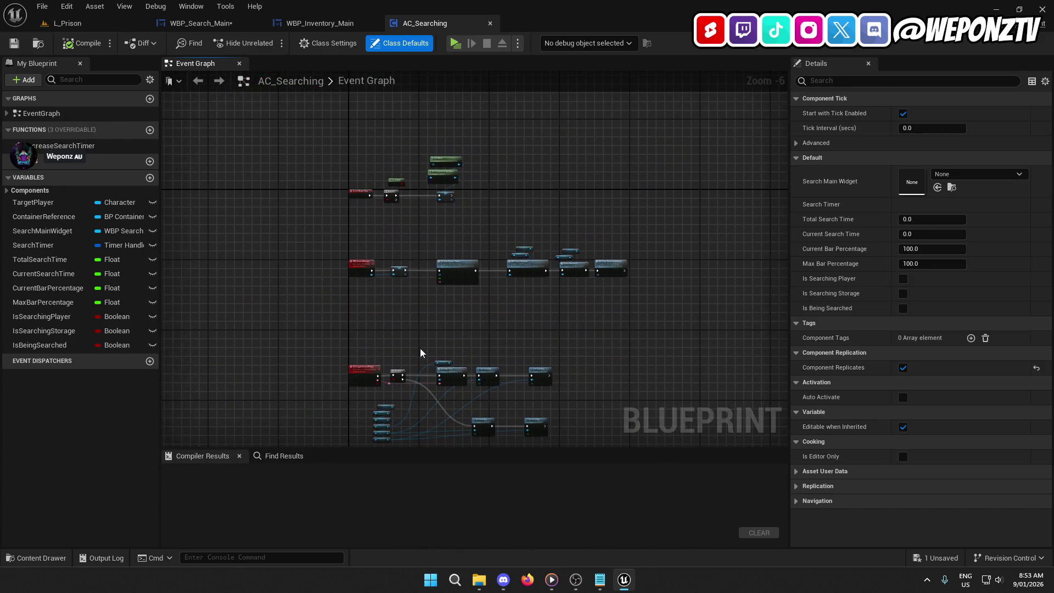
scroll(448, 380, "up", 6)
mouse_move(473, 409)
left_mouse_down()
mouse_move(485, 245)
mouse_move(532, 233)
mouse_move(532, 211)
mouse_move(343, 179)
mouse_move(277, 313)
mouse_move(589, 310)
left_mouse_up()
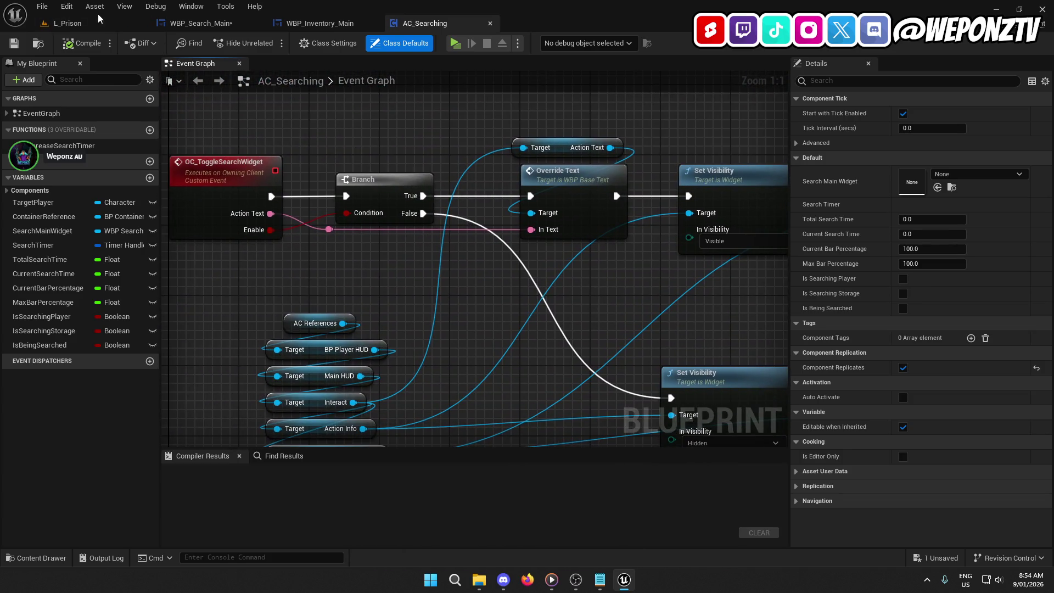
Back in L_Prison, browse to _Core/Blueprints/Characters/Player and open BP_PlayerHUD.
left_click(72, 23)
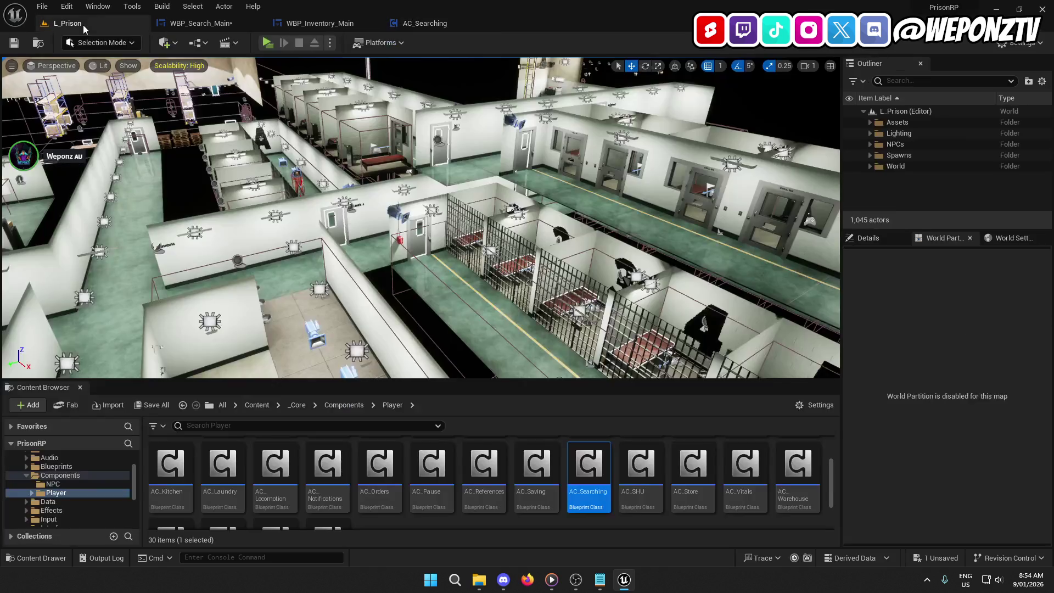
left_click(298, 405)
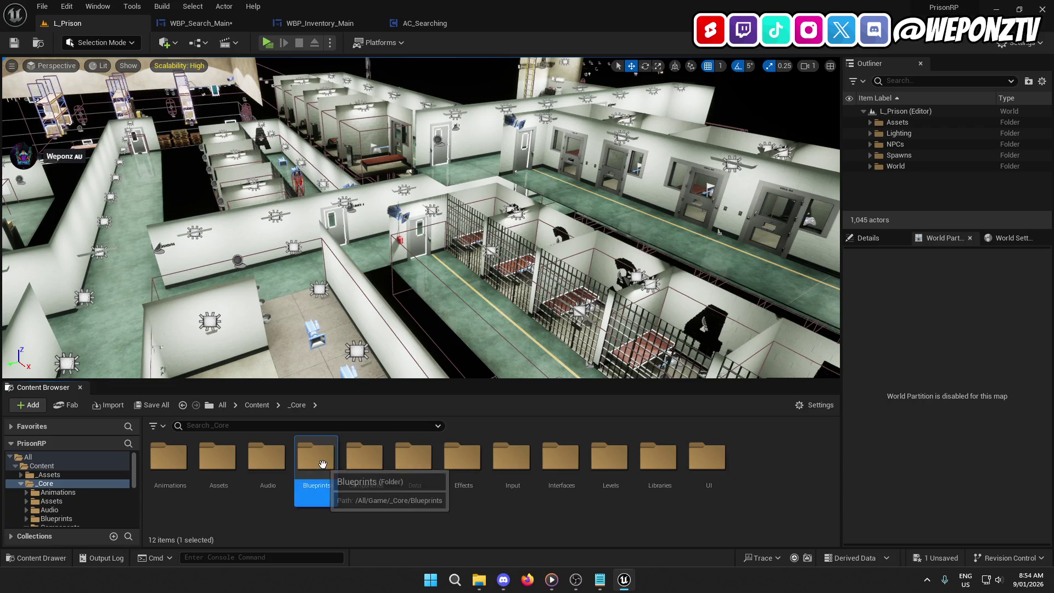
double_click(316, 459)
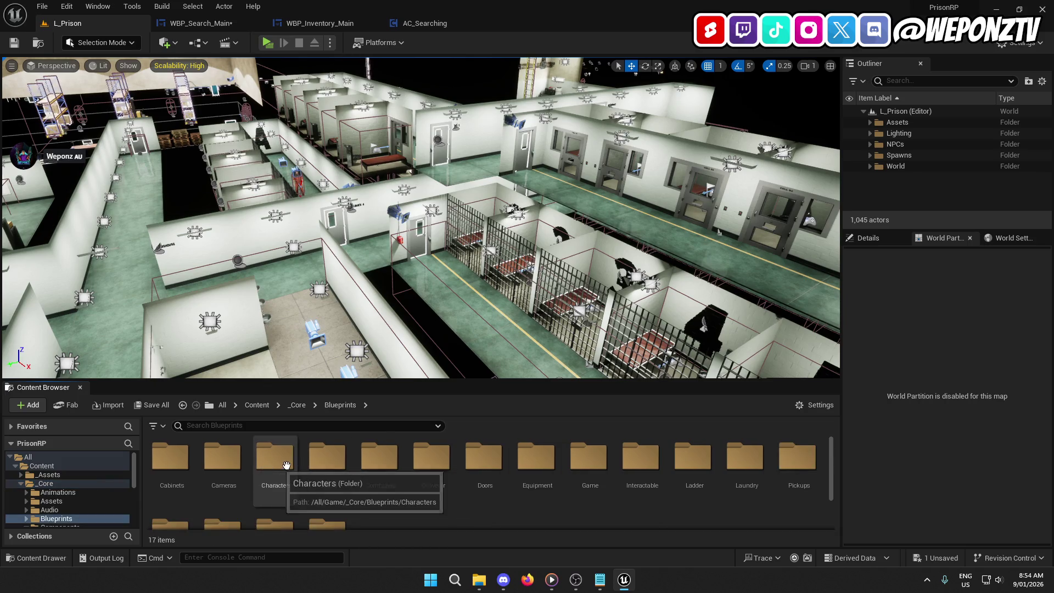
double_click(276, 460)
double_click(220, 457)
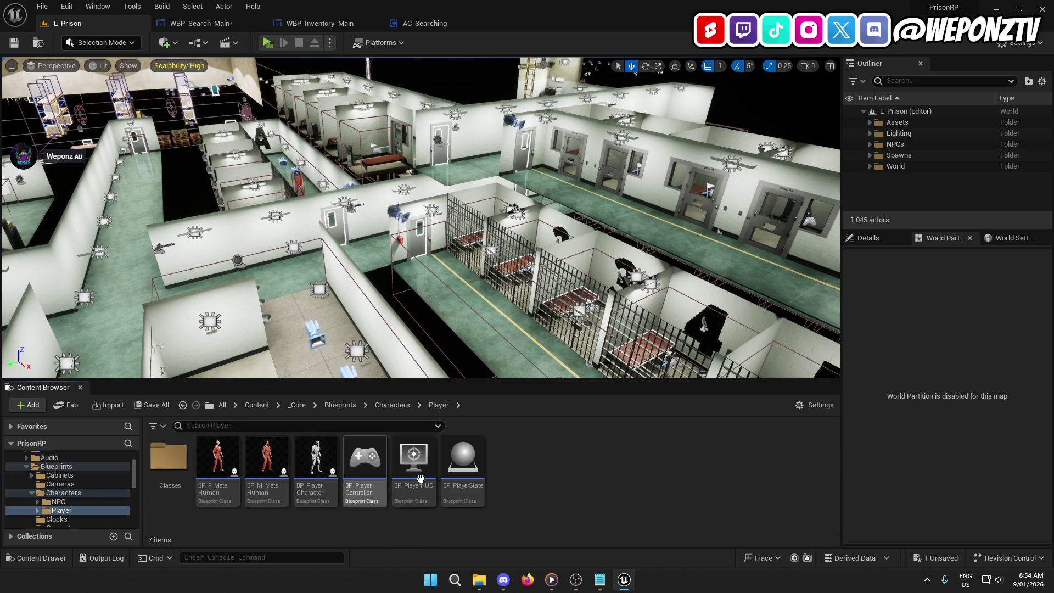
double_click(414, 461)
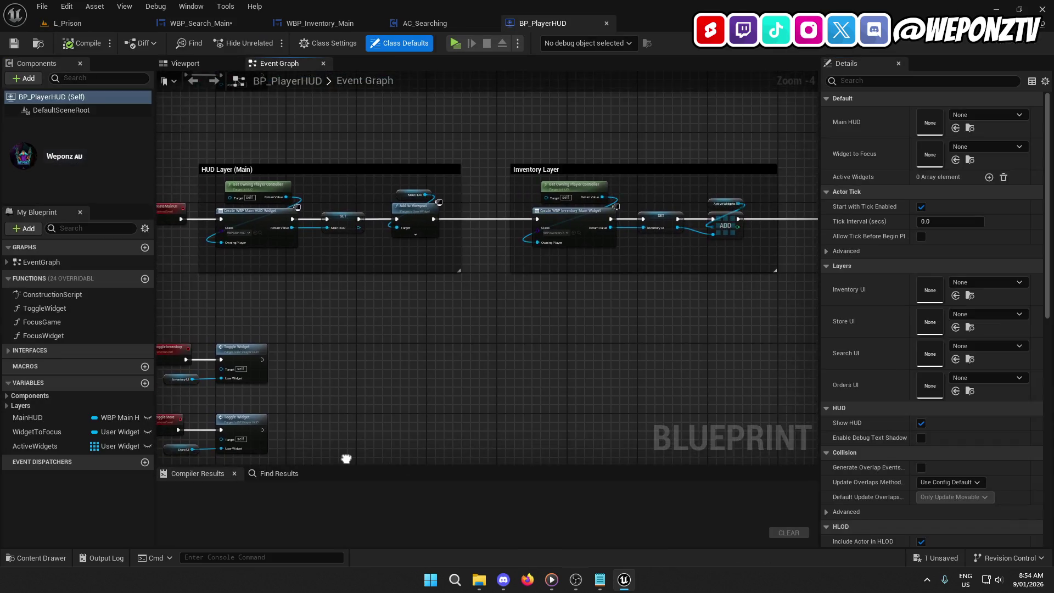
Pan BP_PlayerHUD's event graph across the Inventory, Store, Search and Orders layers and toggle events.
scroll(579, 313, "up", 3)
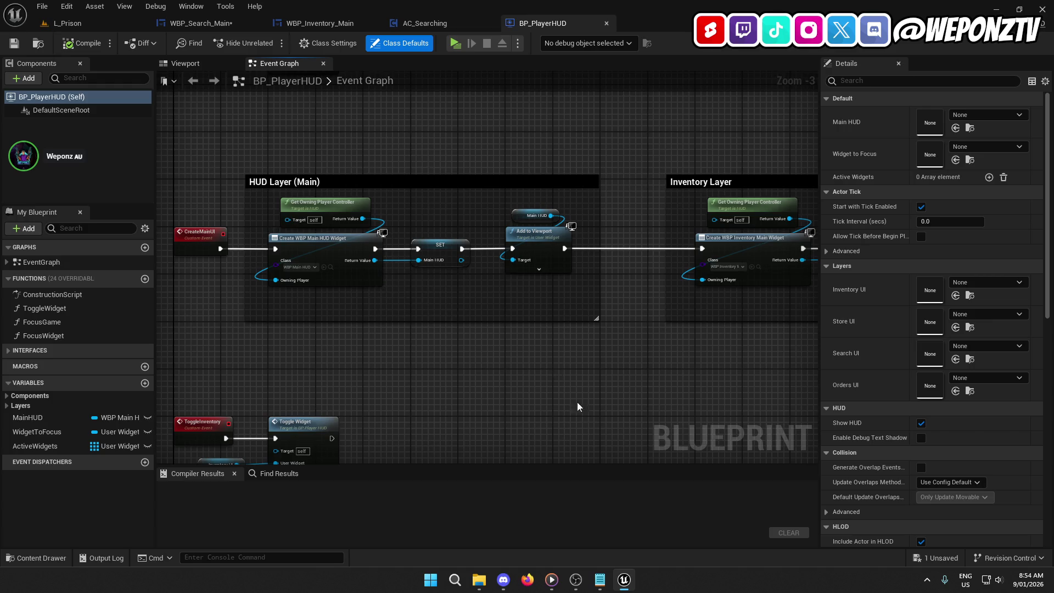
left_click_drag(577, 407, 266, 388)
scroll(438, 254, "down", 2)
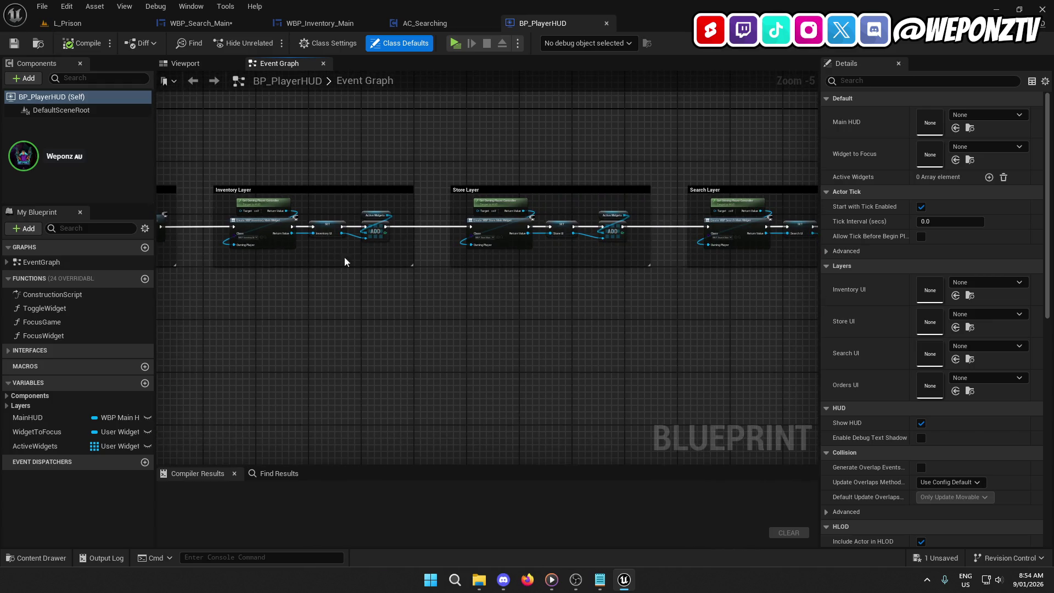
left_click_drag(460, 320, 350, 317)
left_click_drag(544, 318, 440, 279)
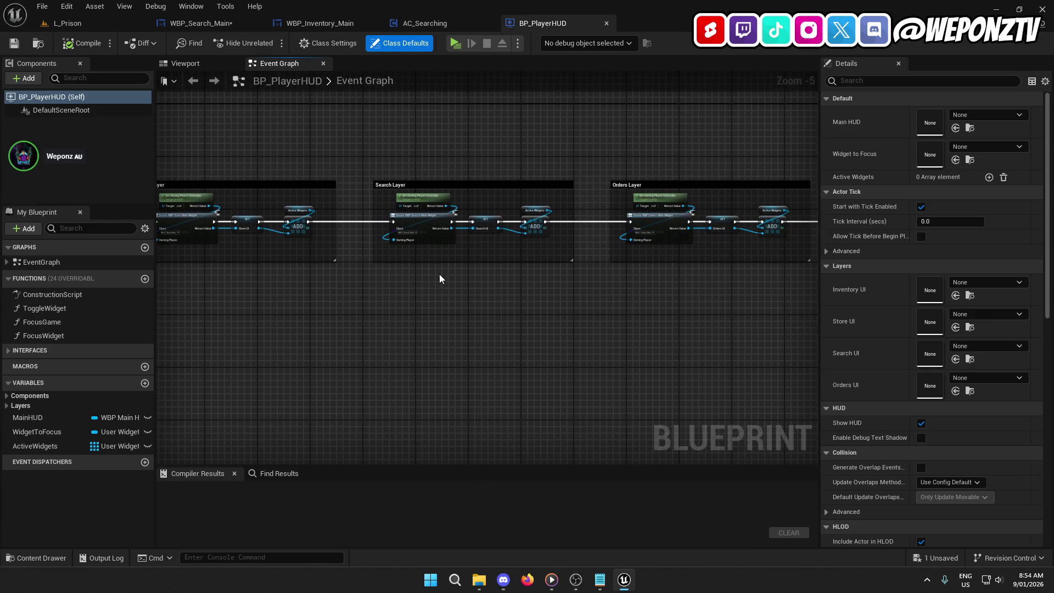
left_click_drag(375, 315, 475, 326)
mouse_move(341, 306)
left_mouse_down()
mouse_move(715, 315)
mouse_move(461, 292)
left_mouse_up()
left_click_drag(643, 286, 480, 282)
left_click_drag(549, 265, 388, 262)
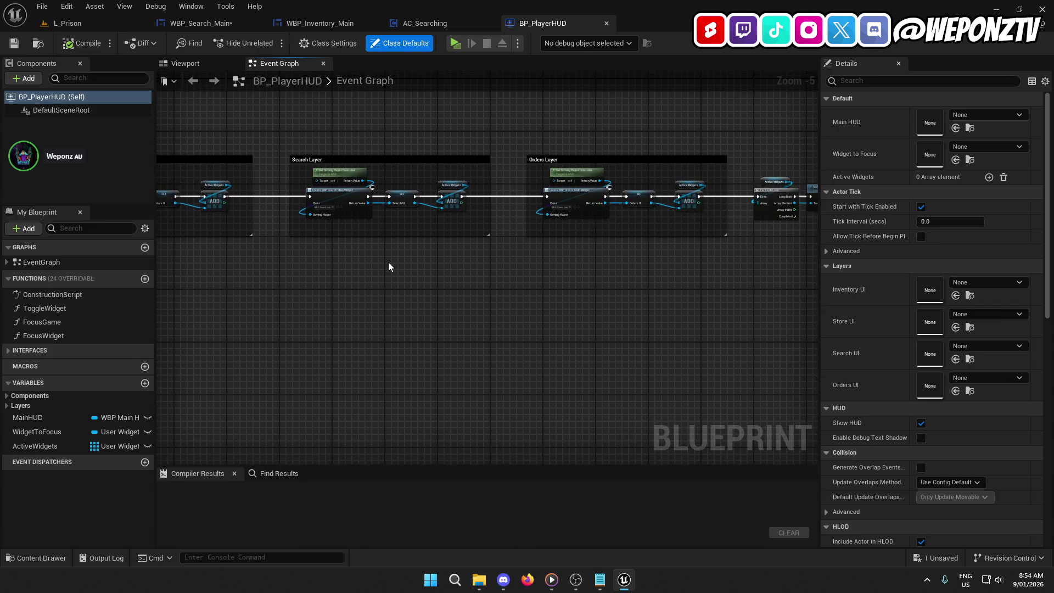
left_click_drag(653, 320, 468, 318)
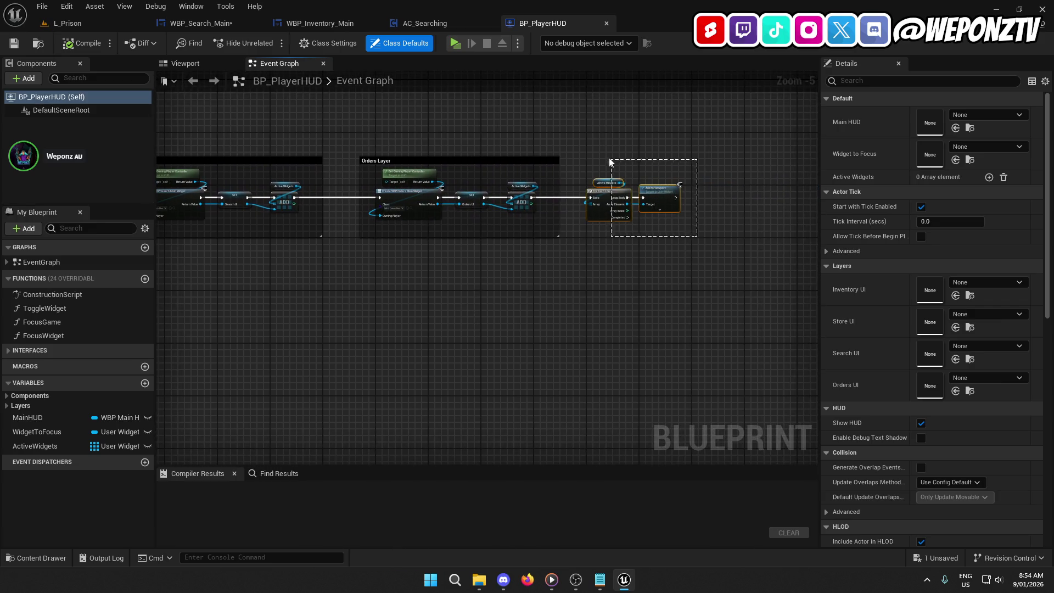
left_click_drag(609, 161, 610, 162)
left_click_drag(586, 245, 796, 208)
mouse_move(384, 275)
left_mouse_down()
mouse_move(768, 231)
mouse_move(713, 220)
left_mouse_up()
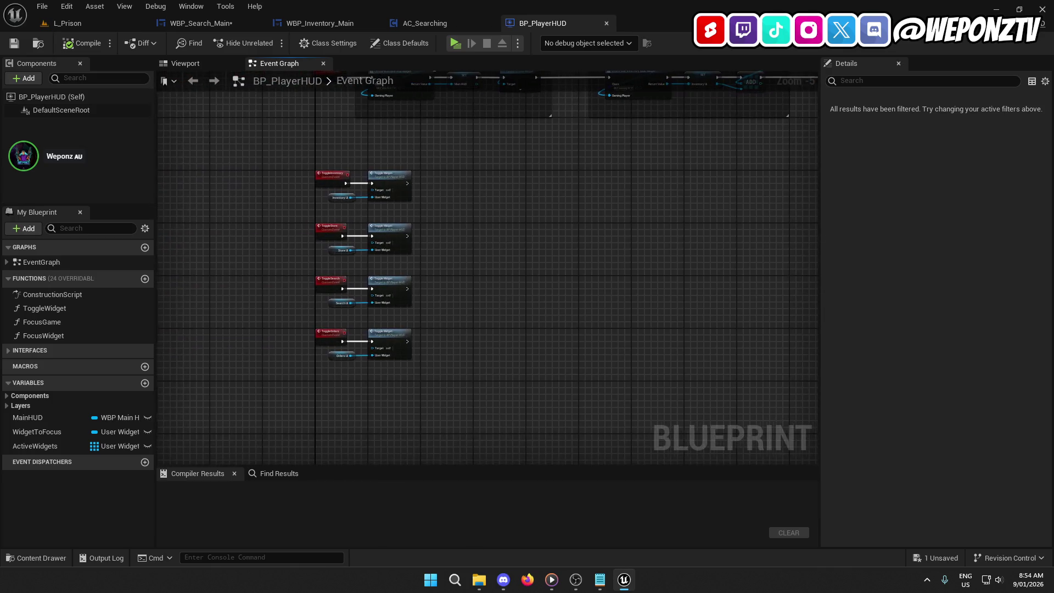
left_click_drag(394, 147, 383, 149)
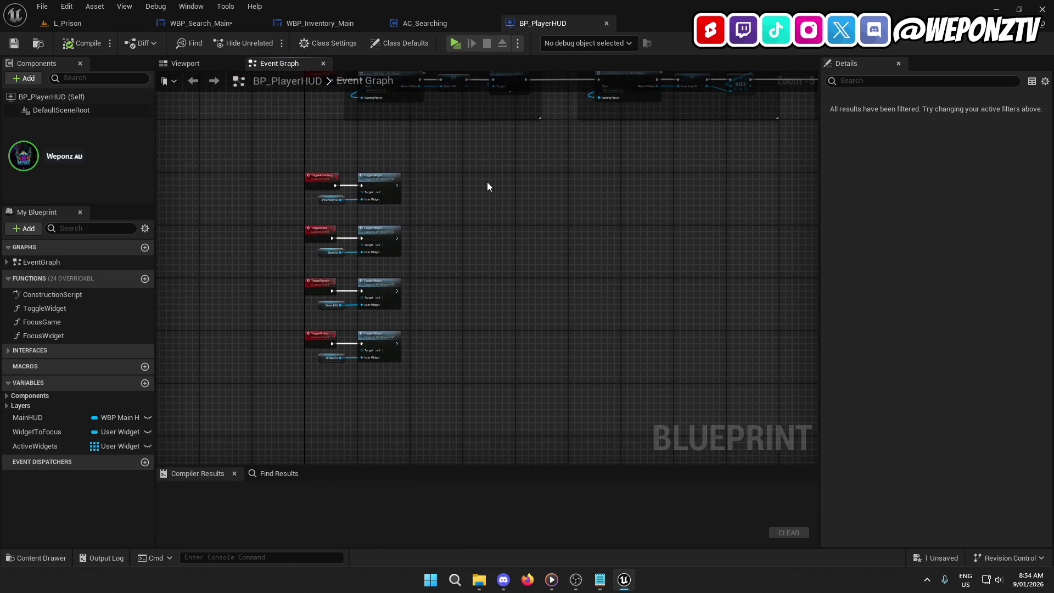
scroll(322, 167, "up", 4)
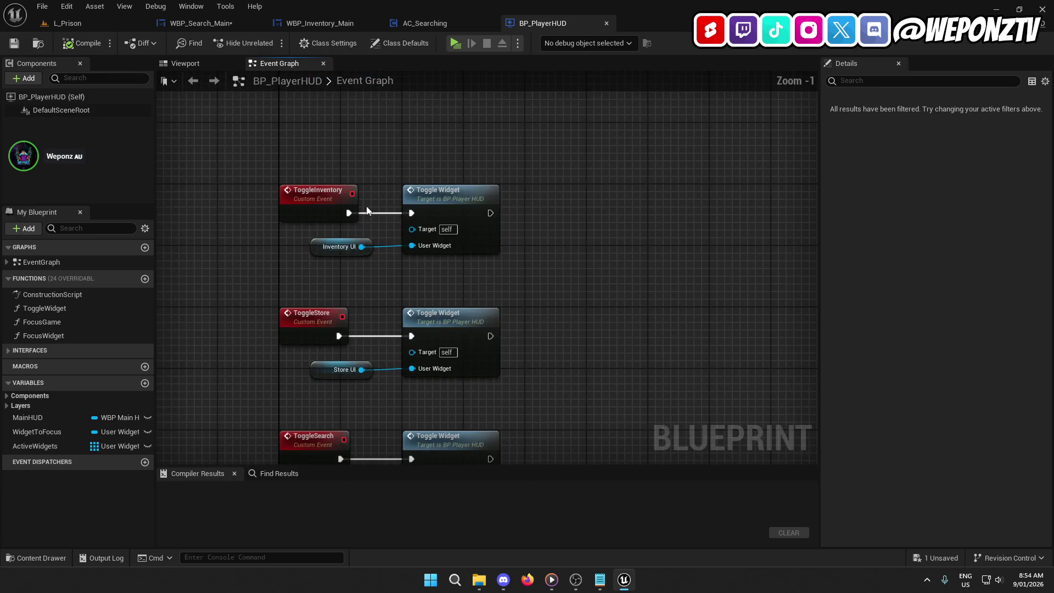
Open the Toggle Widget function graph from the ToggleInventory call.
left_click(453, 203)
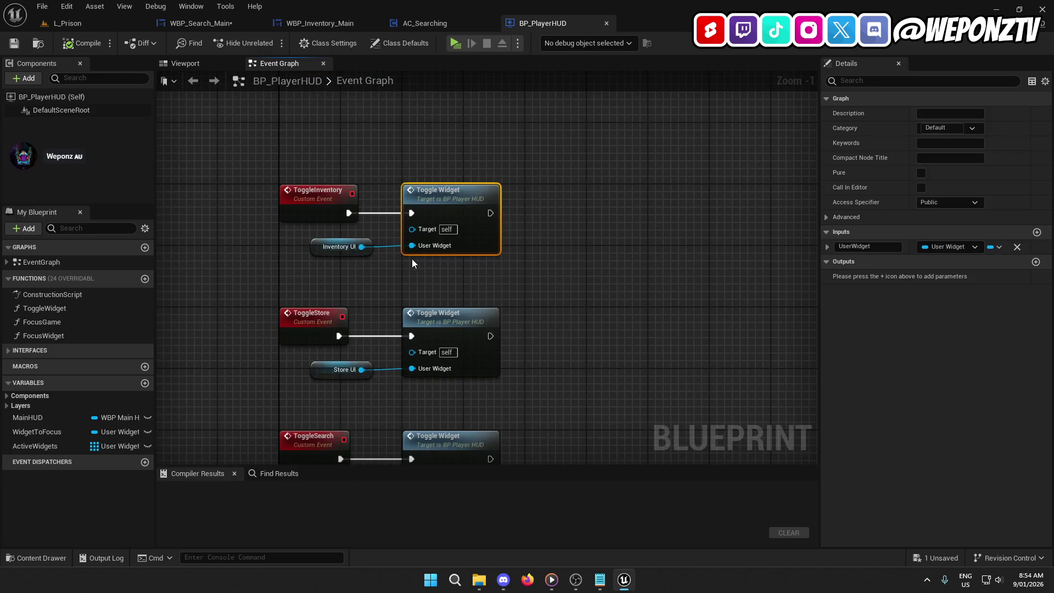
left_click_drag(303, 295, 306, 138)
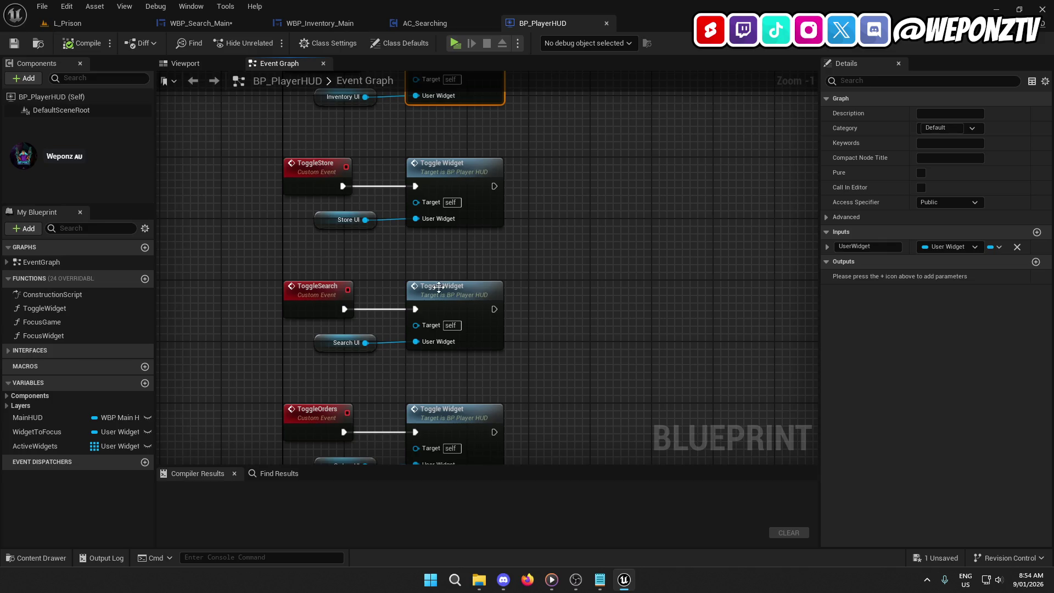
double_click(439, 286)
scroll(446, 282, "up", 6)
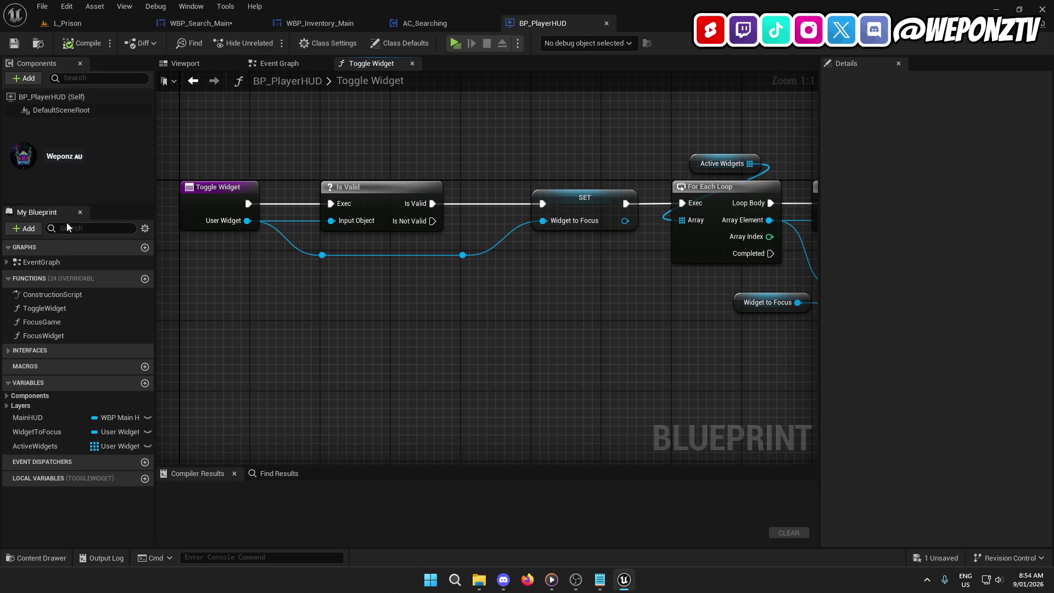
Review the FocusGame and FocusWidget function graphs, then return to AC_Searching's event graph.
double_click(60, 322)
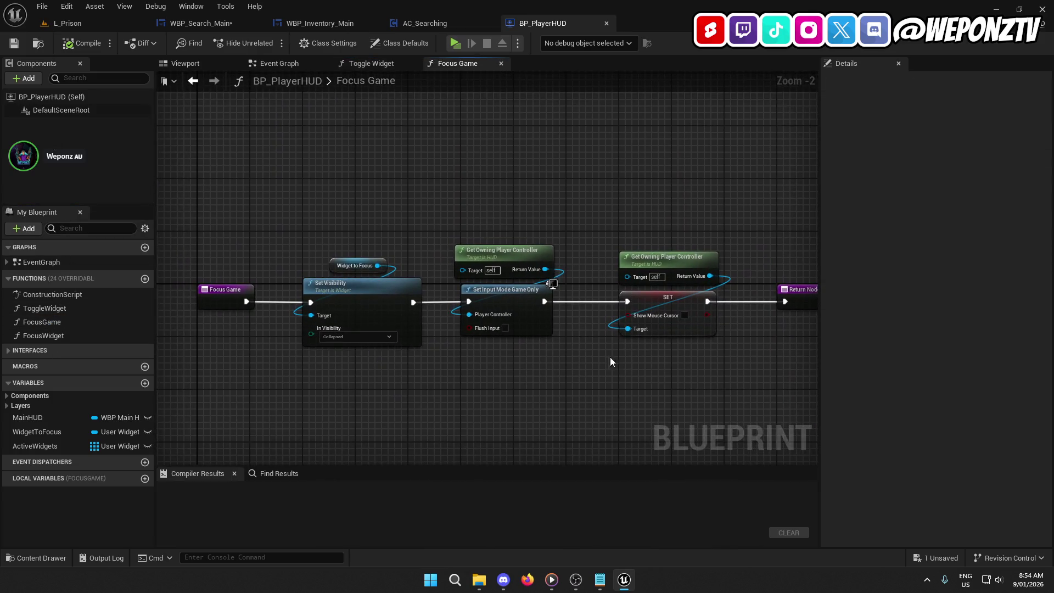
mouse_move(438, 396)
left_mouse_down()
mouse_move(370, 348)
mouse_move(426, 313)
mouse_move(406, 317)
left_mouse_up()
double_click(47, 335)
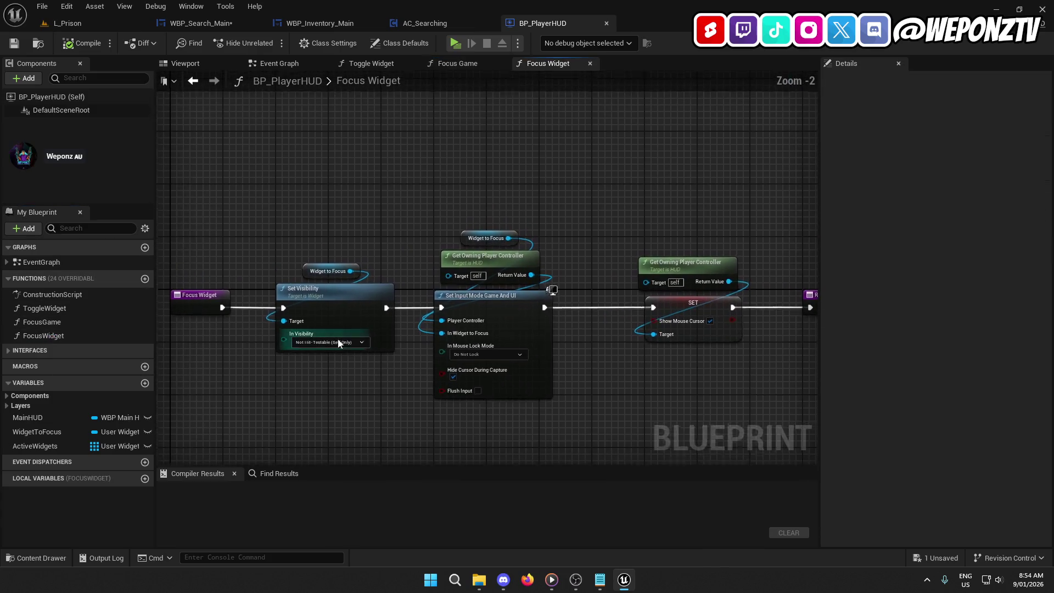
scroll(483, 263, "up", 2)
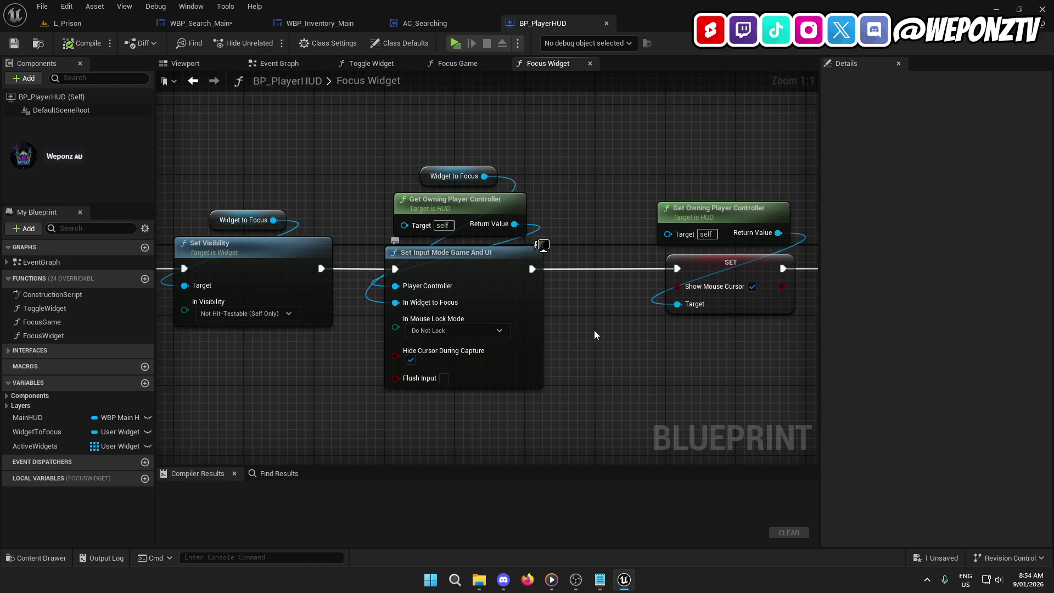
left_click(703, 277)
mouse_move(681, 395)
left_mouse_down()
mouse_move(330, 392)
mouse_move(643, 369)
left_mouse_up()
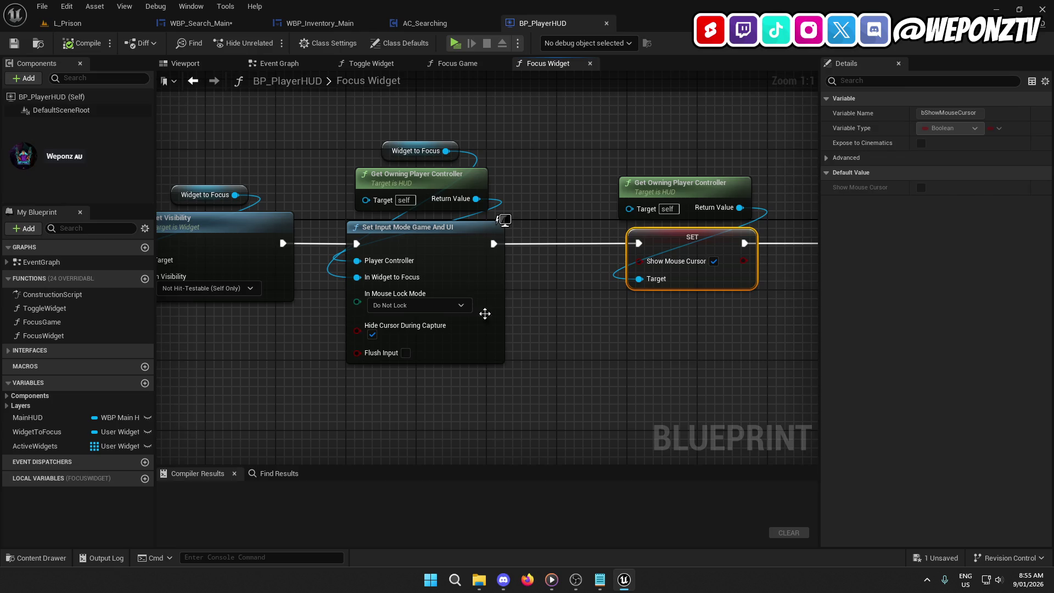
left_click(433, 23)
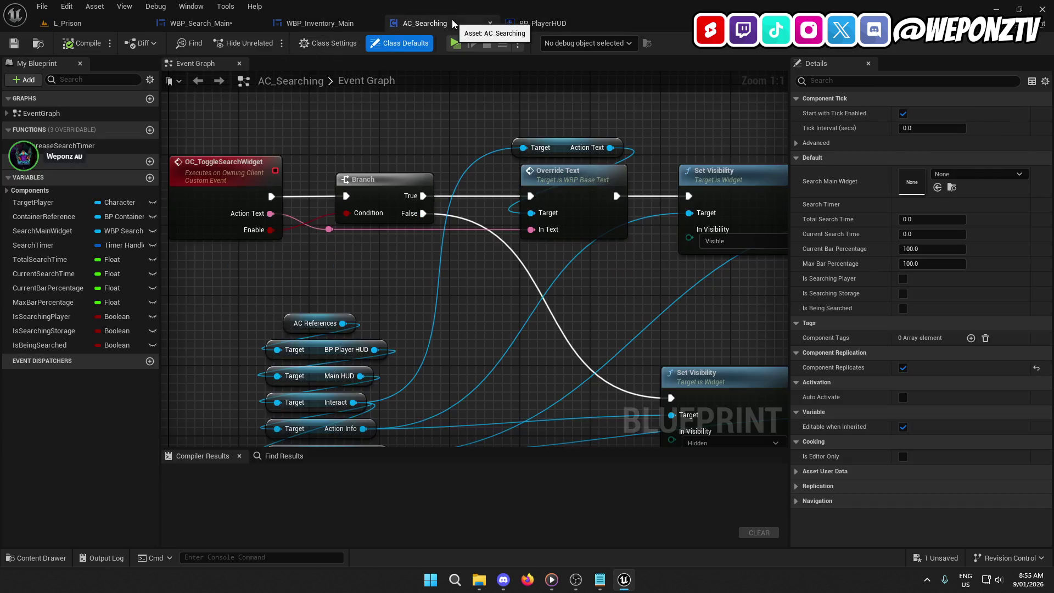
Close BP_PlayerHUD and AC_Searching, then save WBP_Search_Main.
left_click(607, 24)
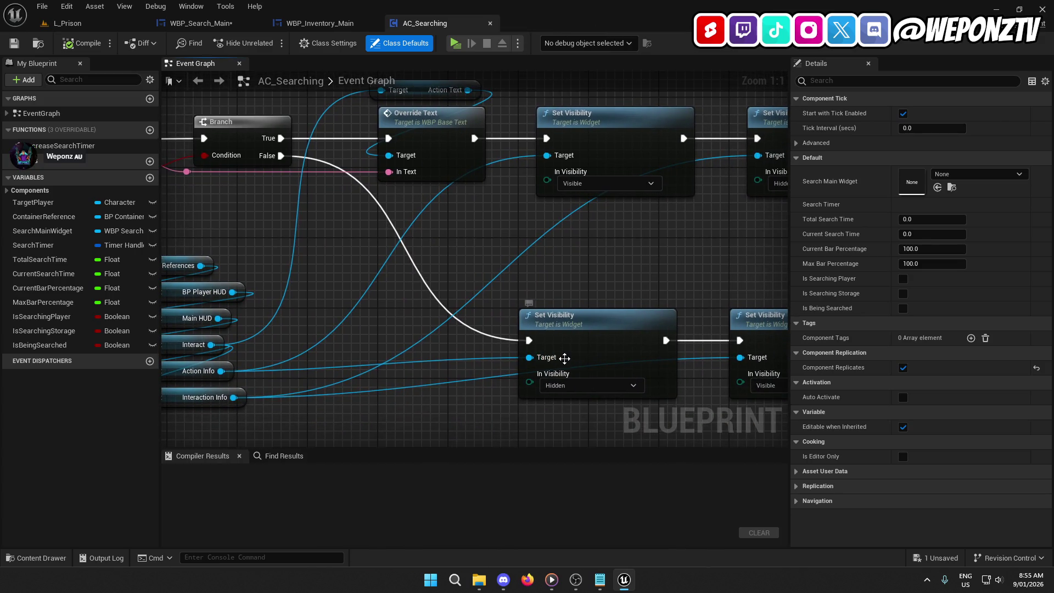
left_click(490, 24)
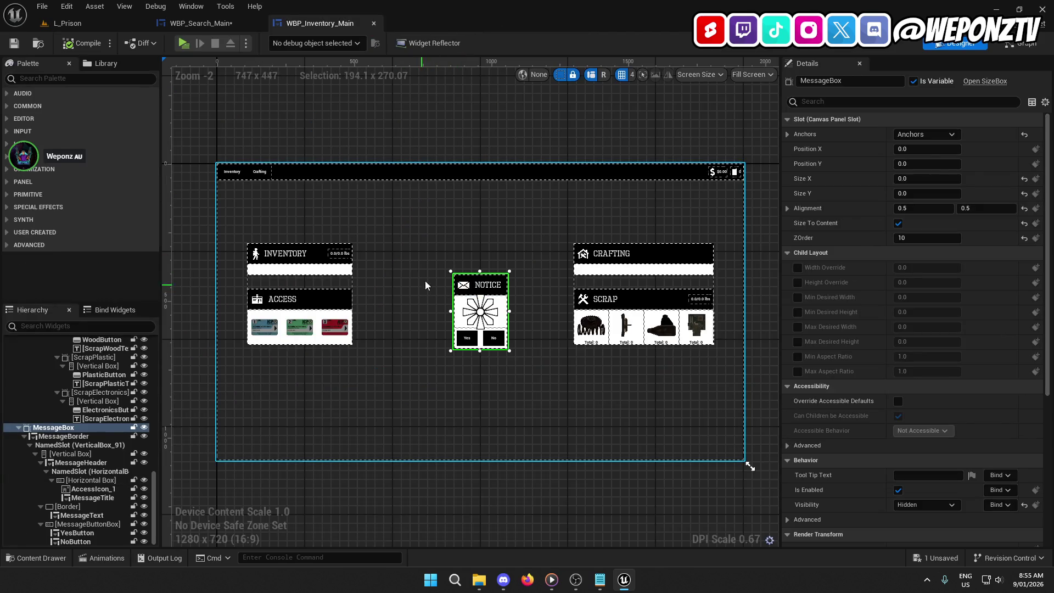
left_click(212, 23)
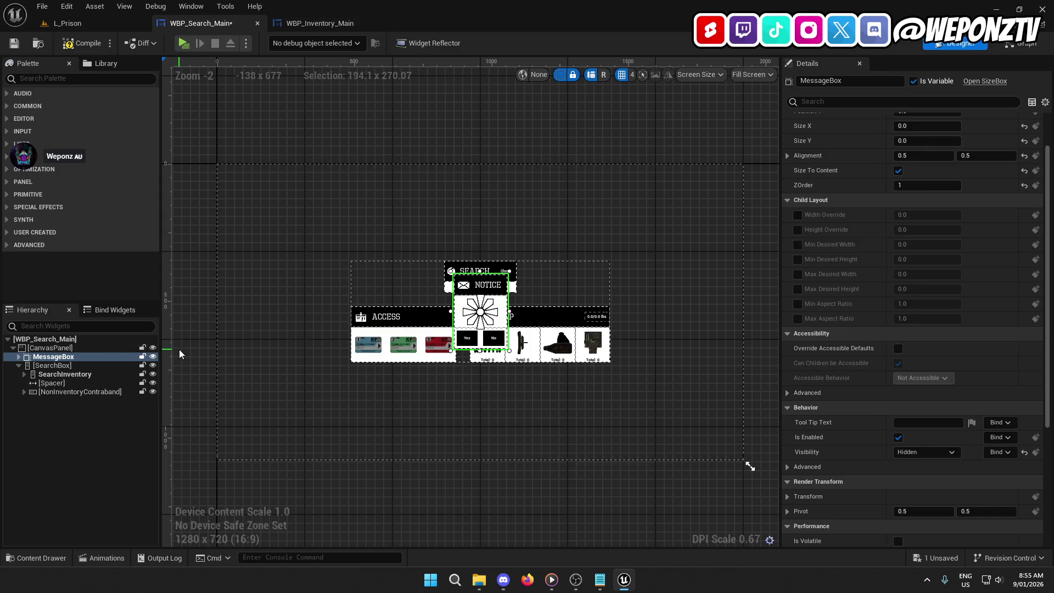
left_click(15, 43)
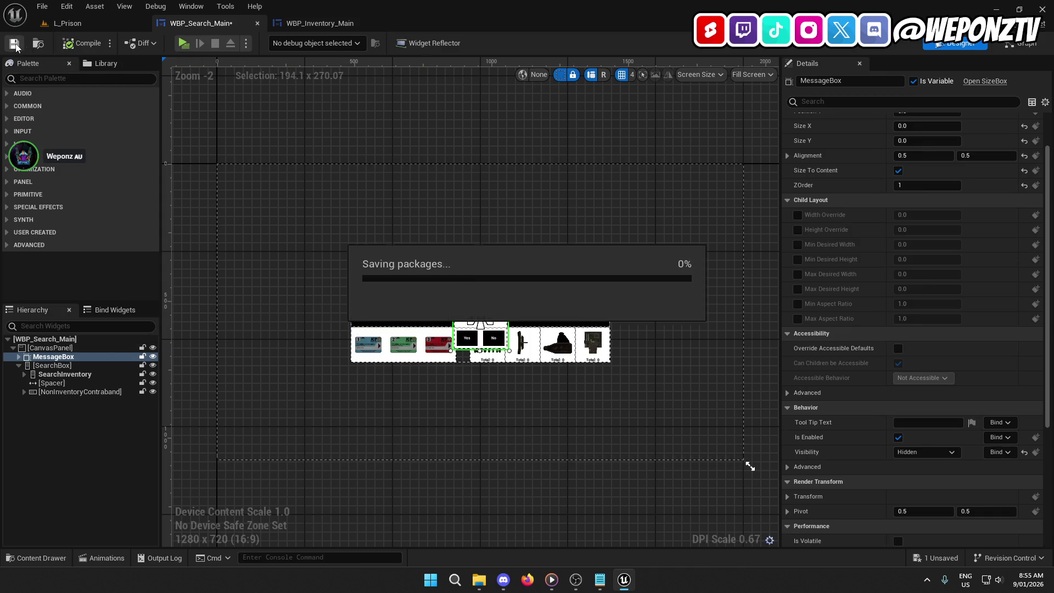
left_click(67, 23)
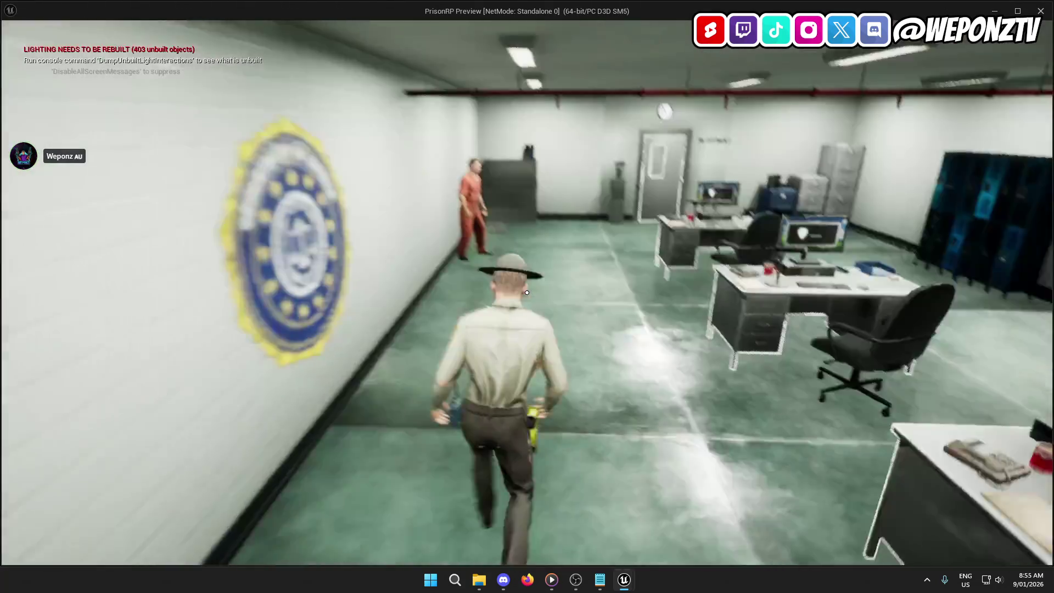
In play mode, search the inmate, pick an access card, and answer No to the confiscate notice.
key("f")
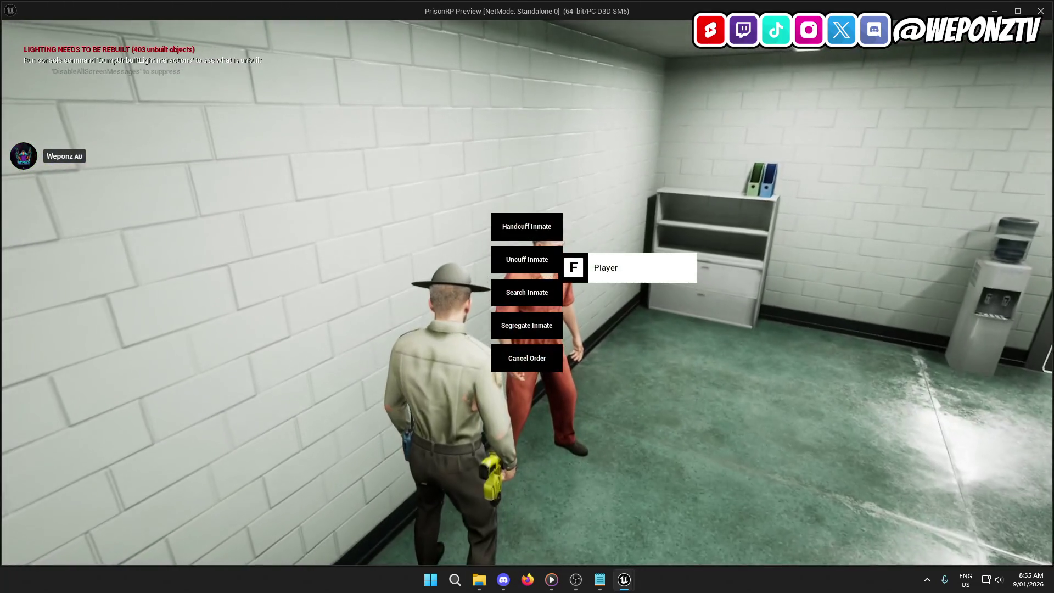
left_click(527, 292)
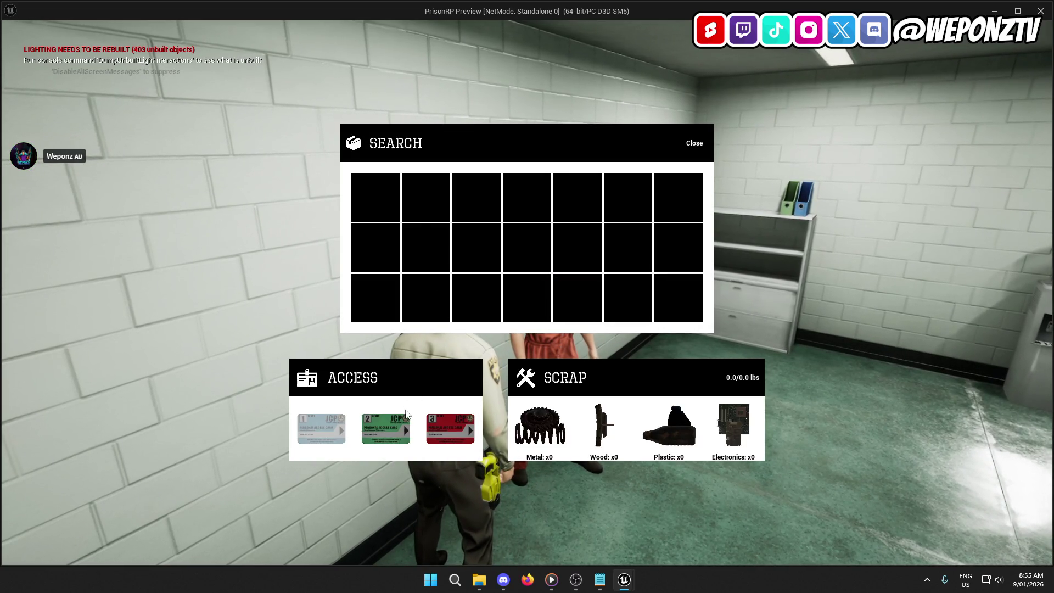
left_click(389, 427)
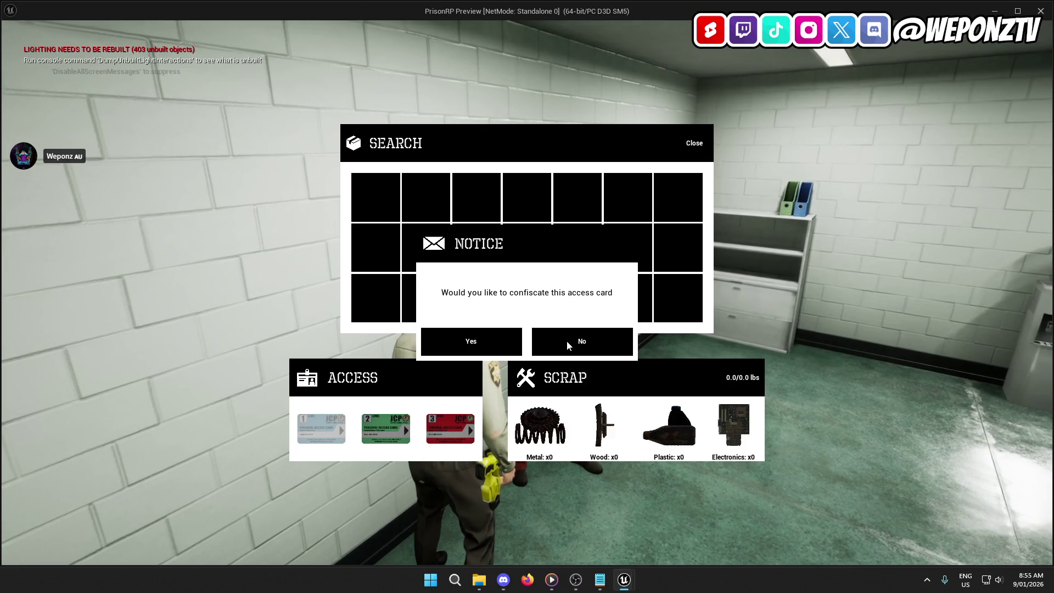
left_click(695, 143)
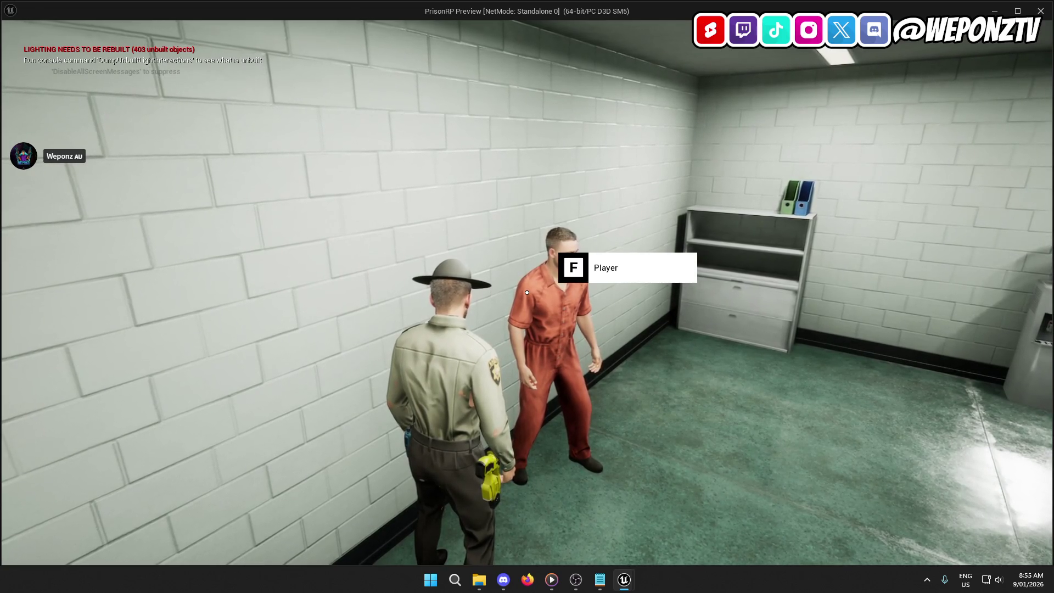
Walk out, stop the play session, and return to the WBP_Search_Main blueprint.
key("s")
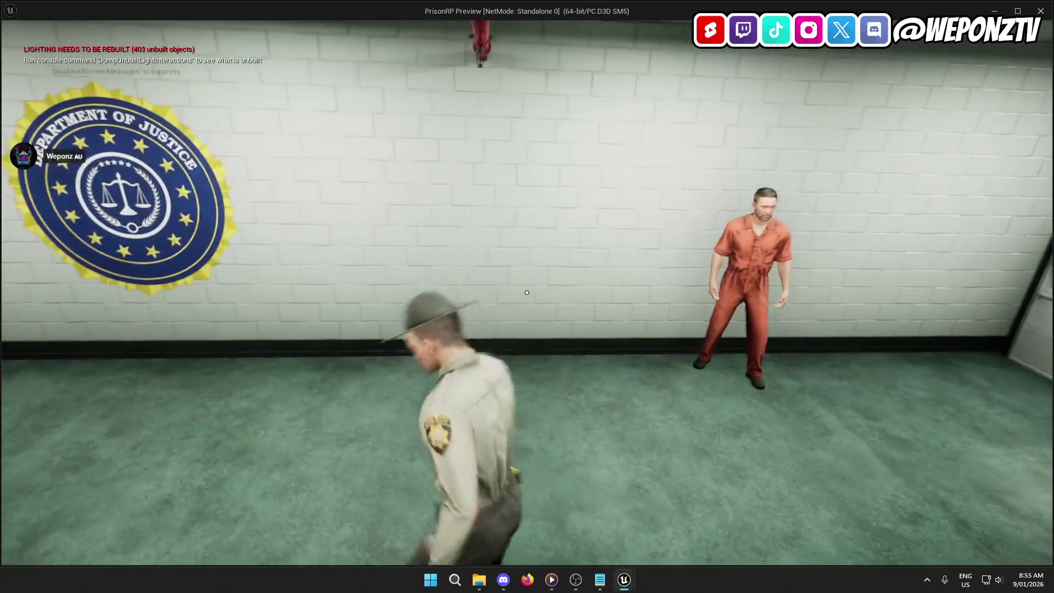
key("Escape")
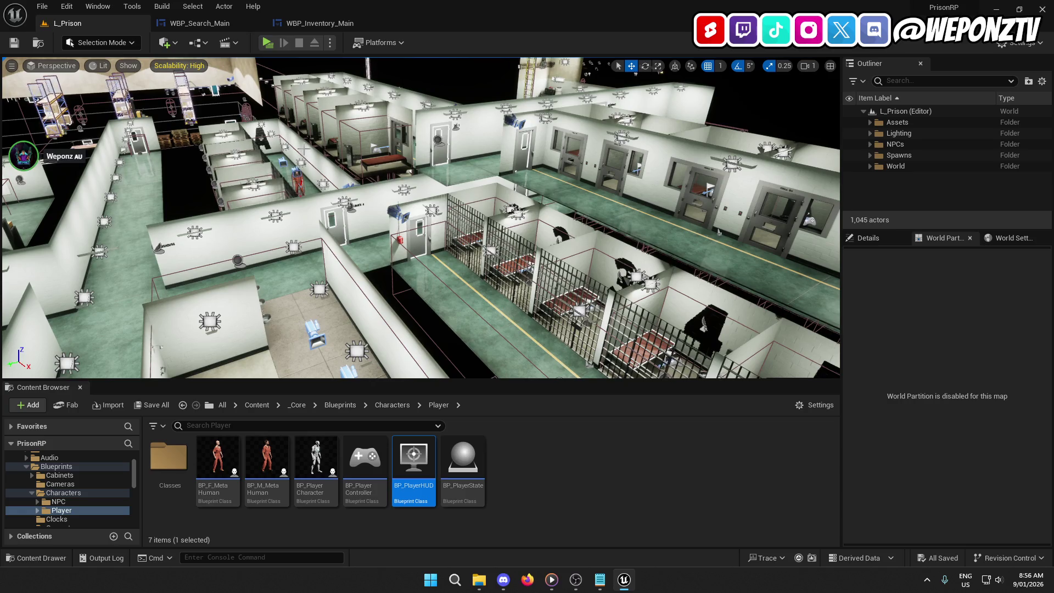
left_click(326, 23)
left_click(200, 23)
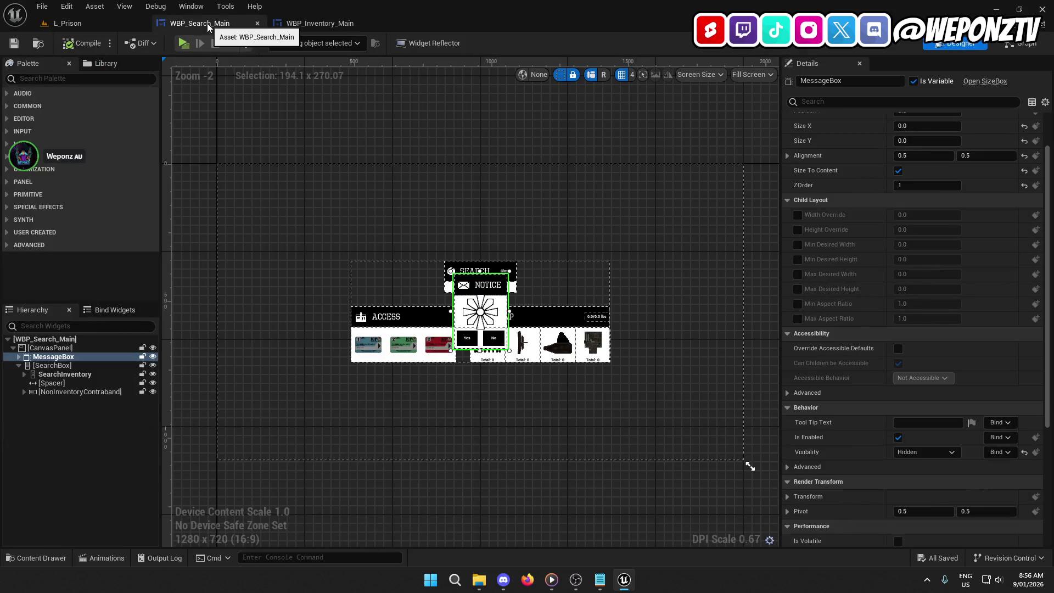
In L_Prison, fly the viewport camera down to the inmate in the shower room, then switch to WBP_Inventory_Main.
left_click(68, 23)
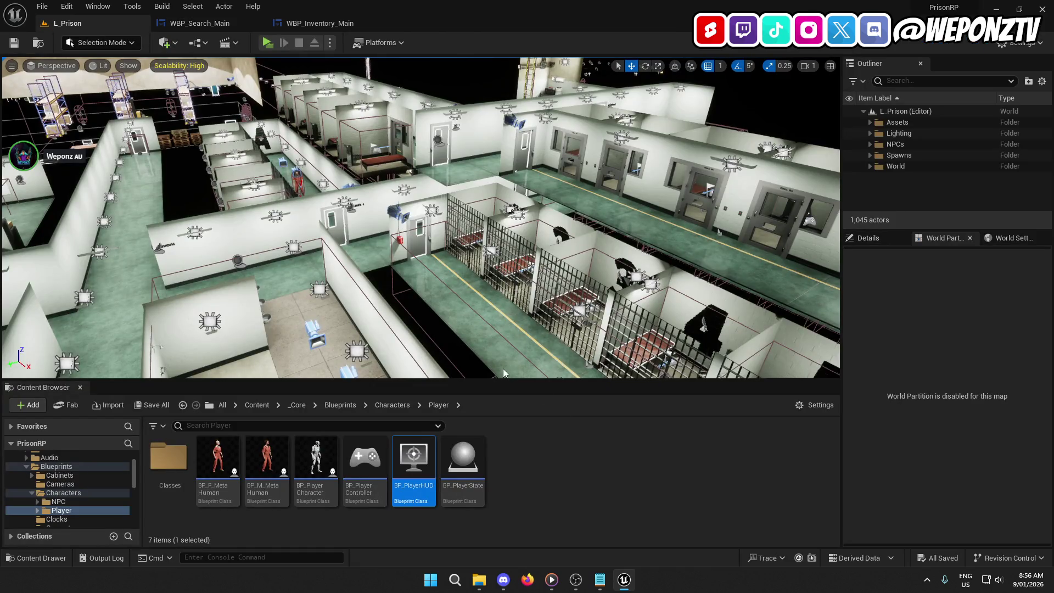
left_click_drag(494, 247, 428, 247)
left_click_drag(411, 301, 410, 300)
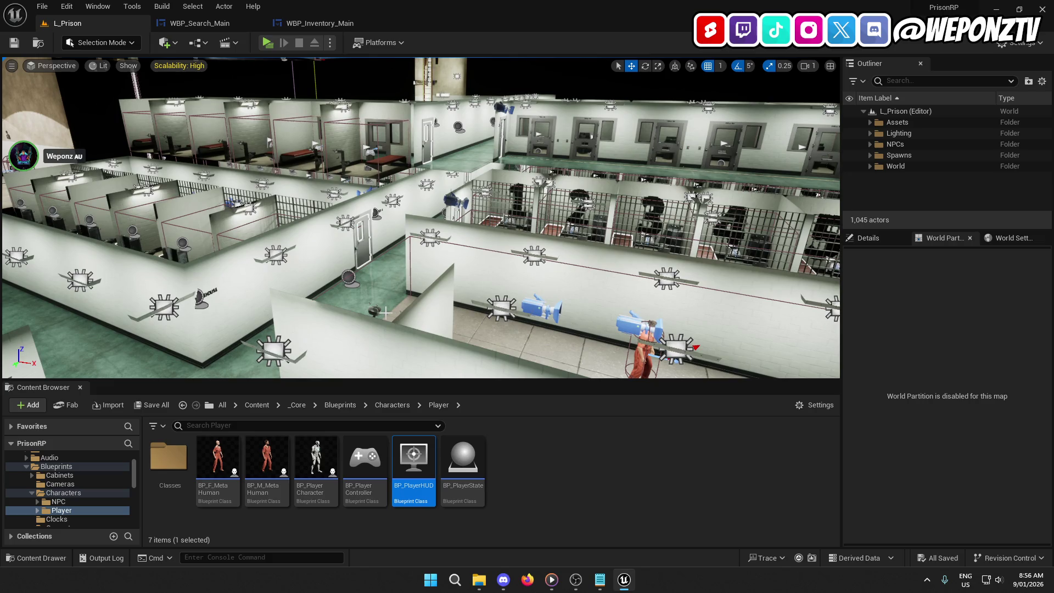
left_click_drag(393, 291, 372, 291)
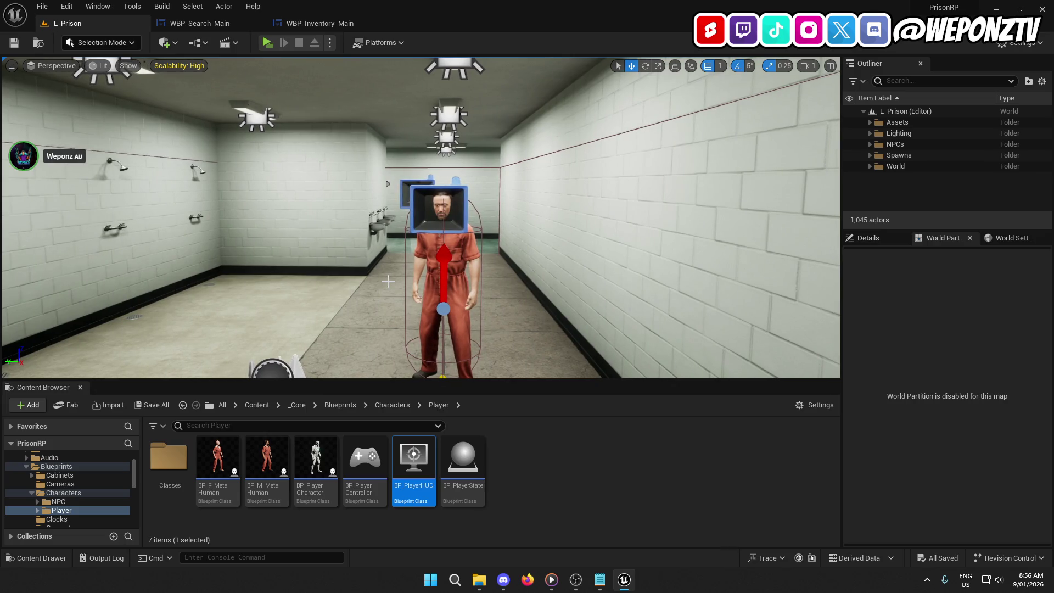
left_click(313, 24)
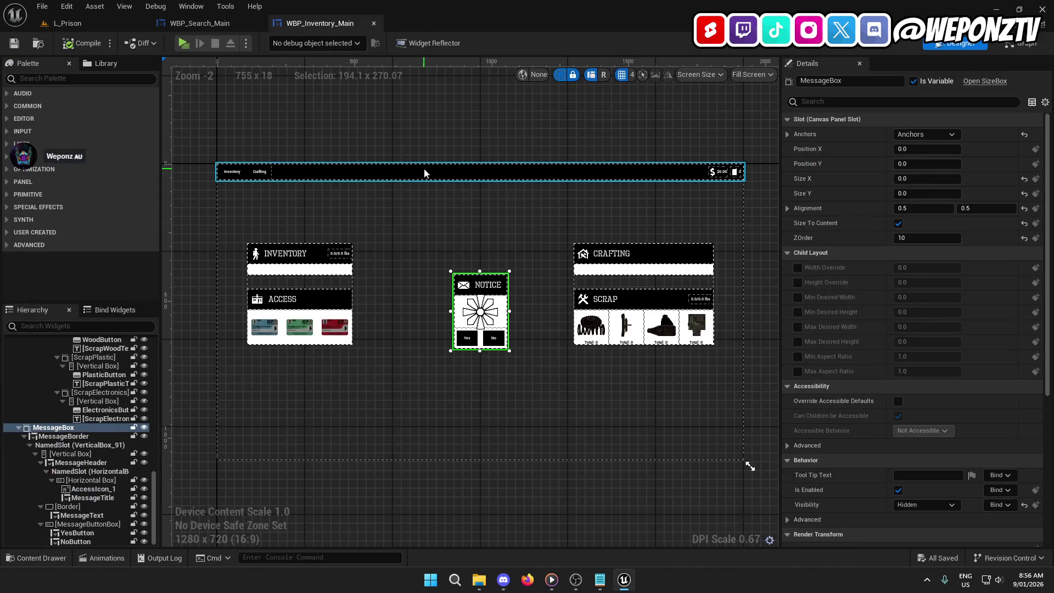
Set WBP_Search_Main's MessageBox visibility to Visible, then compile and save.
left_click(199, 23)
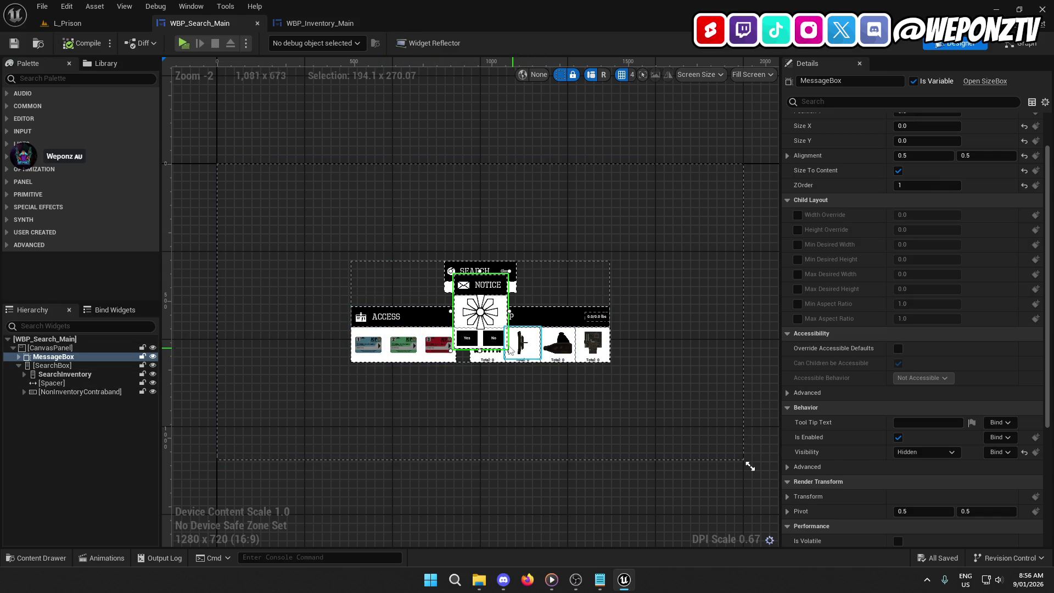
scroll(901, 275, "down", 5)
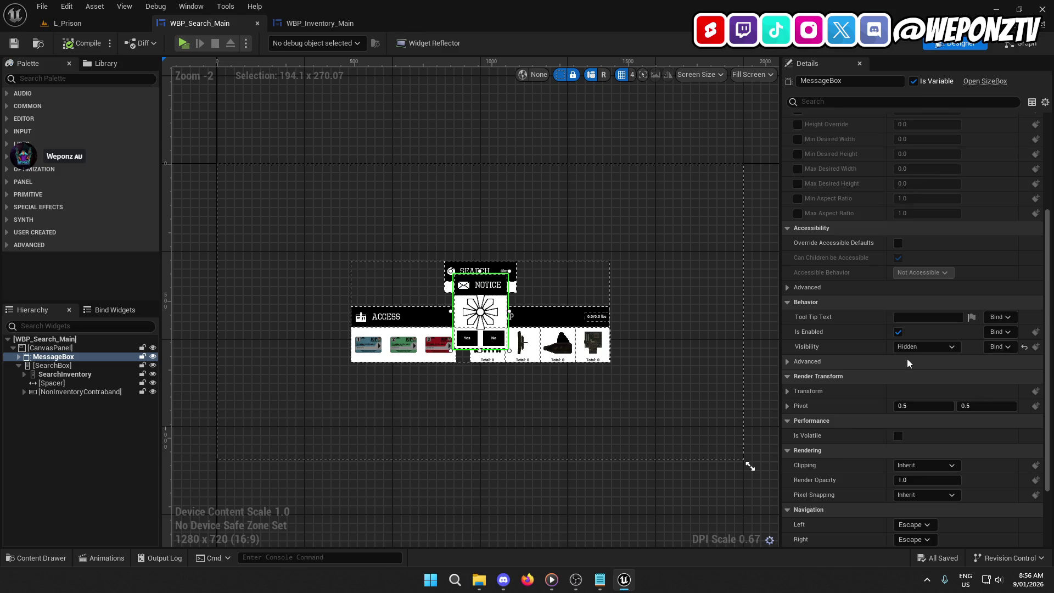
left_click(907, 346)
left_click(923, 358)
left_click(15, 43)
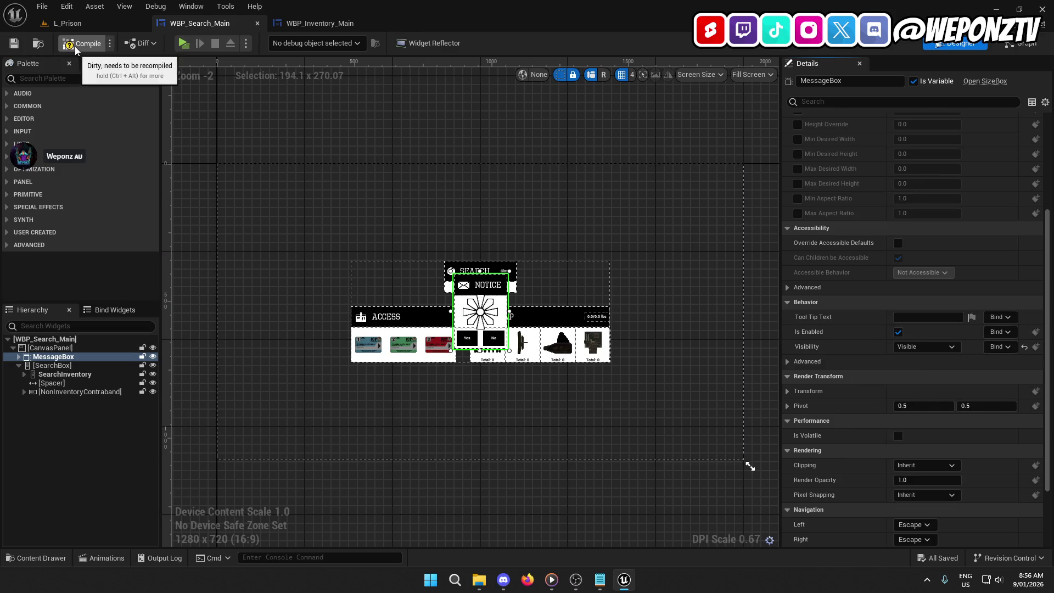
left_click(82, 39)
Open WBP_Search_Main's Event Graph.
left_click(76, 24)
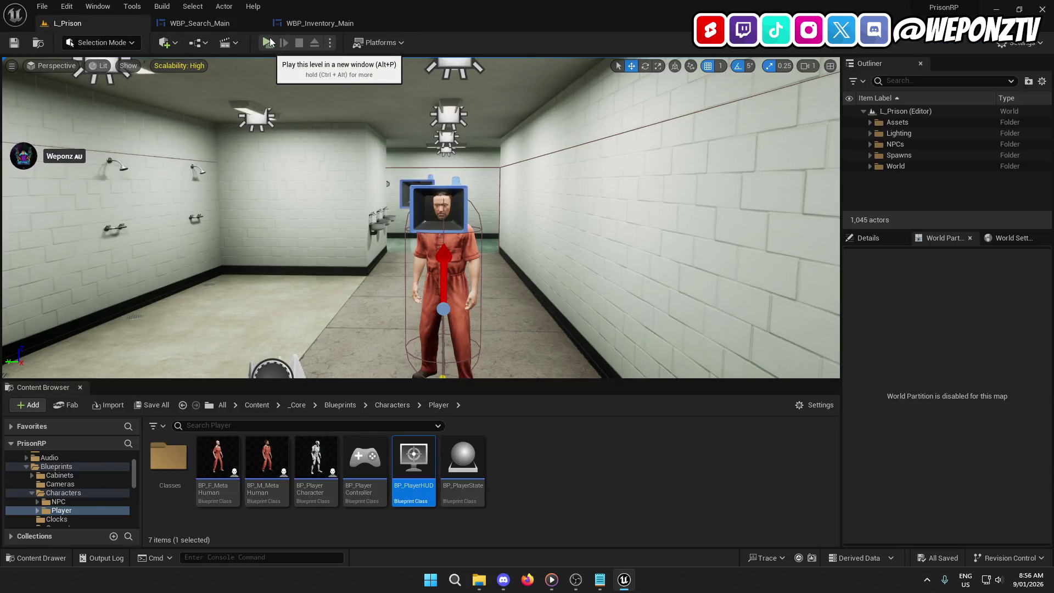
left_click(218, 24)
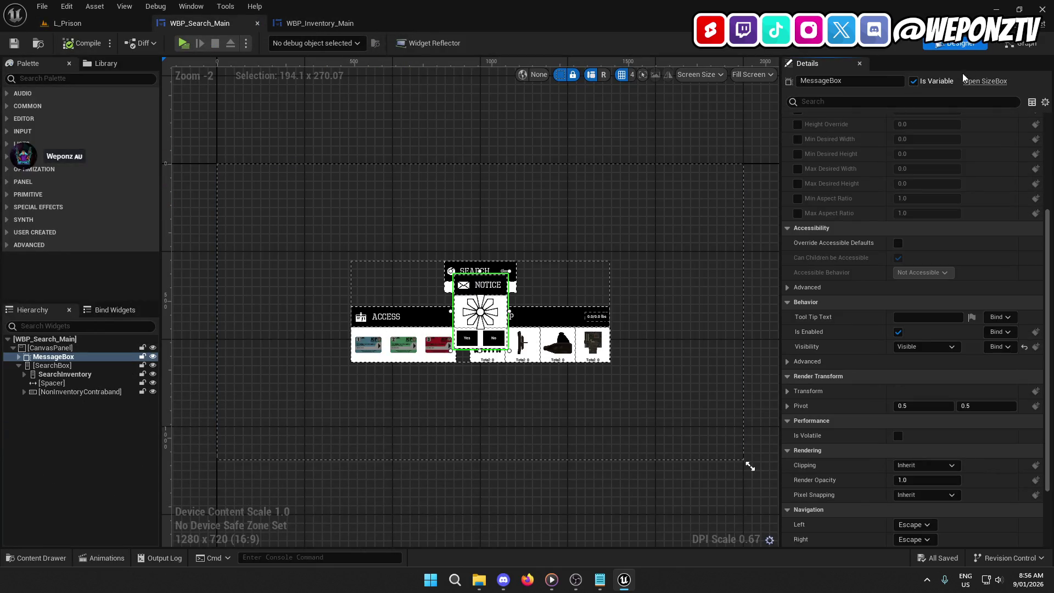
left_click(1025, 45)
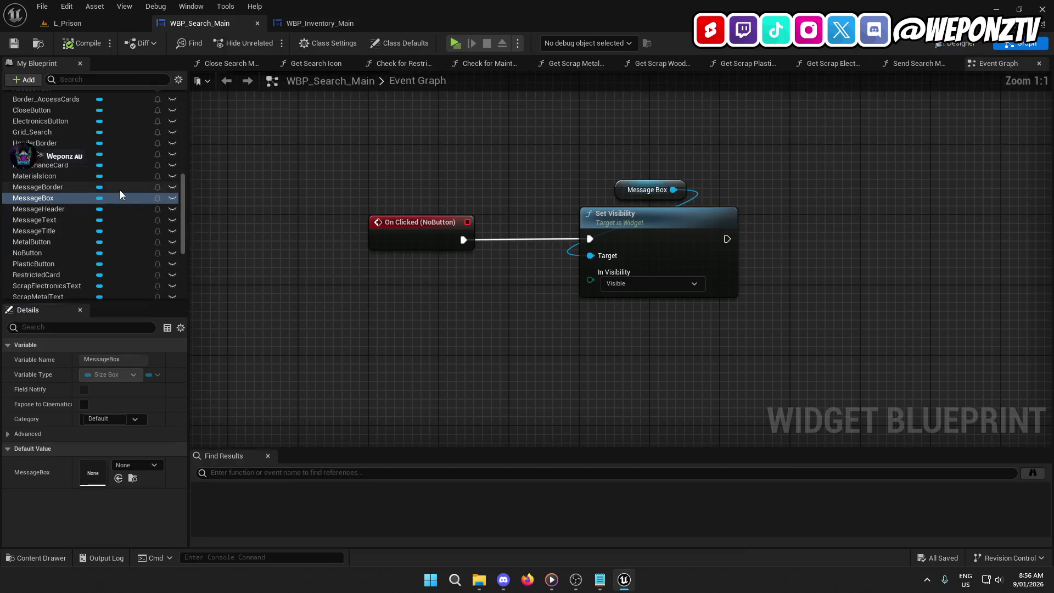
Inspect the SendSearchMessage graph and the MessageBox and MessageText variables, then go back to Designer.
scroll(118, 176, "up", 10)
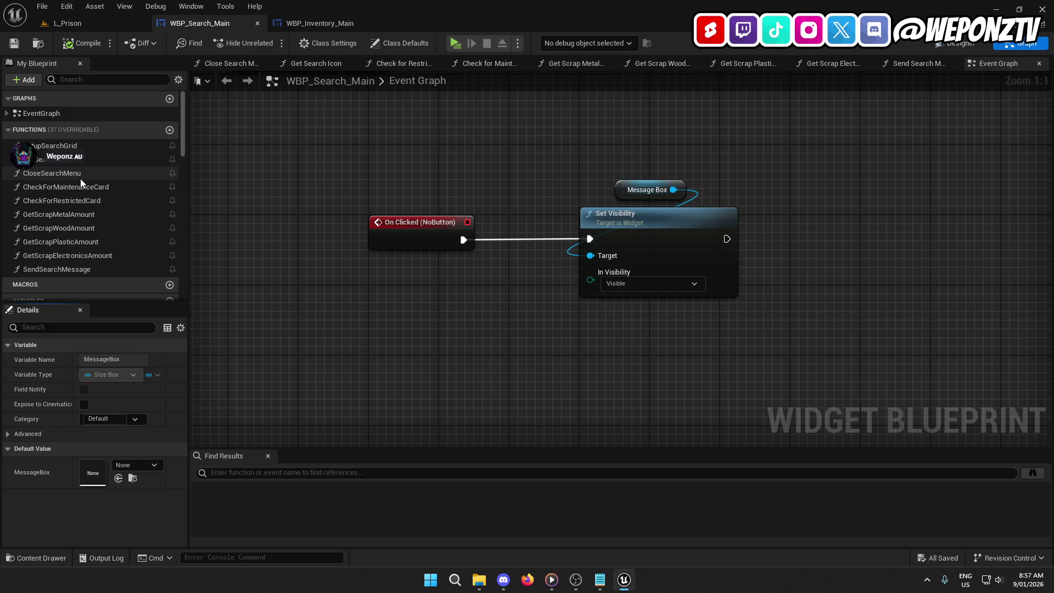
double_click(86, 271)
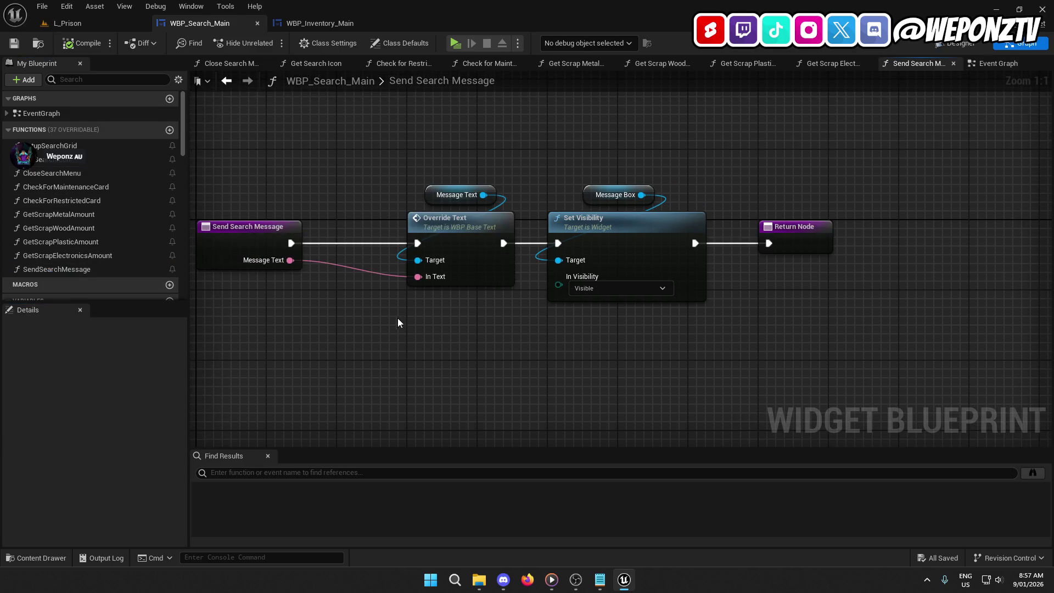
scroll(83, 223, "down", 15)
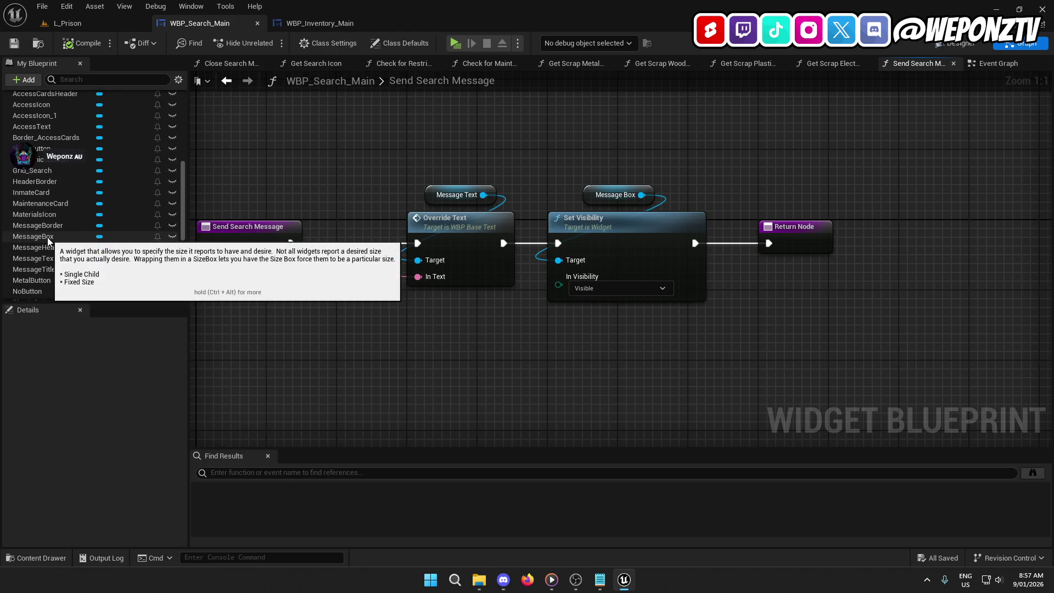
left_click(47, 237)
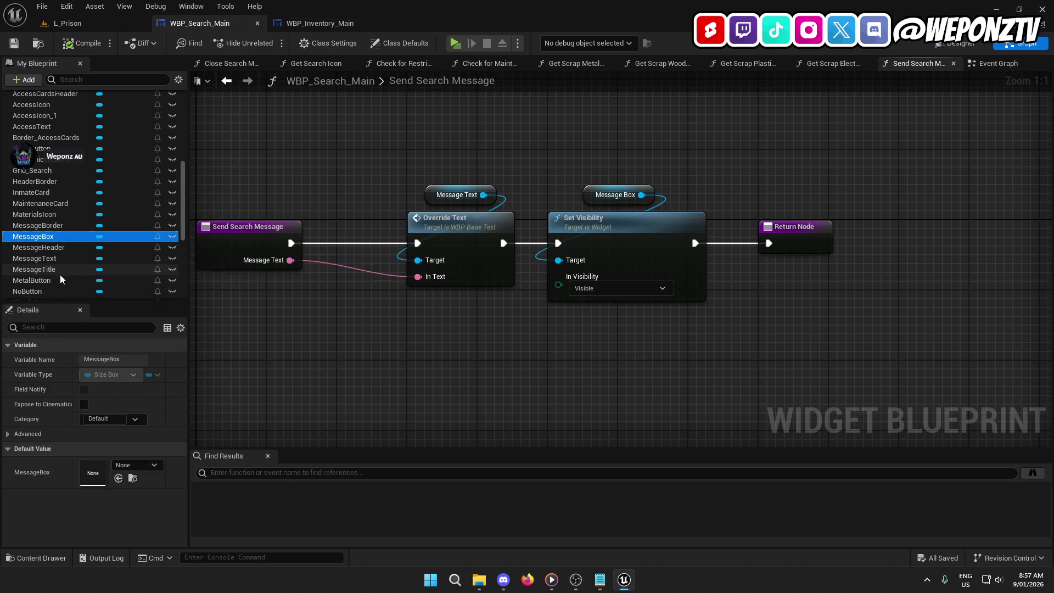
left_click(44, 259)
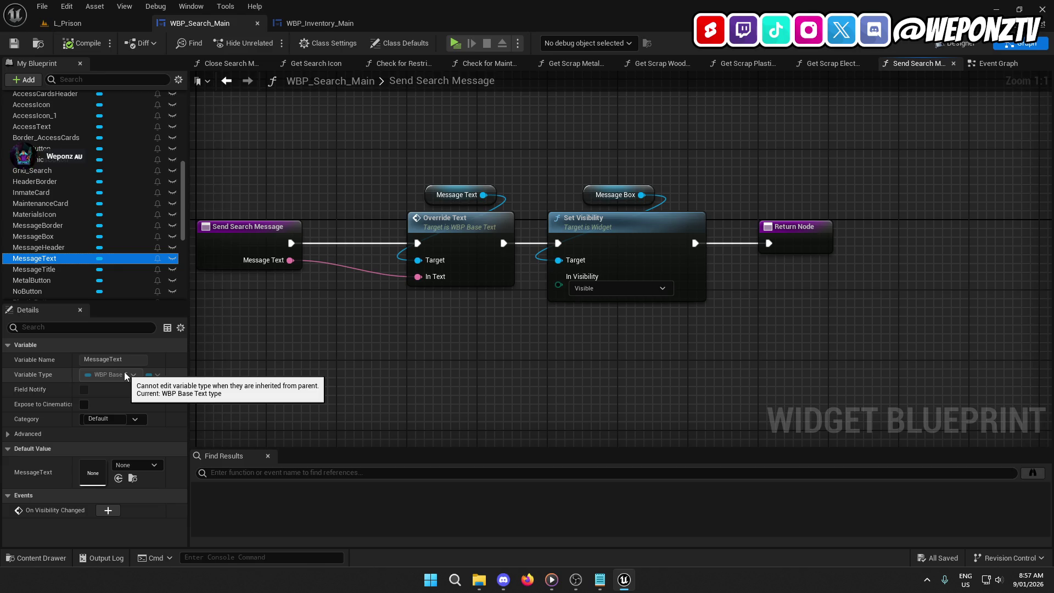
left_click(958, 46)
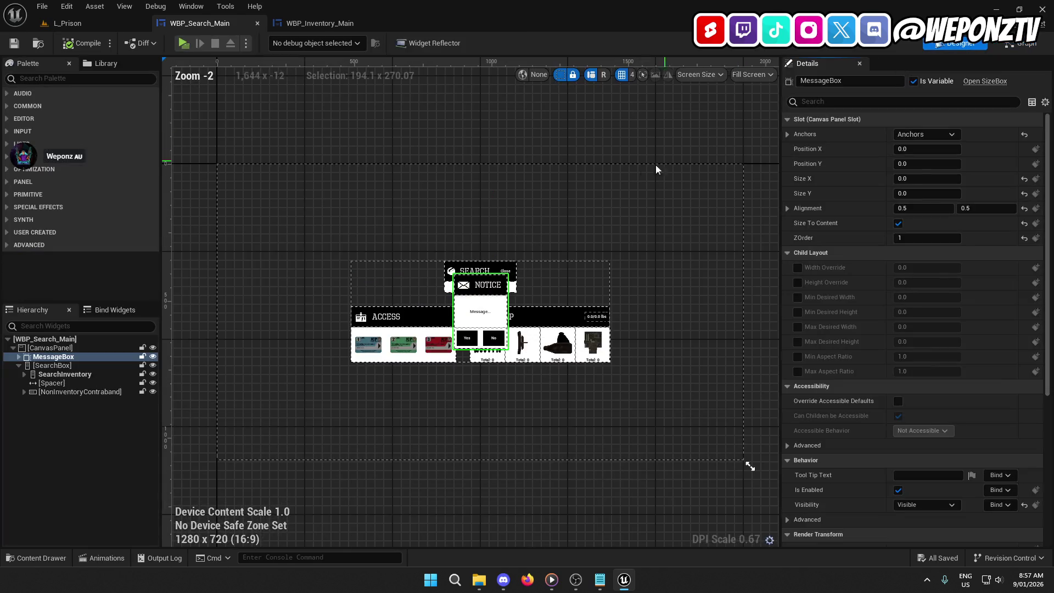
Set the notice's YesButton visibility to Visible.
left_click(460, 338)
scroll(879, 379, "down", 10)
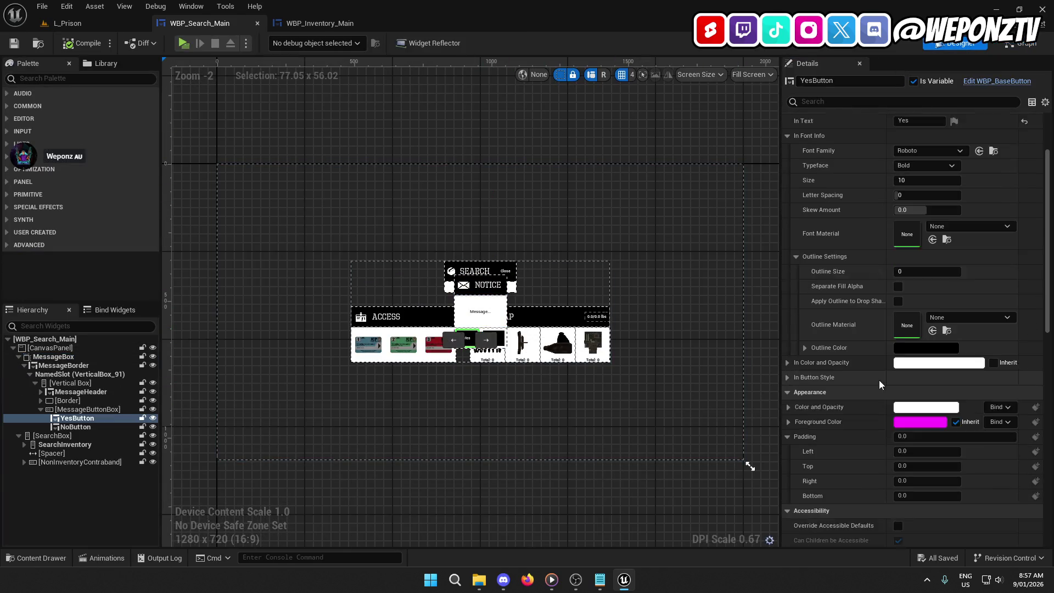
scroll(868, 343, "down", 10)
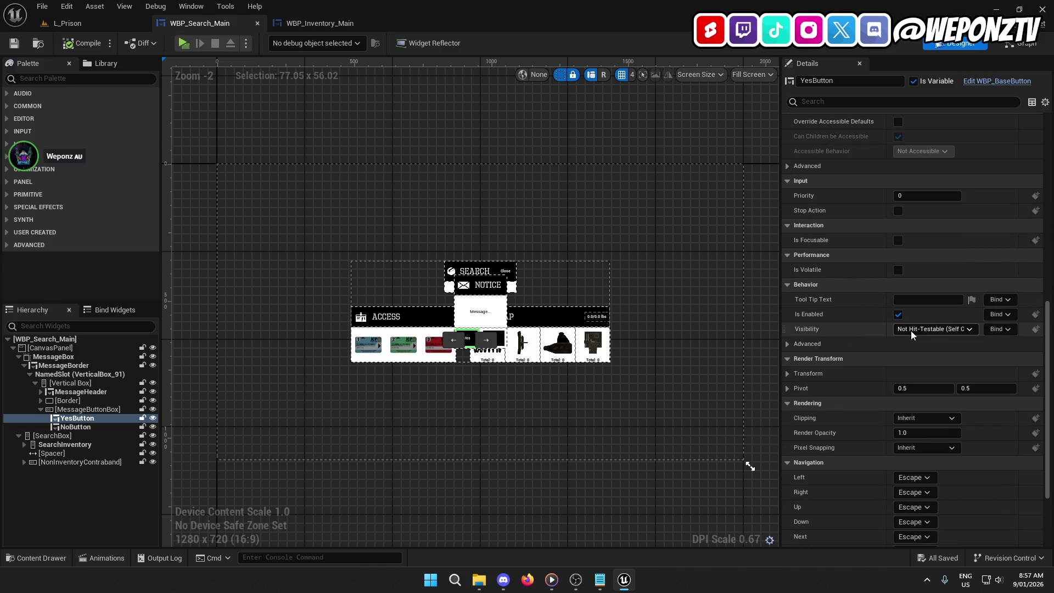
left_click(912, 330)
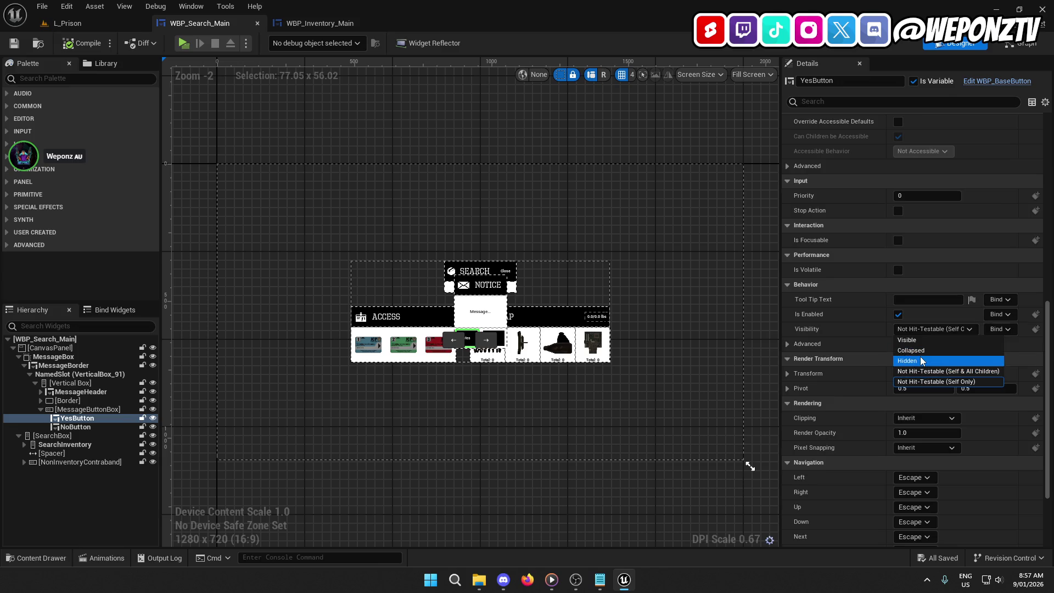
left_click(899, 349)
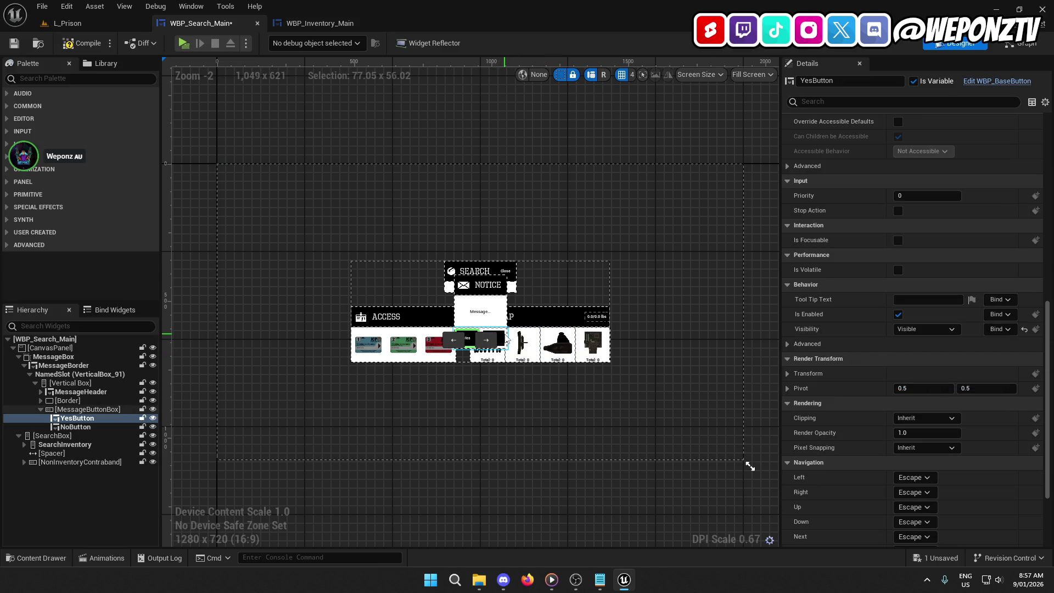
Set the NoButton visibility to Visible, compile and save the widget, and return to L_Prison.
left_click(501, 337)
left_click(920, 328)
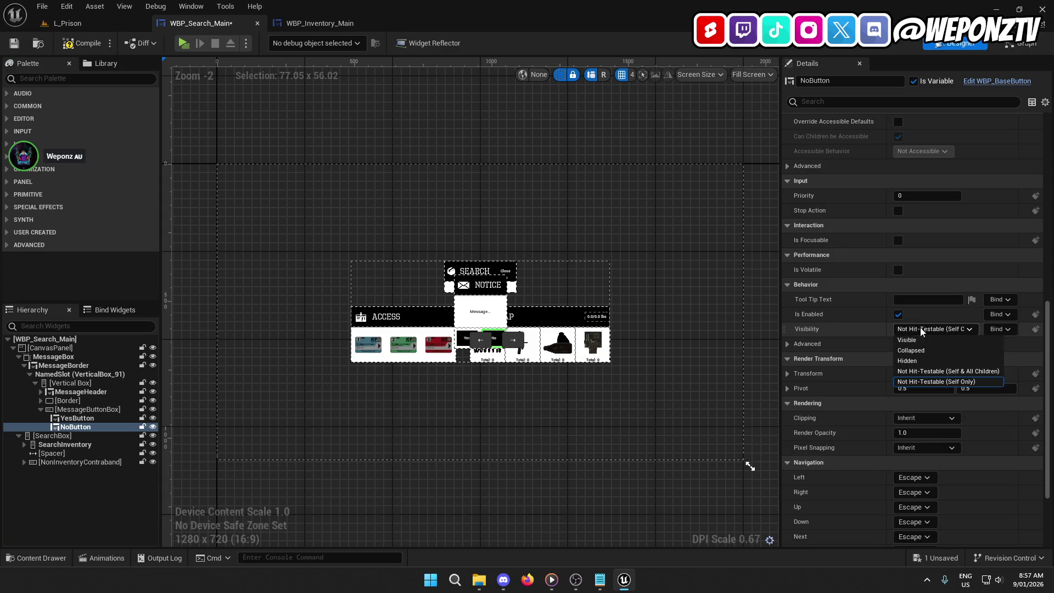
left_click(922, 341)
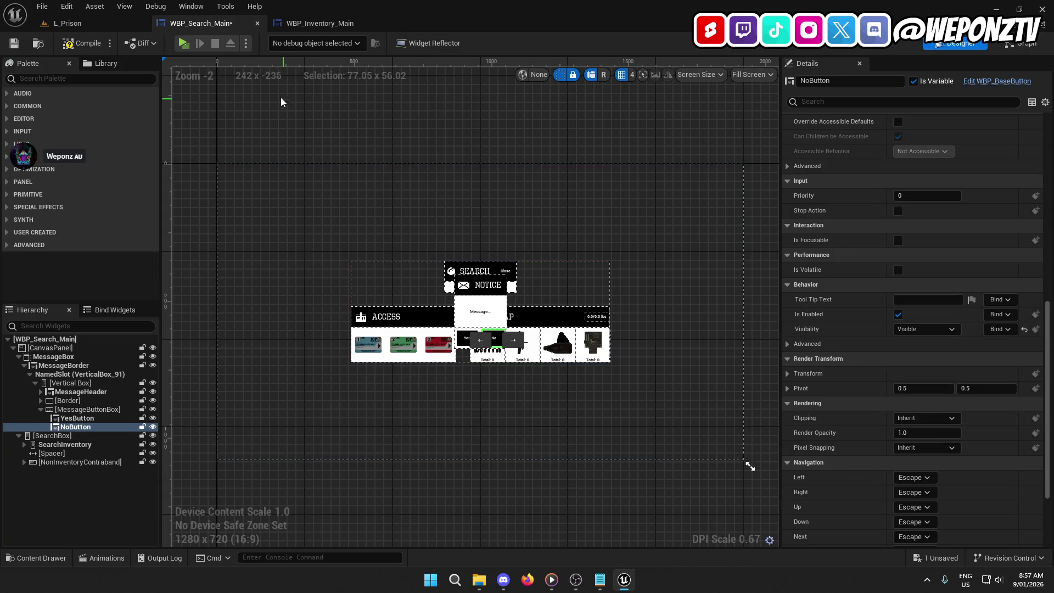
left_click(15, 45)
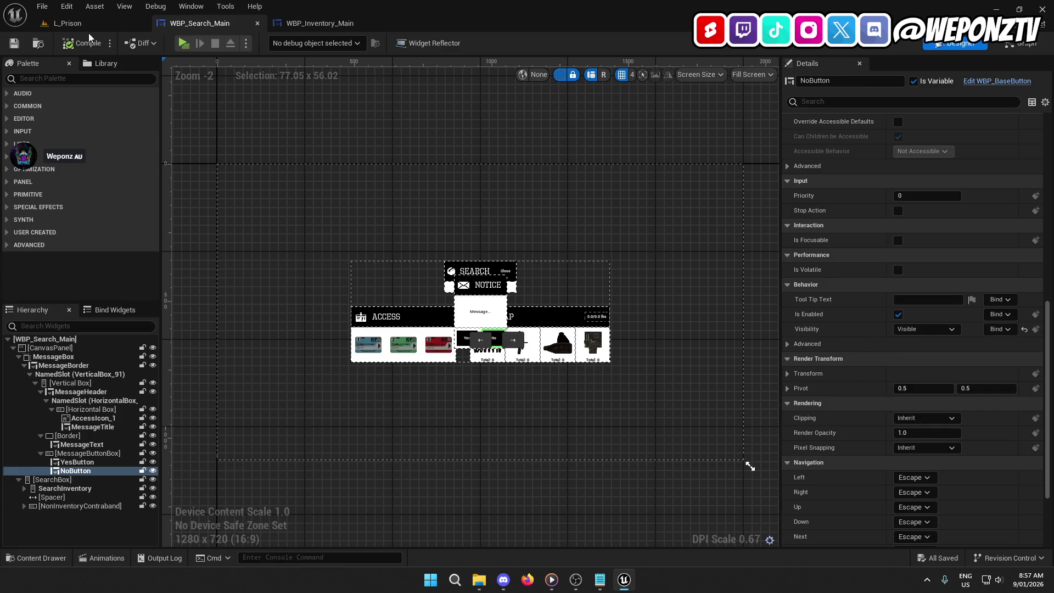
left_click(93, 23)
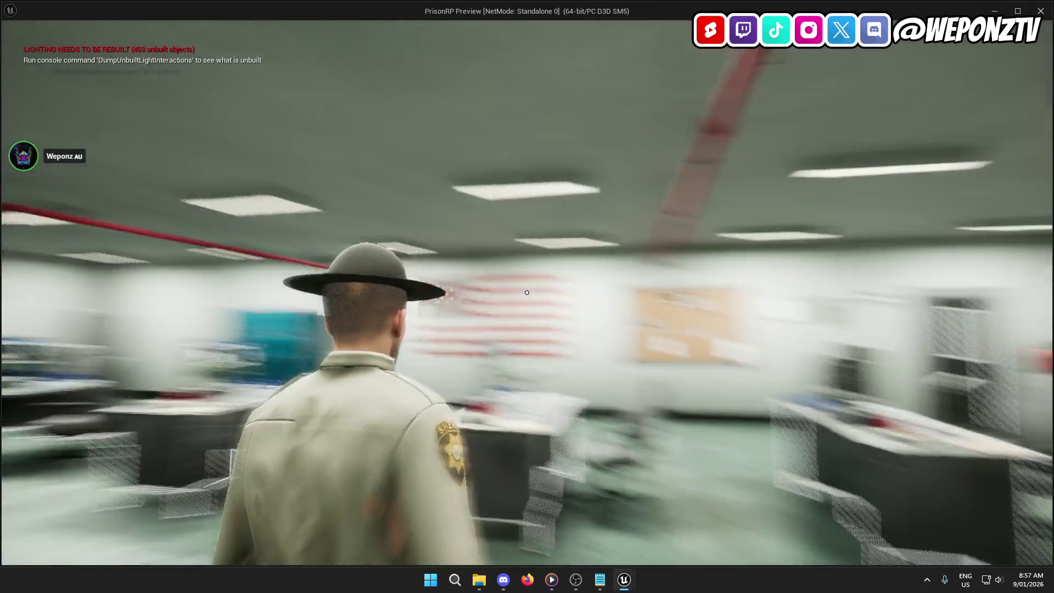
Play-test searching the inmate to see the NOTICE box over the search grid, then reopen WBP_Search_Main.
key("w")
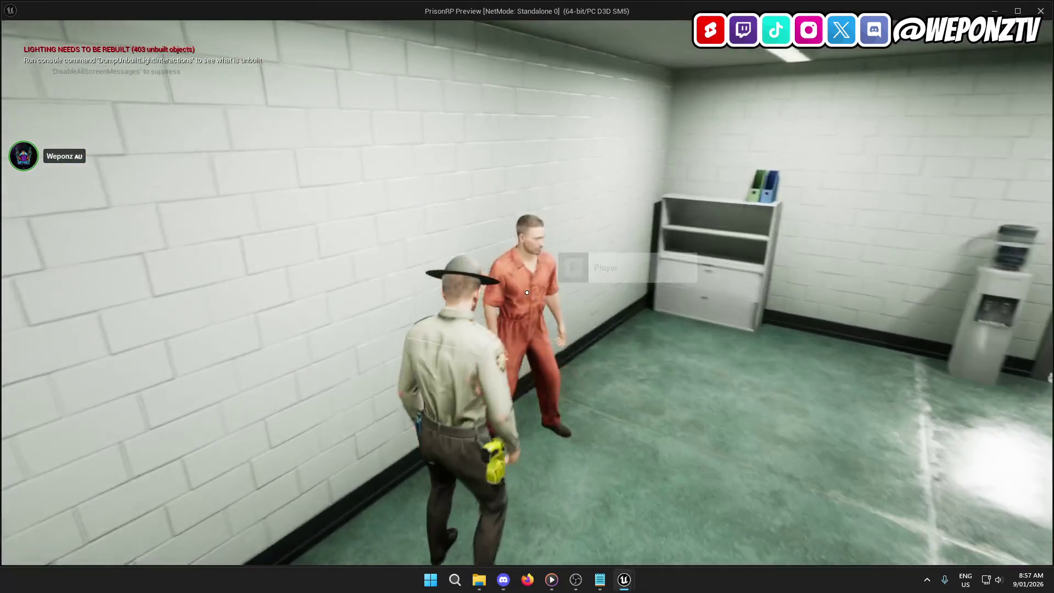
key("f")
left_click(527, 292)
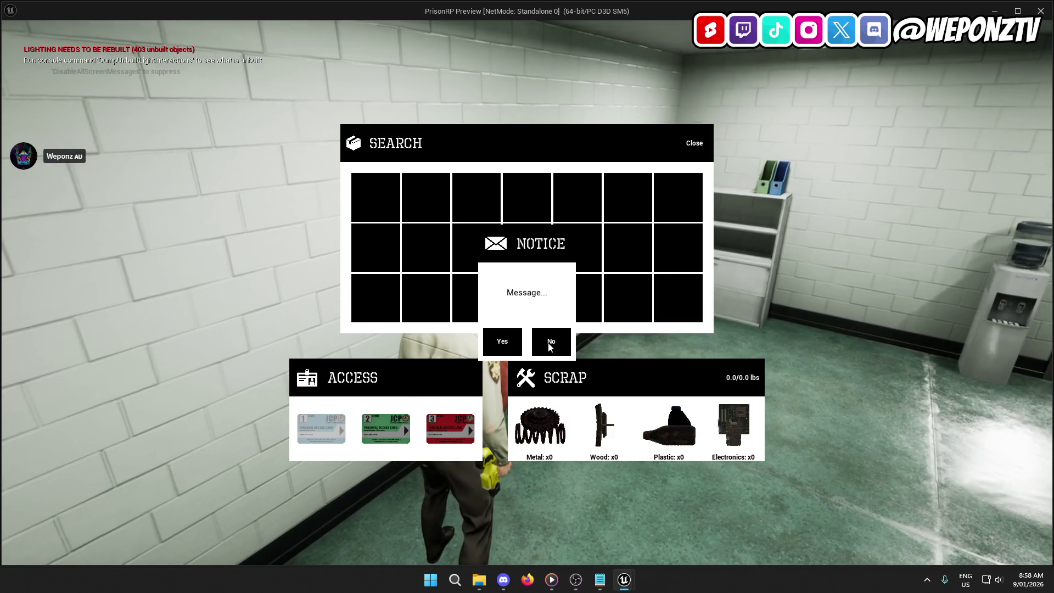
key("Escape")
left_click(230, 28)
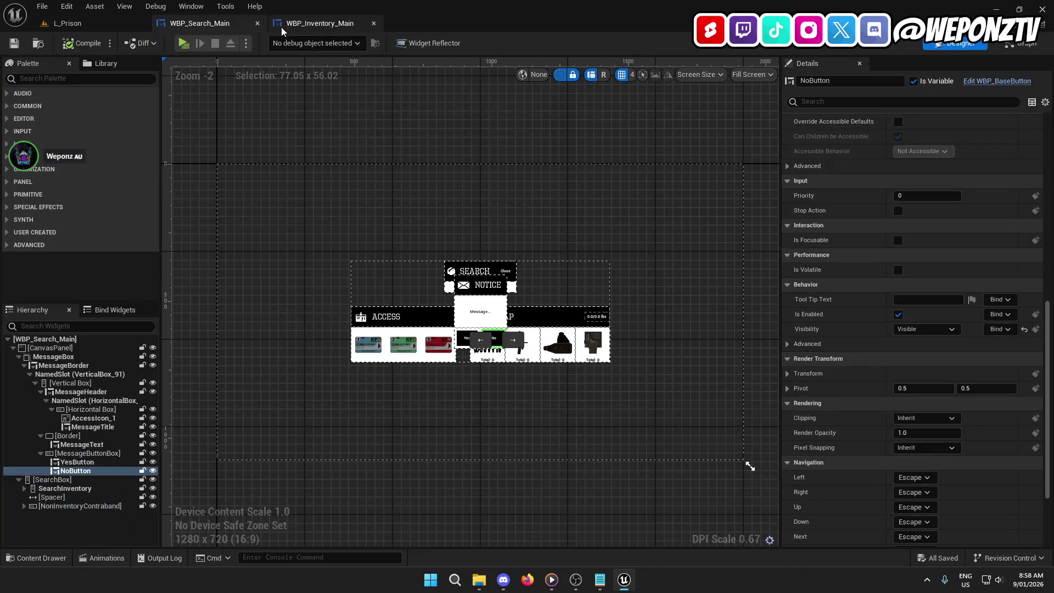
Set the MessageBox visibility back to Hidden, compile and save WBP_Search_Main, and return to L_Prison.
left_click(475, 284)
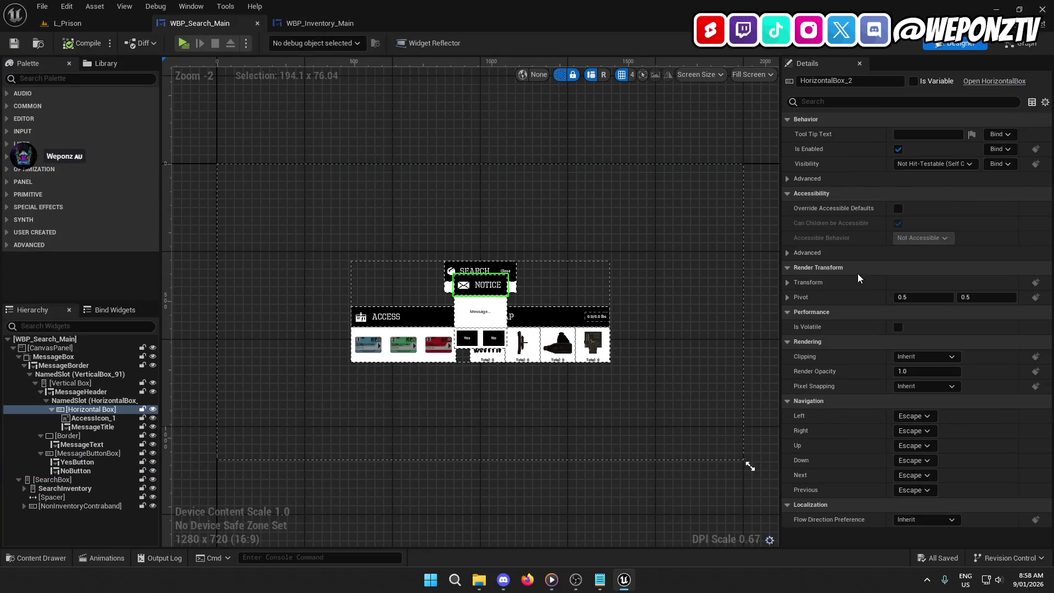
left_click(61, 357)
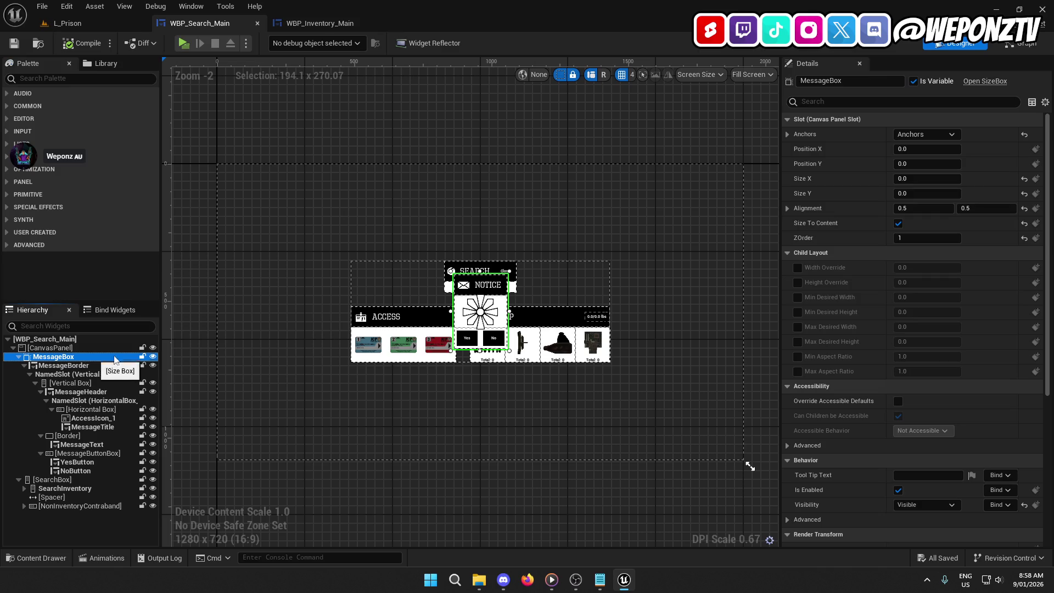
left_click(924, 504)
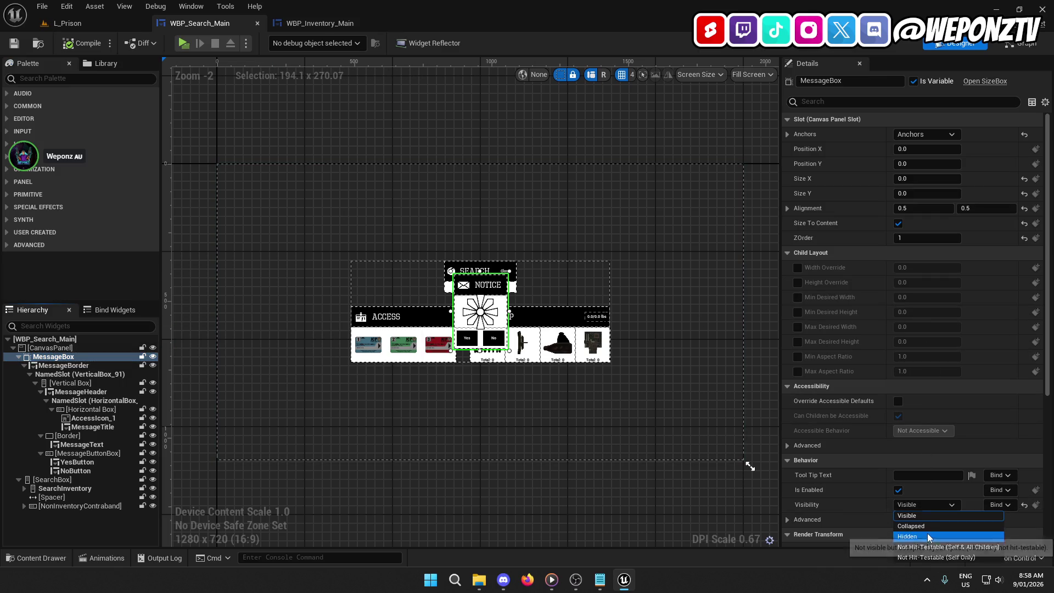
left_click(927, 535)
left_click(15, 42)
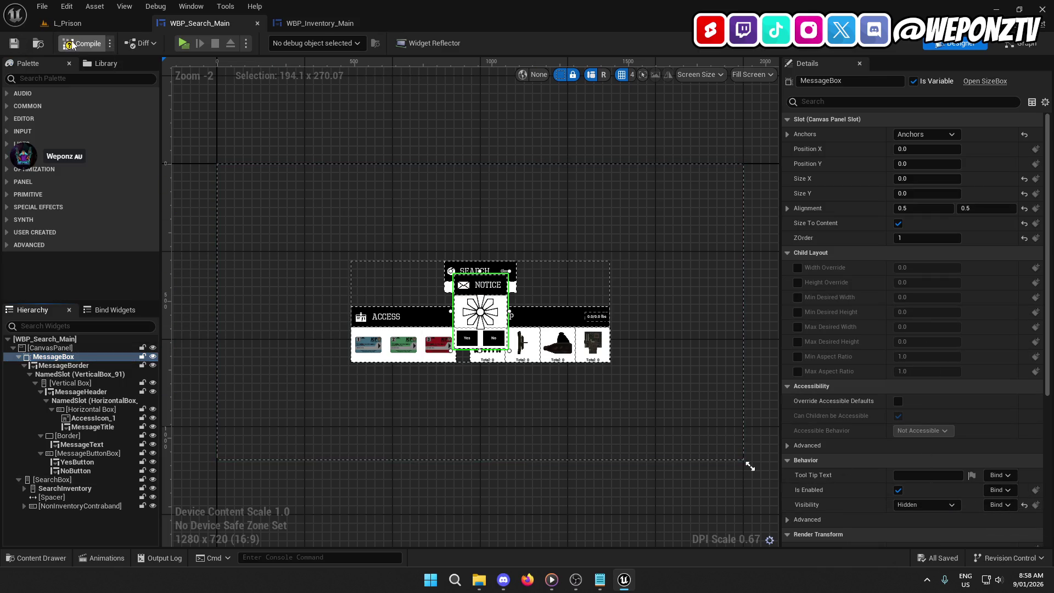
left_click(73, 44)
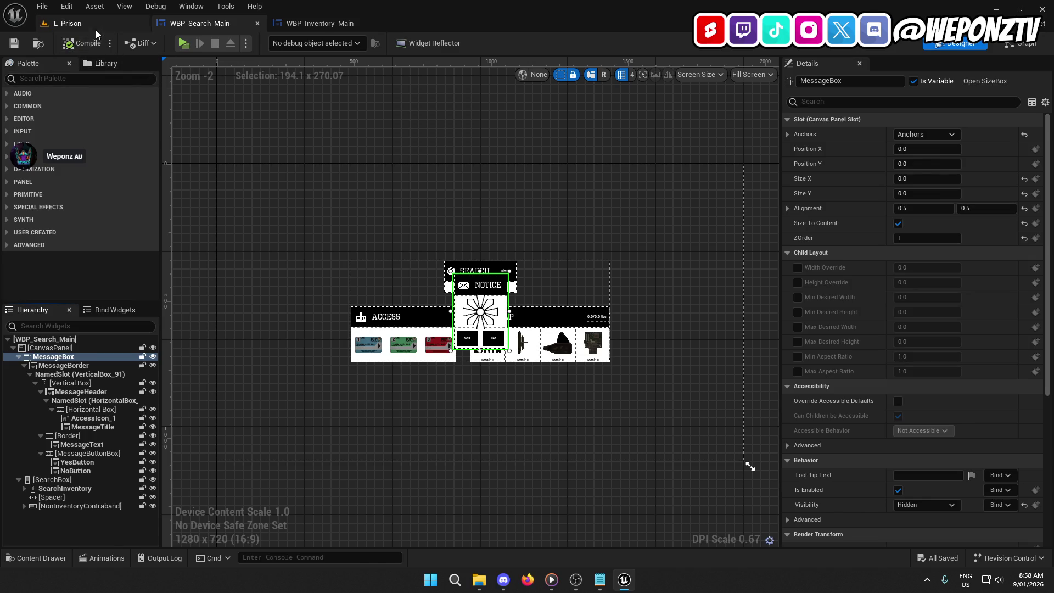
left_click(96, 30)
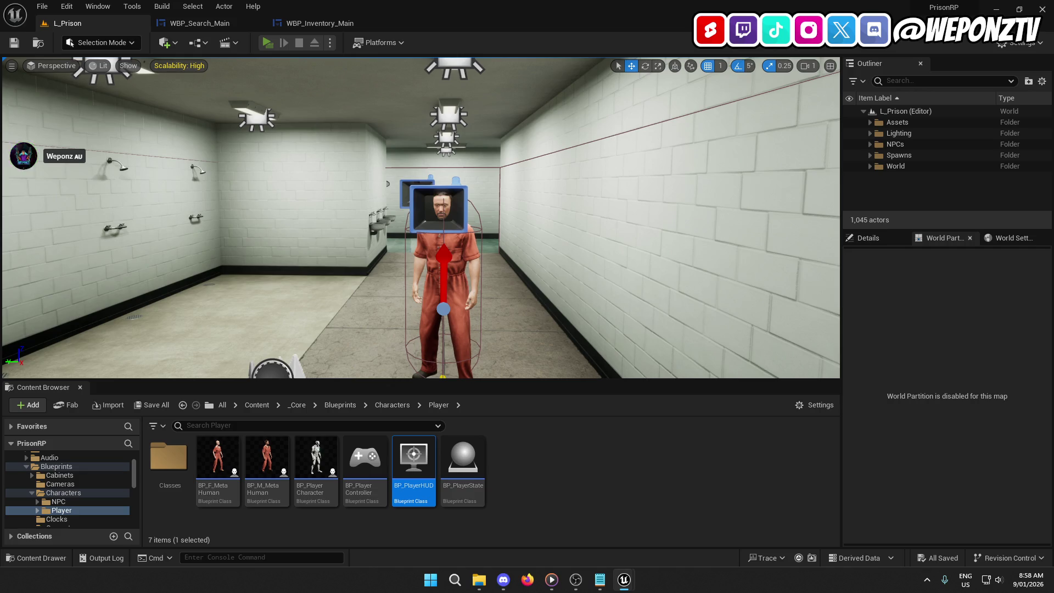
Start a play preview, walk the officer through the maintenance door to the inmate, and open the interaction menu.
key("alt+p")
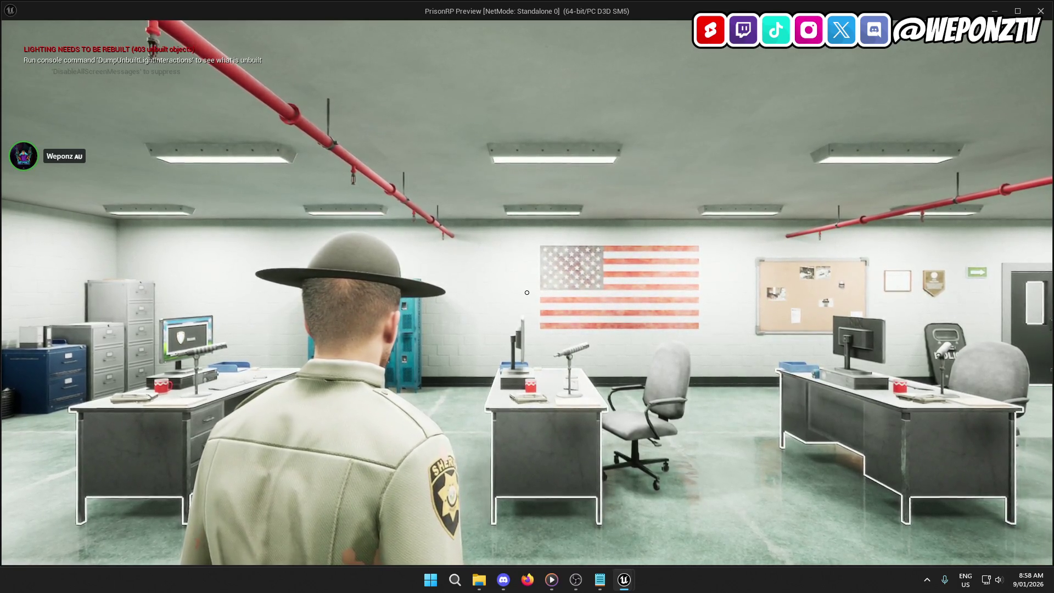
key("w")
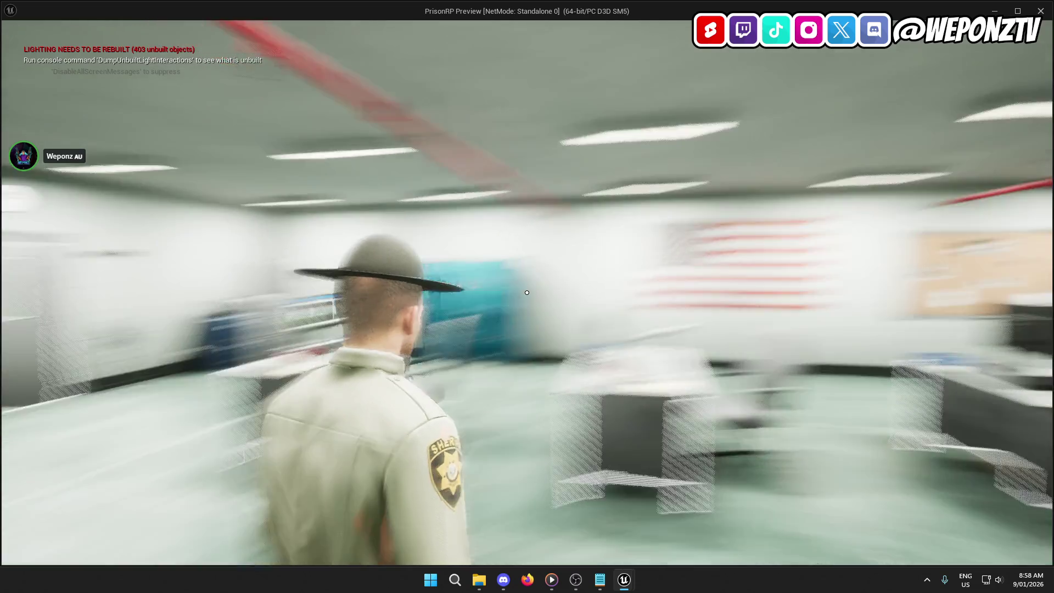
key("w")
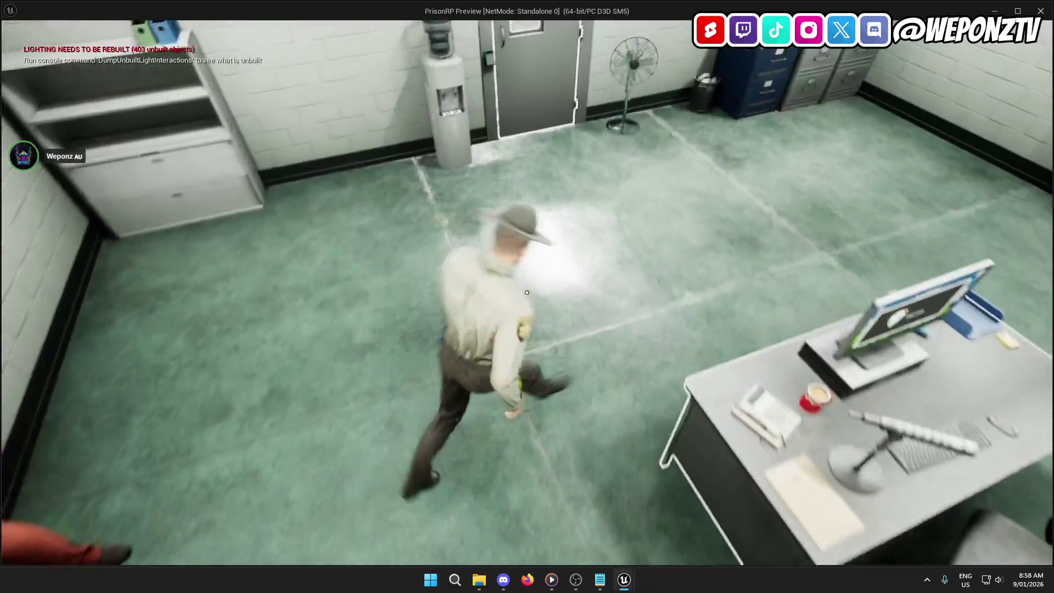
key("w")
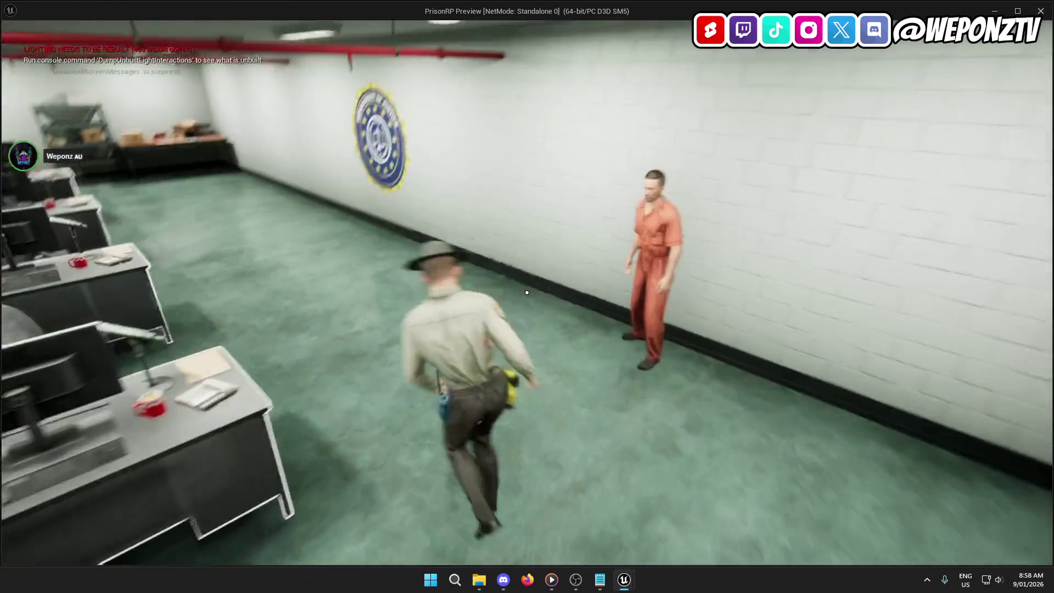
key("s")
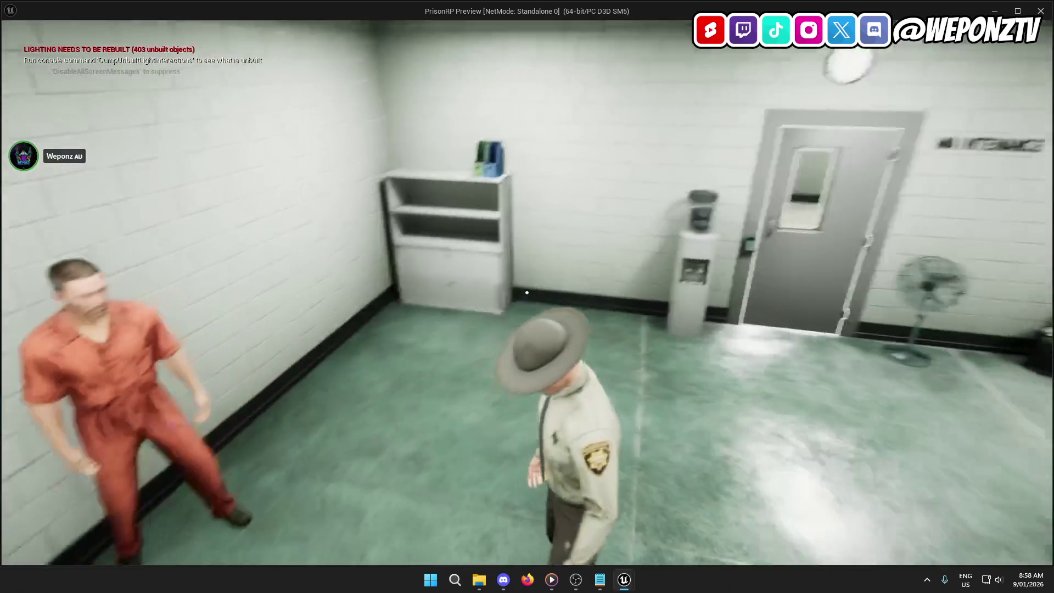
key("s")
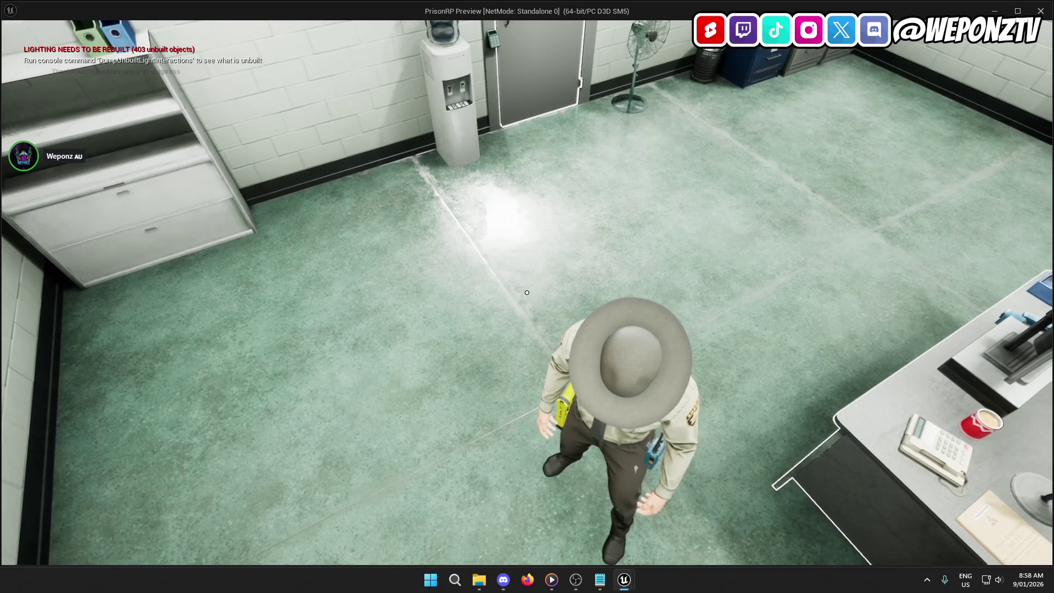
key("w")
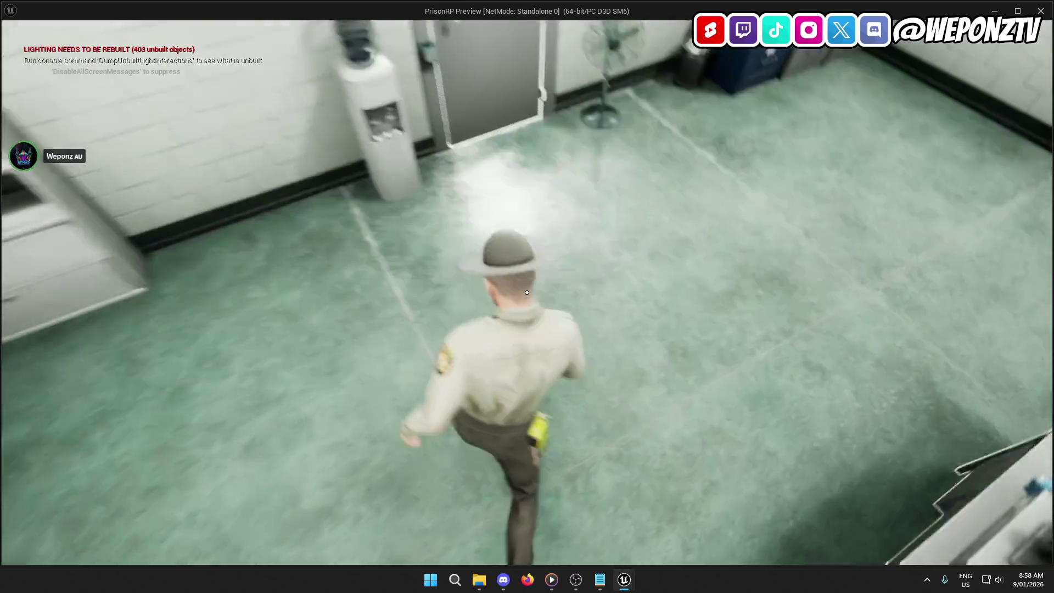
key("f")
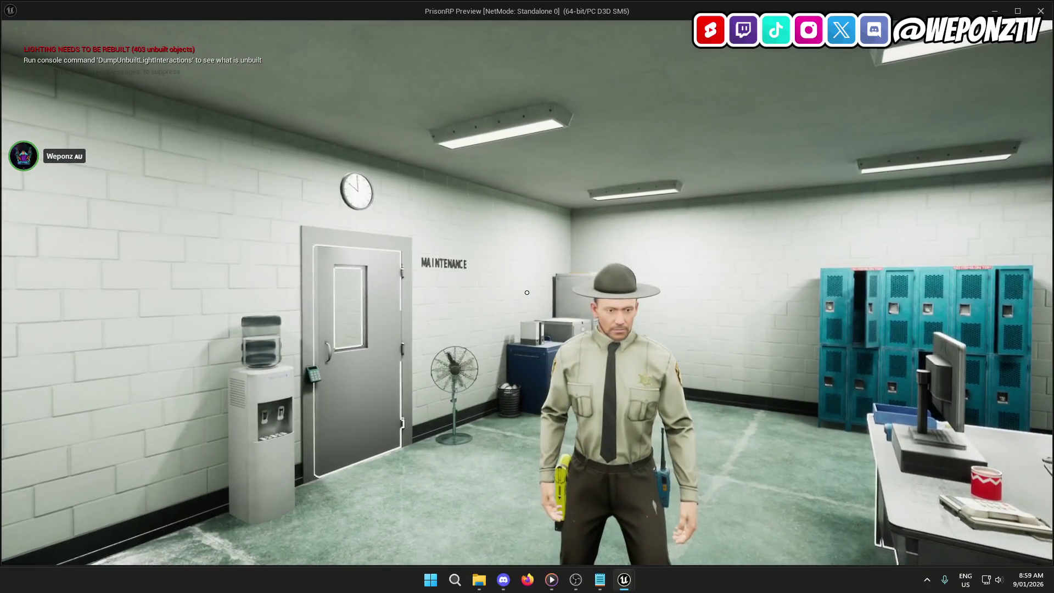
key("w")
key("f")
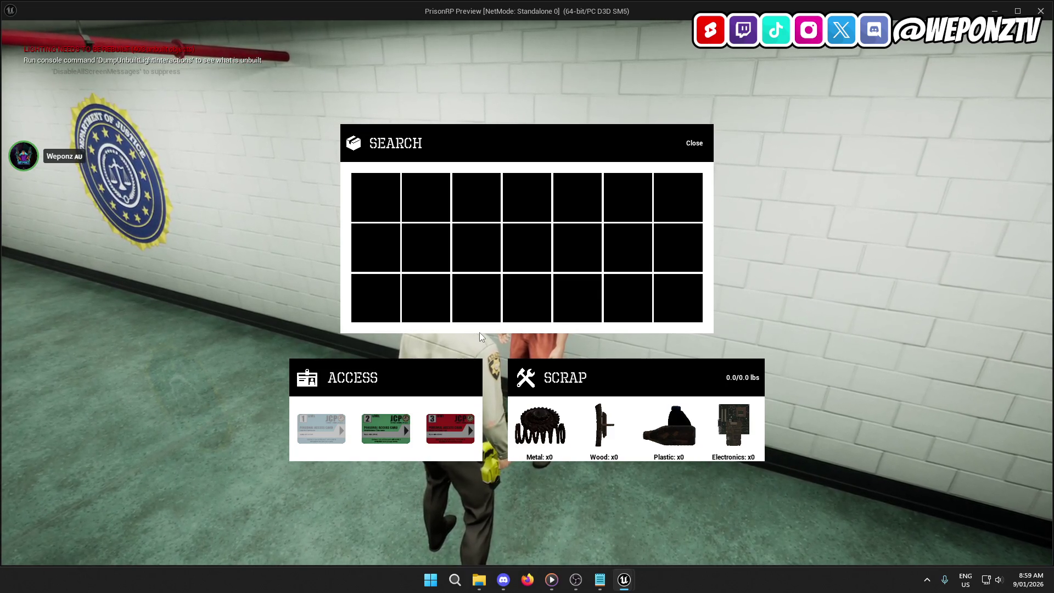
Pick an access card to raise the Yes/No confiscate notice, then end the play session.
left_click(436, 429)
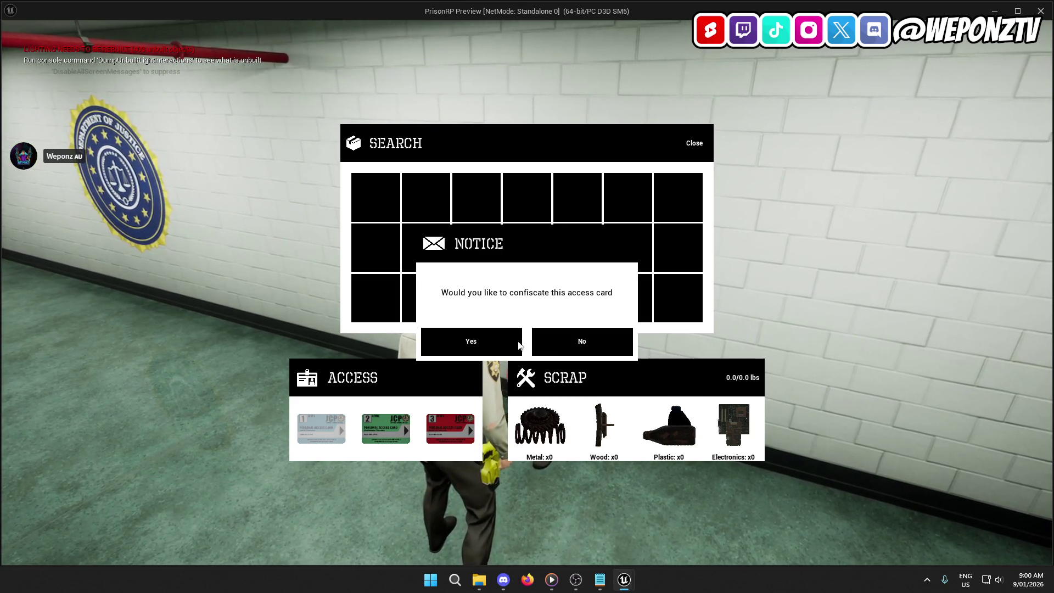
key("Escape")
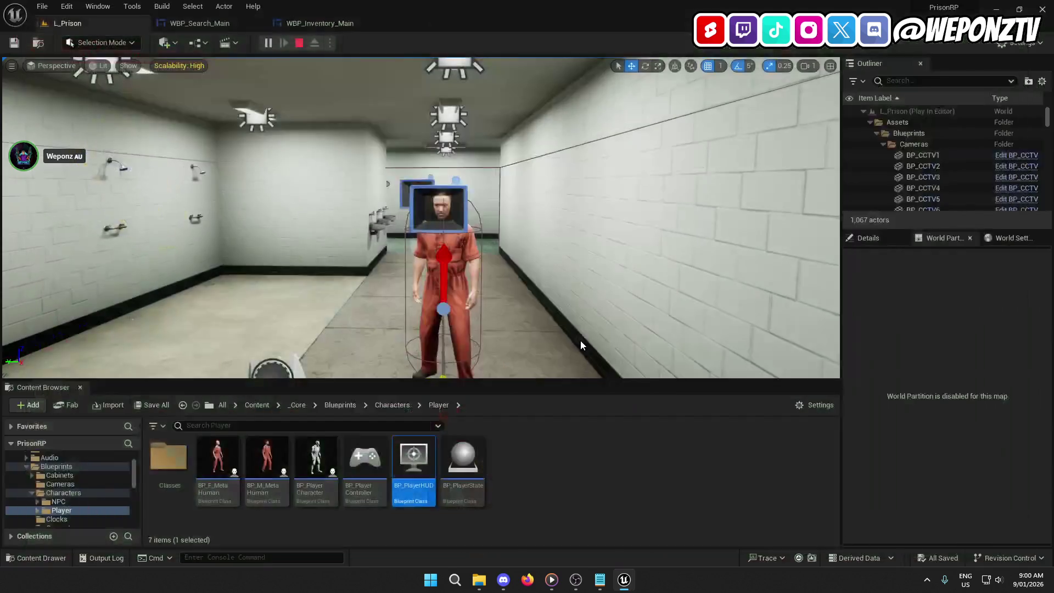
Inspect the YesButton's Visibility in WBP_Inventory_Main, close that widget, and return to L_Prison.
left_click(326, 22)
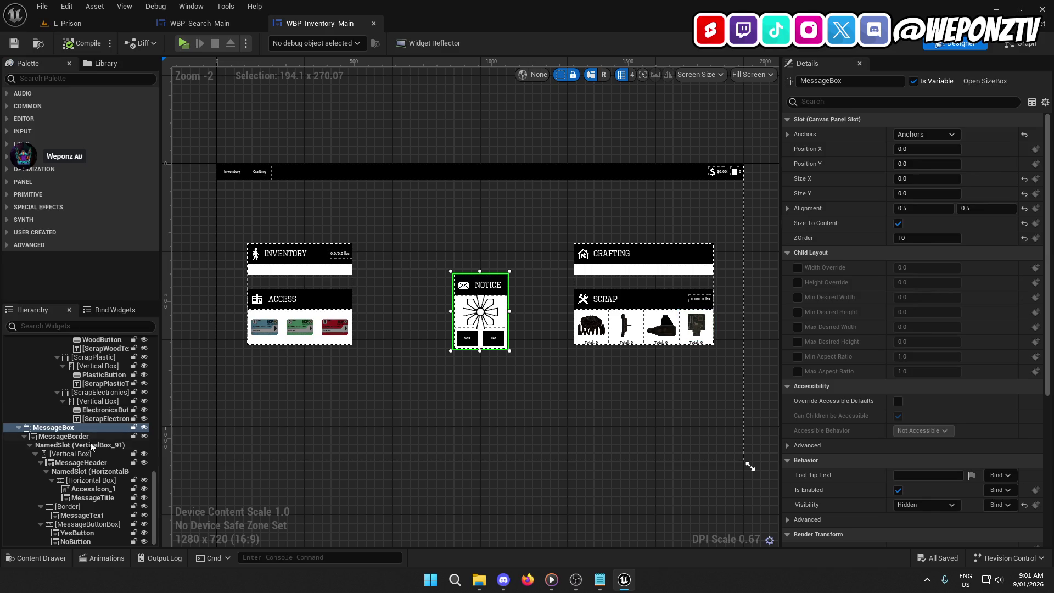
left_click(80, 536)
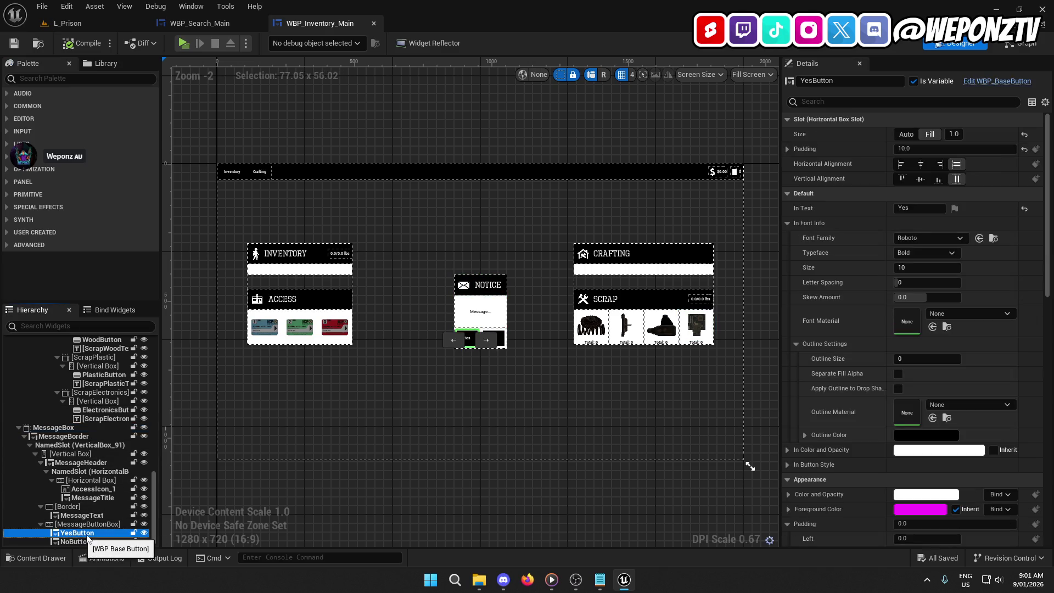
scroll(865, 409, "down", 15)
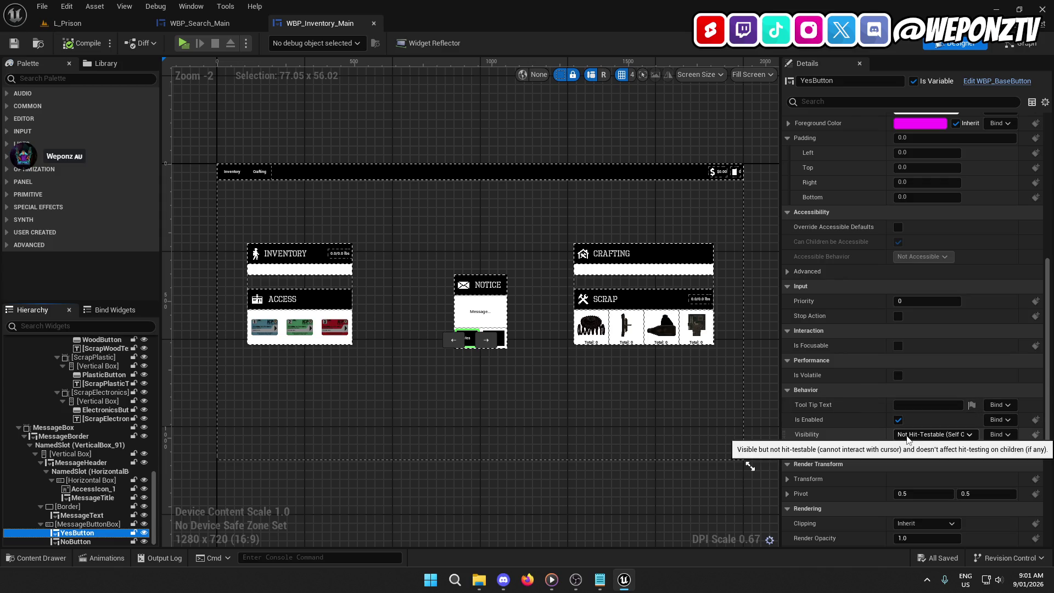
left_click(375, 22)
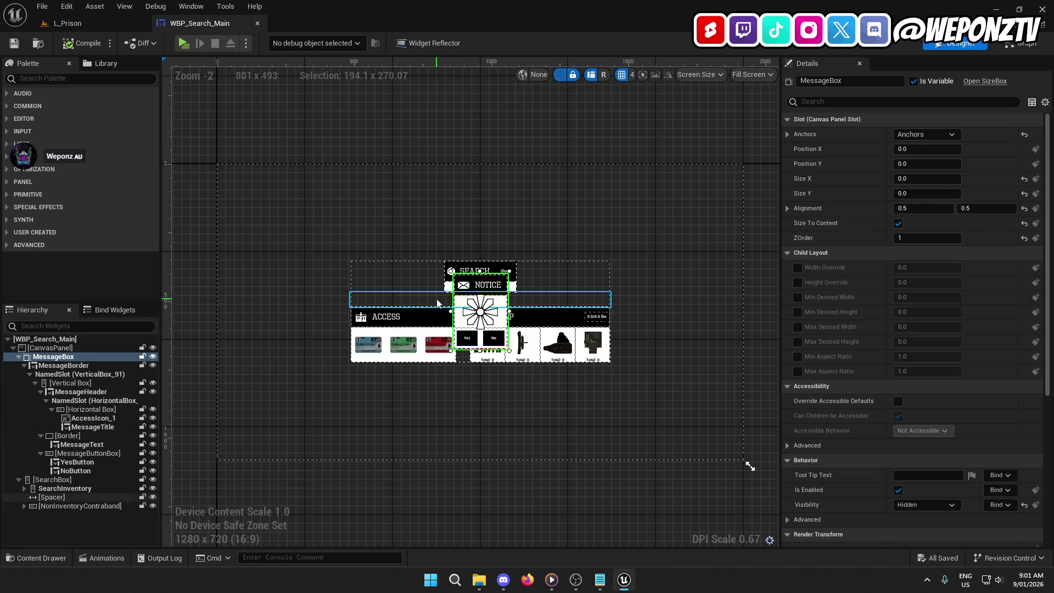
left_click(66, 23)
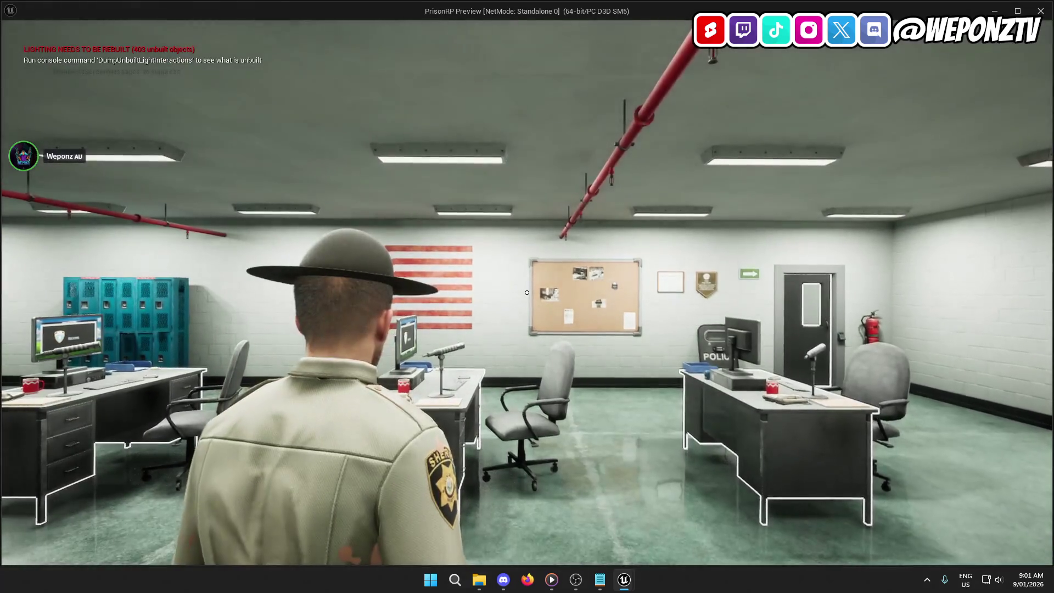
Stop the play test, close the Message Log, and open the _Core/Blueprints/Game folder.
key("Tab")
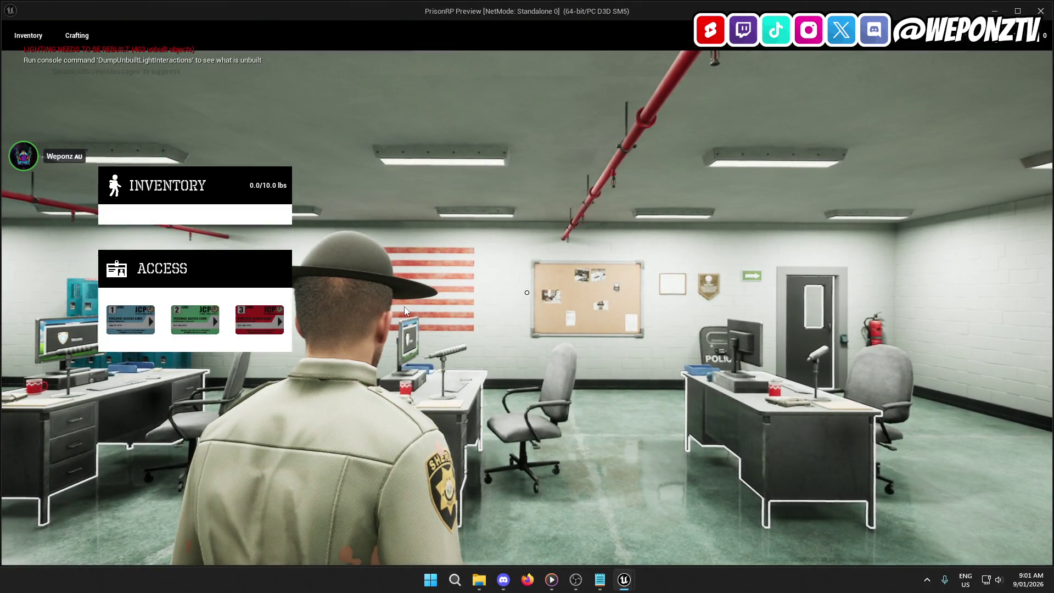
key("Escape")
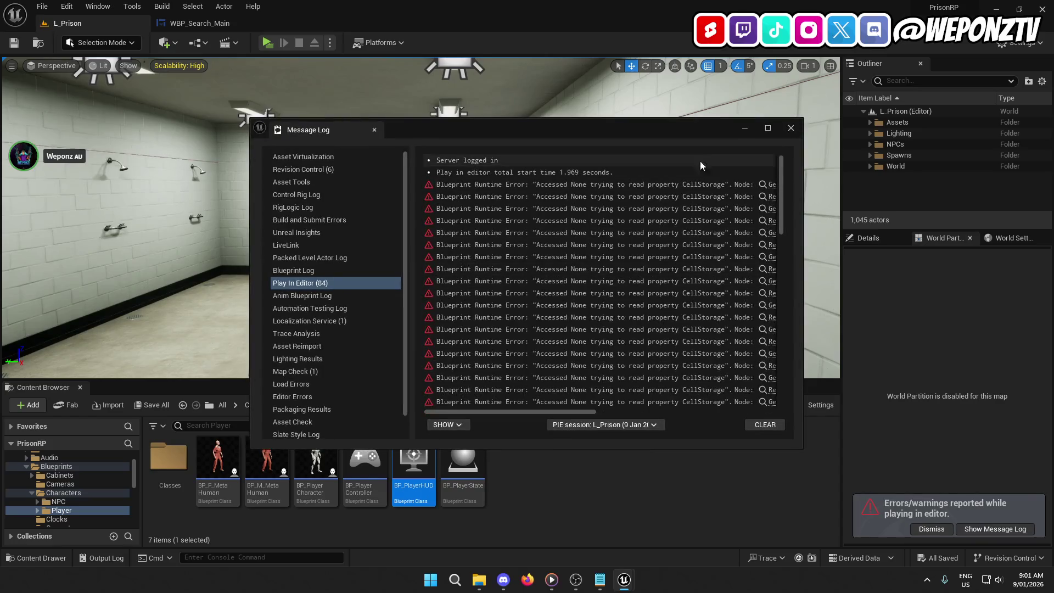
left_click(786, 131)
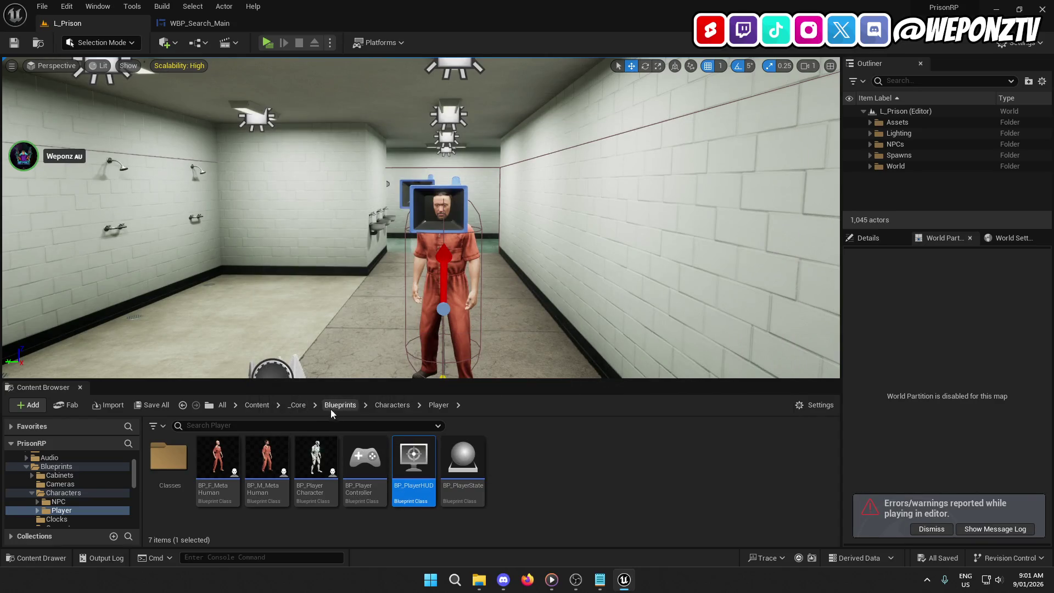
left_click(345, 409)
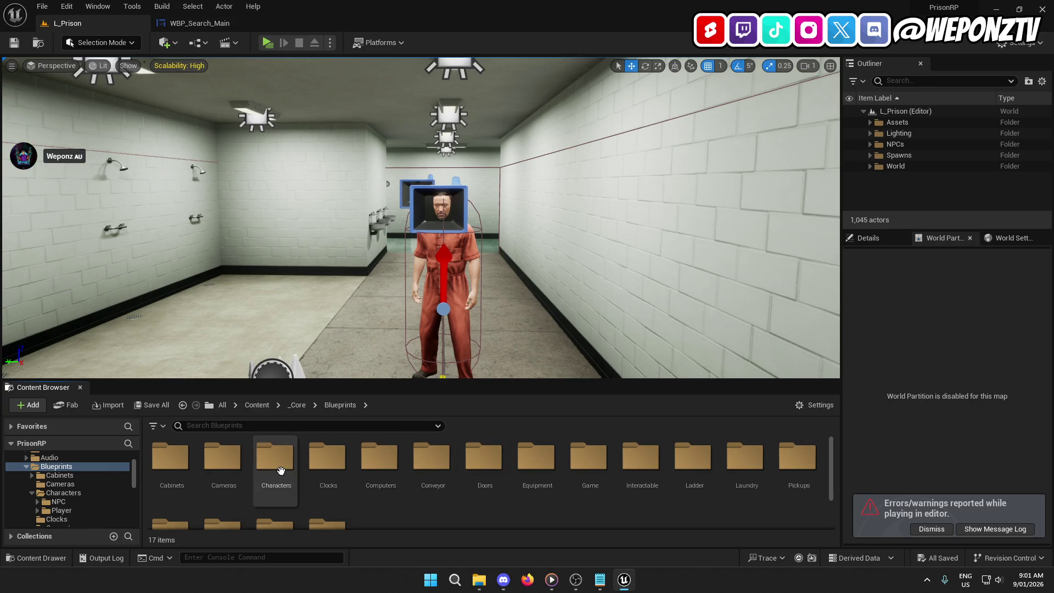
double_click(591, 475)
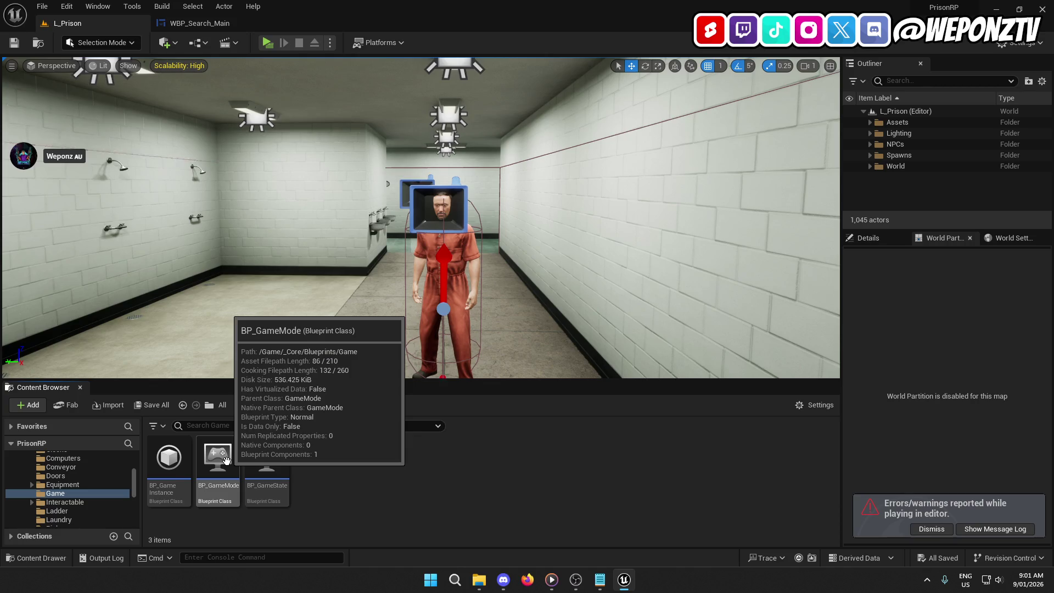
In BP_GameInstance, set SpawningClass's default value to Inmate, then compile and save.
double_click(169, 459)
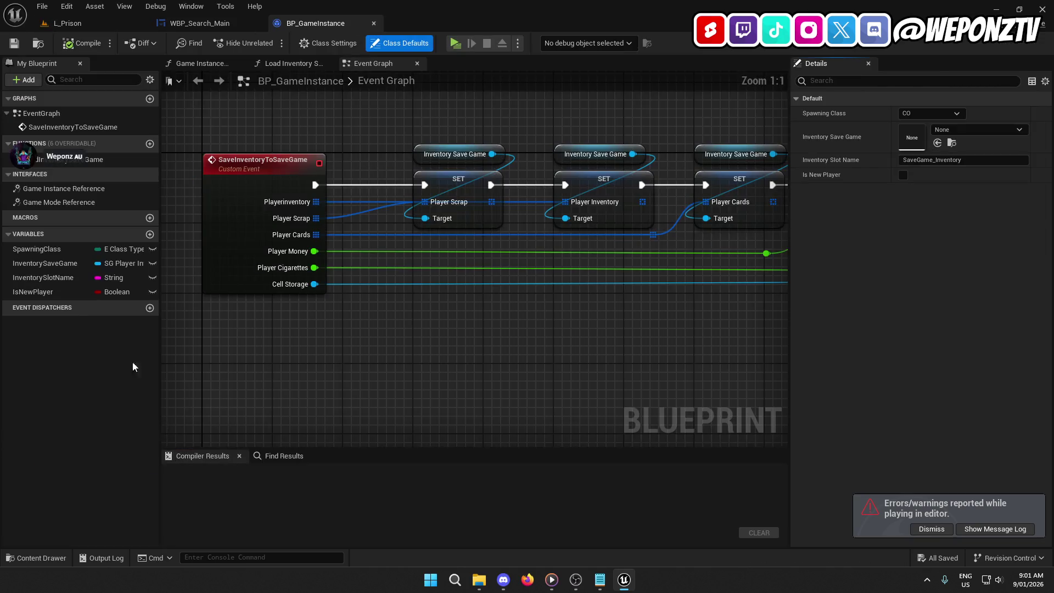
left_click(36, 252)
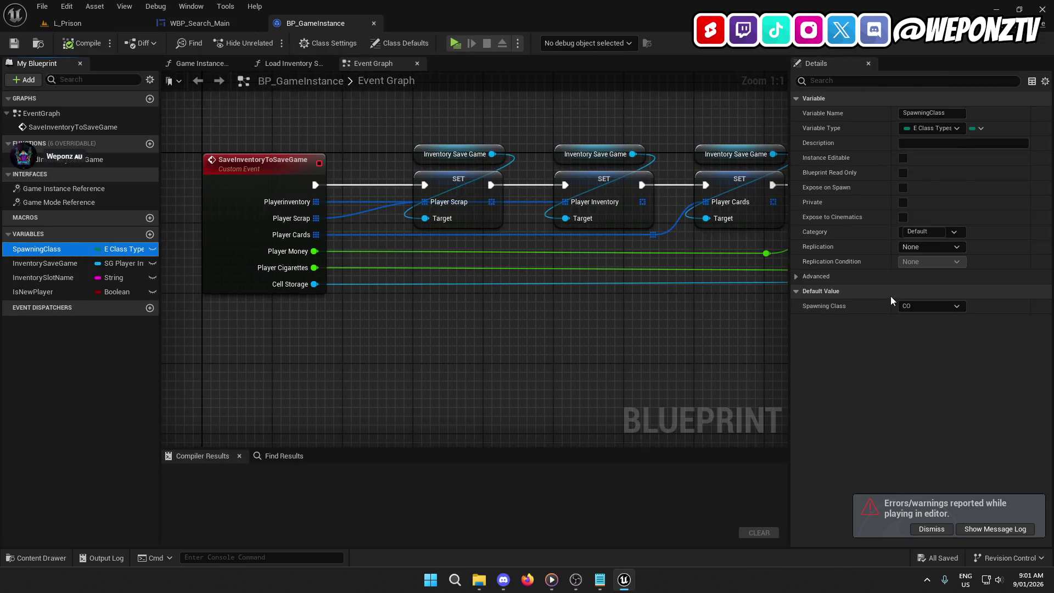
left_click(928, 306)
left_click(927, 315)
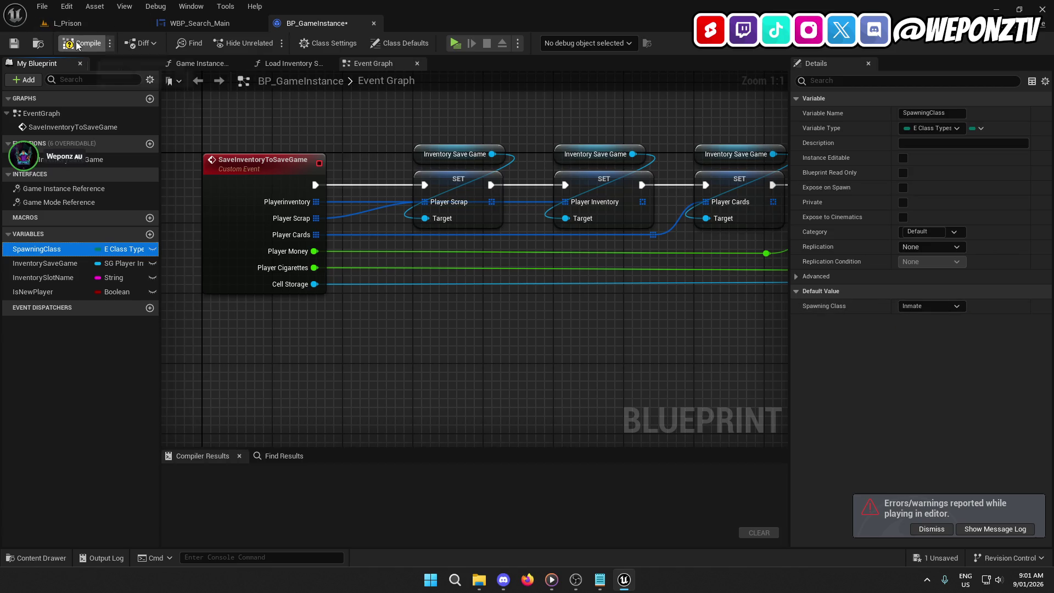
left_click(14, 44)
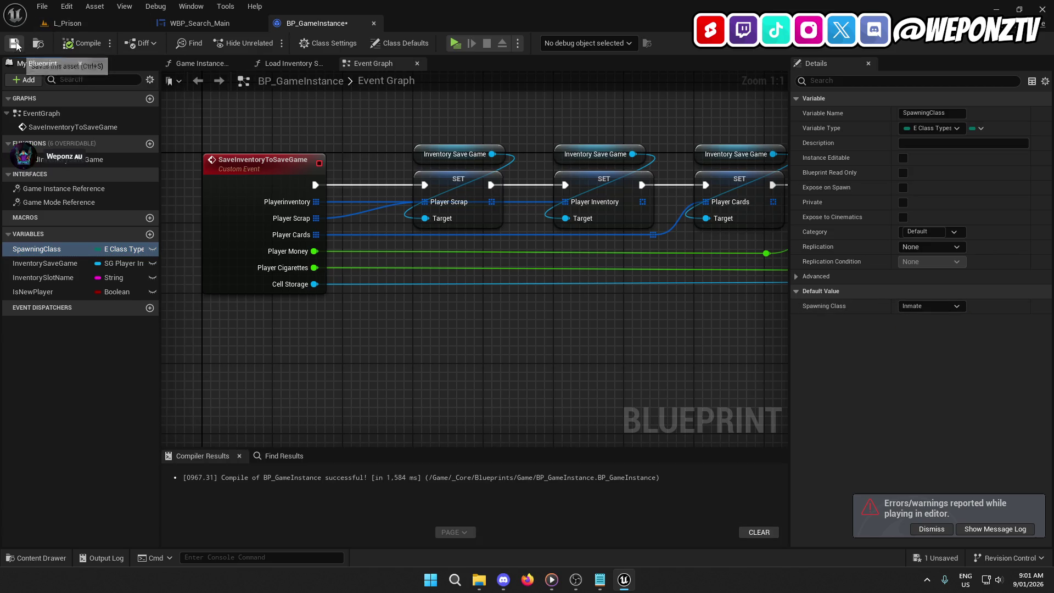
left_click(68, 23)
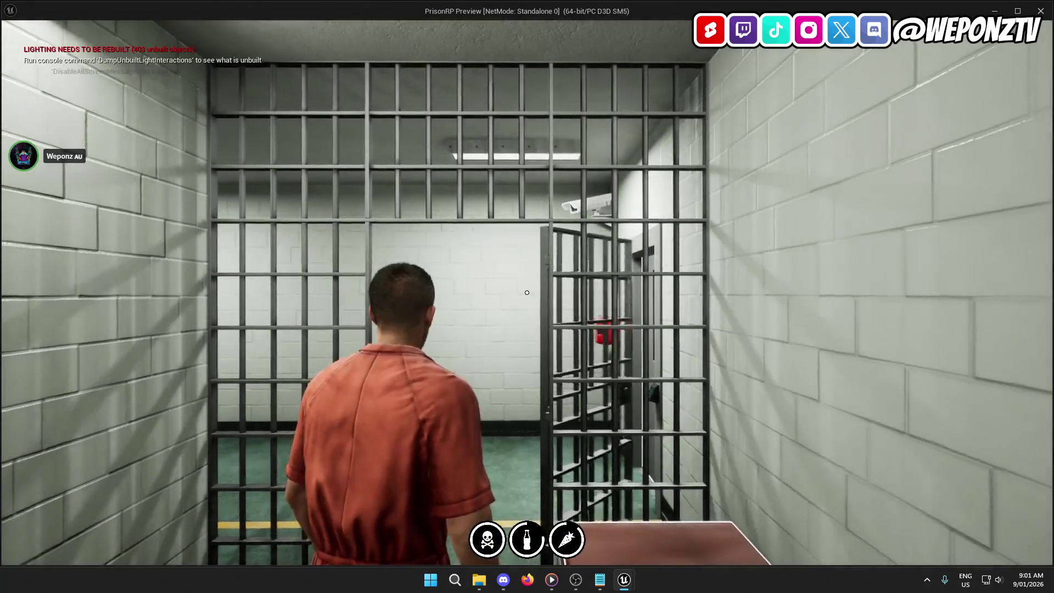
In play, open the inventory and discard an access card to raise the destroy-card notice, then stop.
key("Tab")
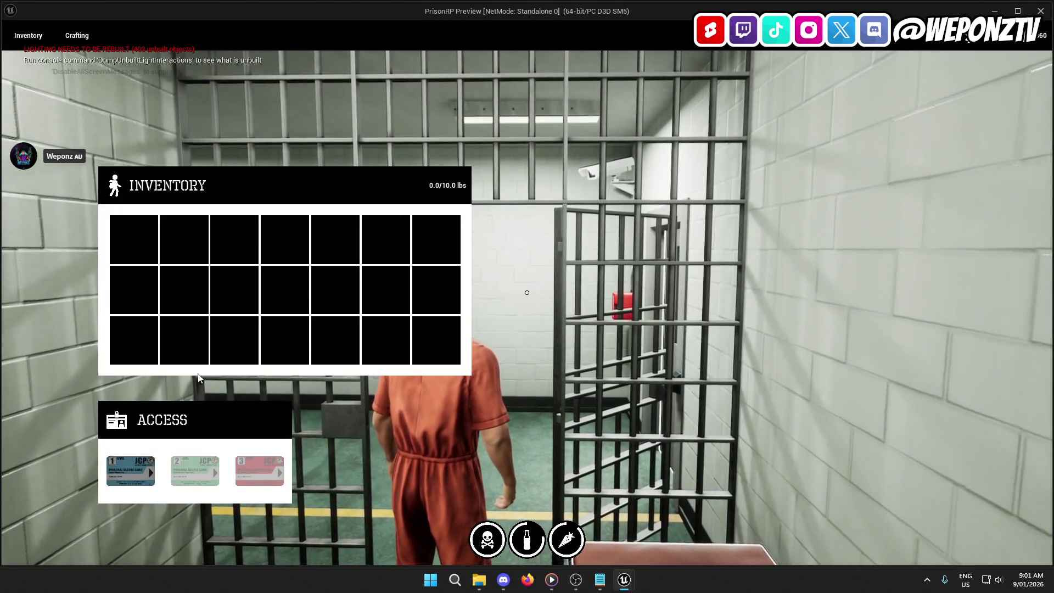
left_click_drag(143, 475, 360, 410)
key("Escape")
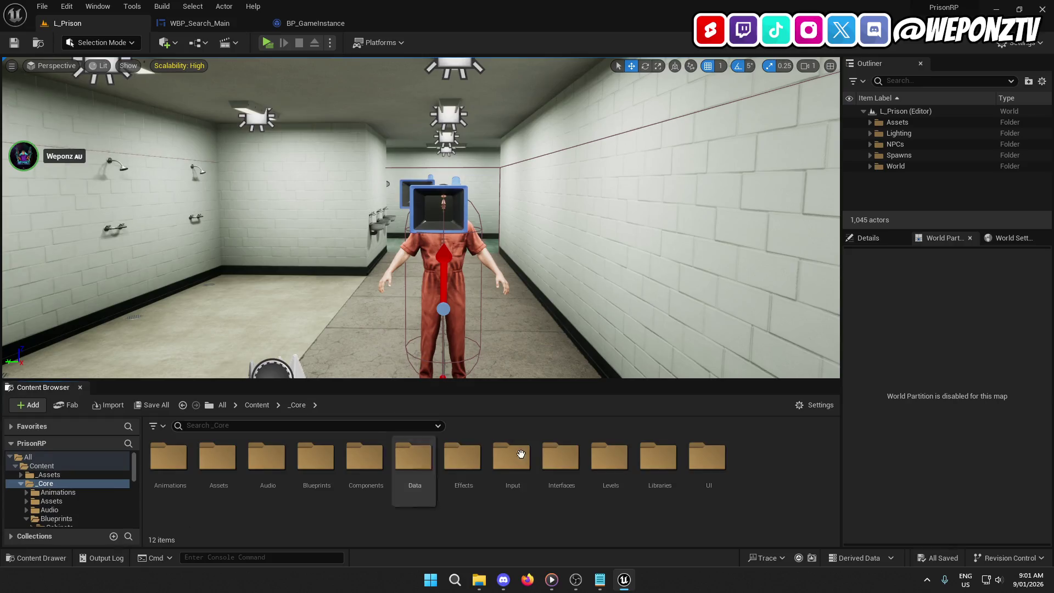
Browse _Core/UI/Widgets, glance at WBP_Main_HUD, then open WBP_Inventory_Main from the Layers folder.
double_click(705, 462)
double_click(365, 457)
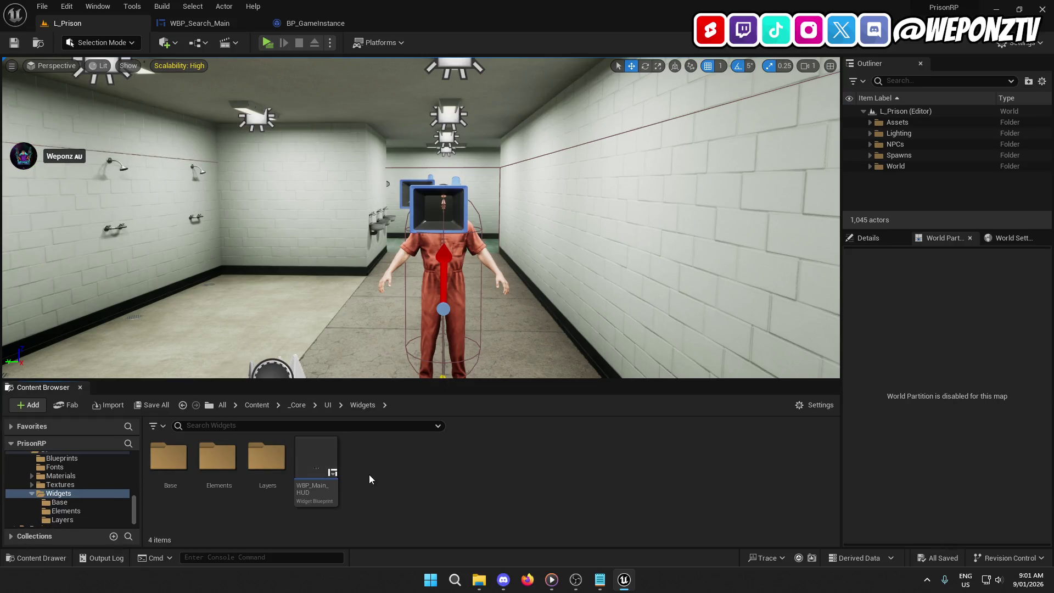
left_click(324, 489)
double_click(327, 494)
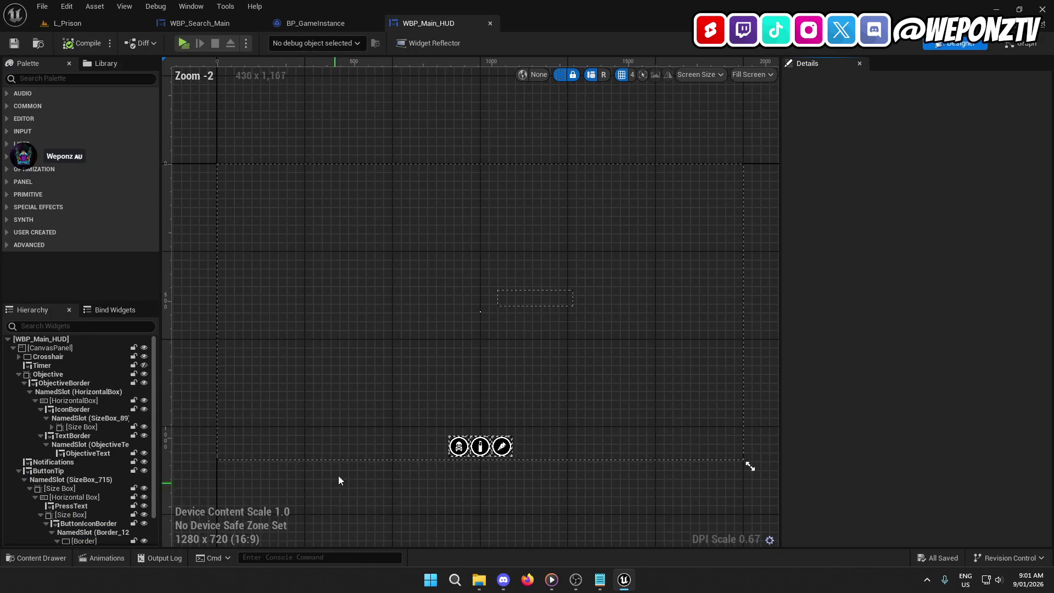
left_click(493, 23)
left_click(102, 21)
double_click(270, 463)
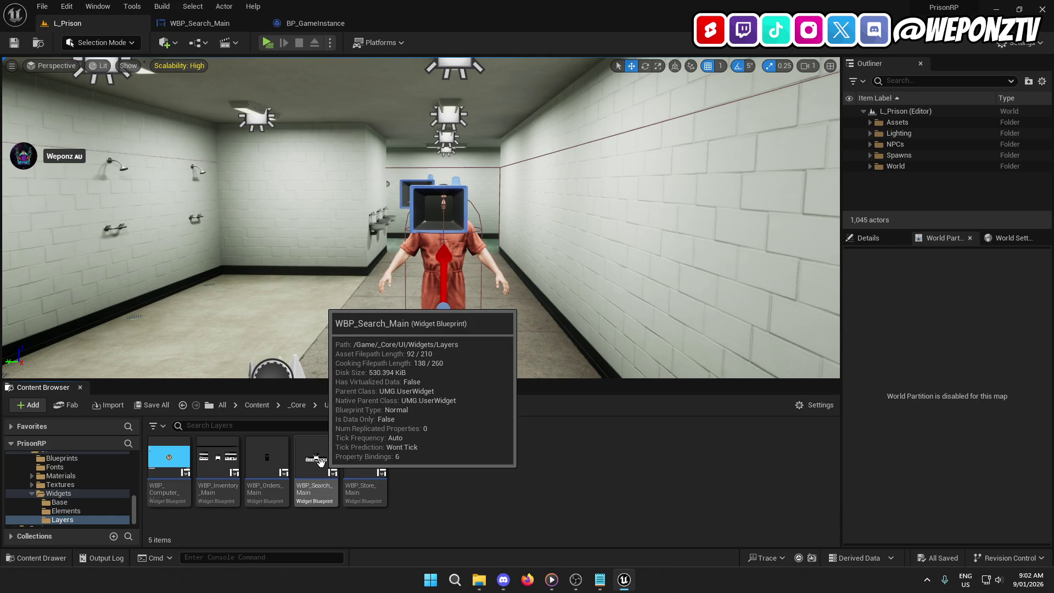
double_click(226, 454)
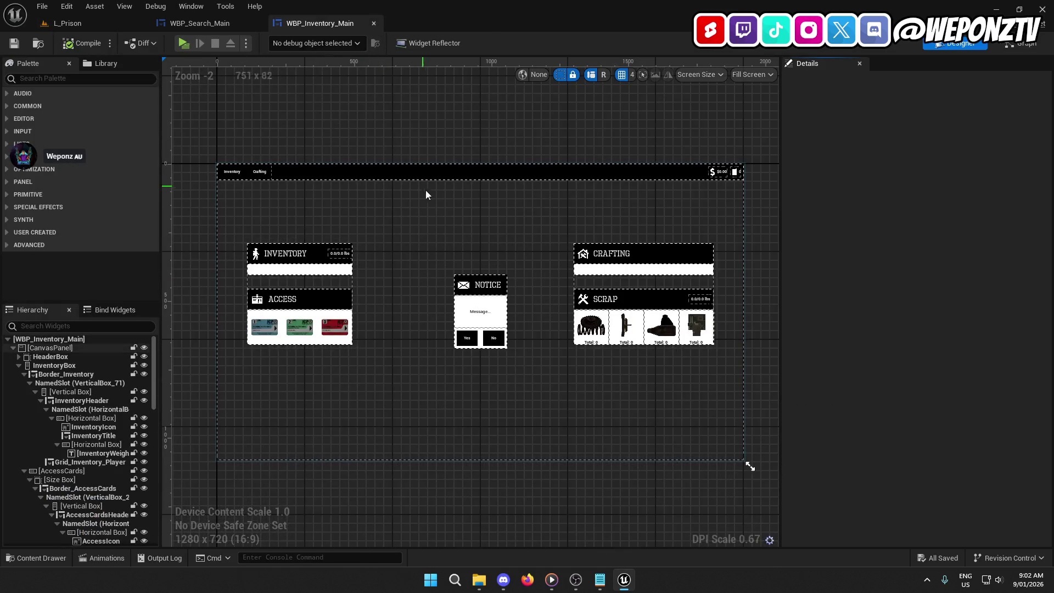
Inspect the inventory notice's YesButton, NoButton, MessageBorder and MessageBox visibility settings.
left_click(468, 338)
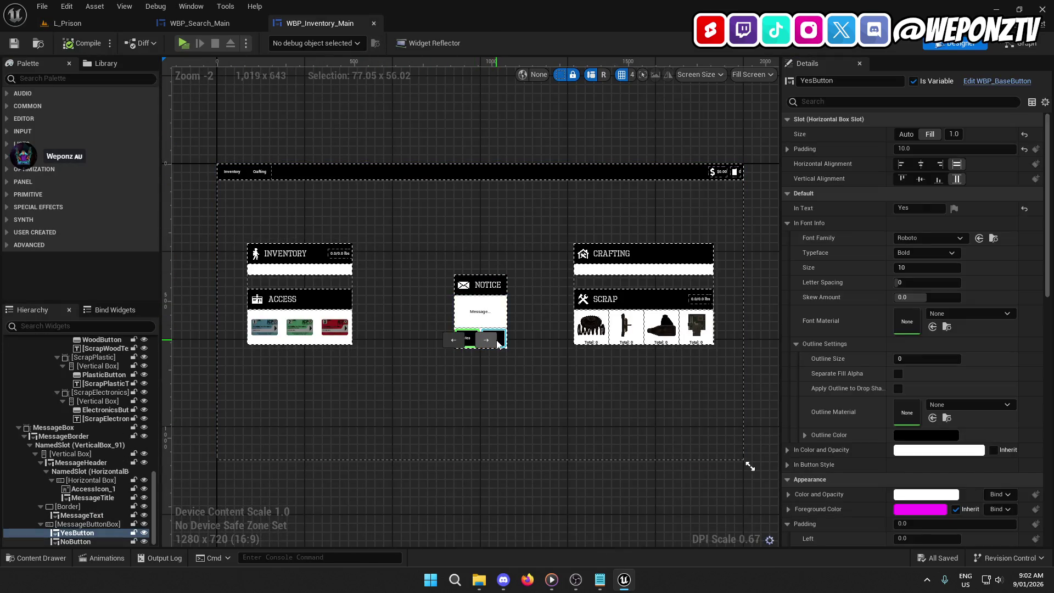
left_click(500, 341)
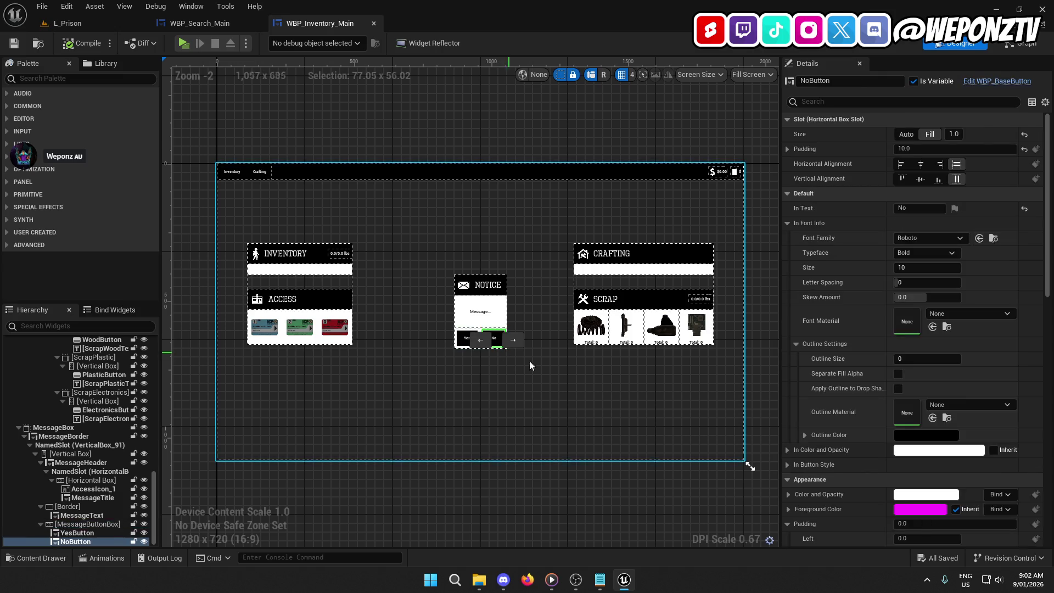
scroll(818, 394, "down", 10)
scroll(826, 394, "down", 3)
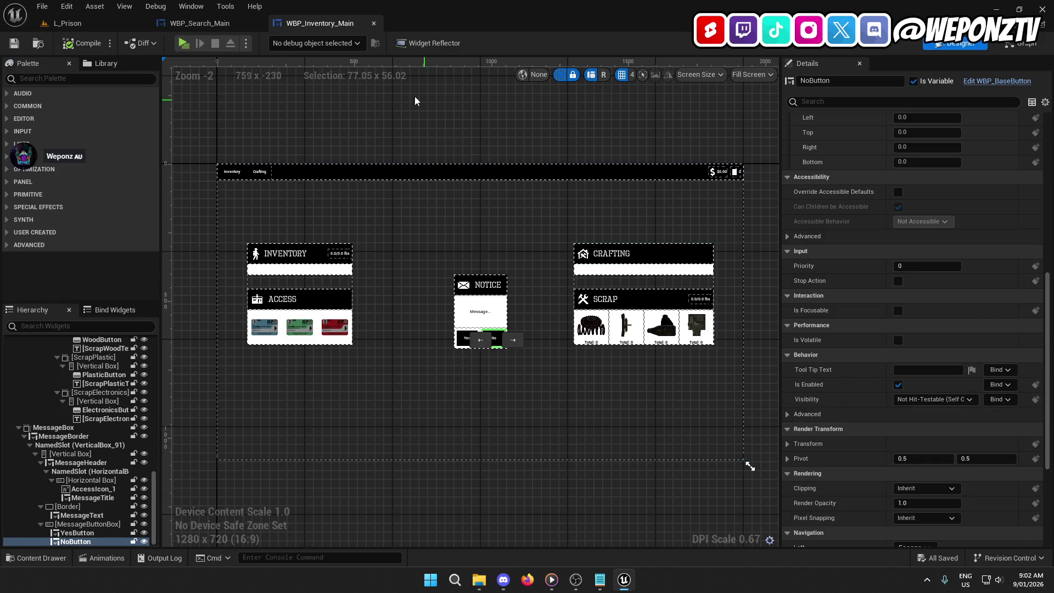
left_click(88, 436)
left_click(53, 444)
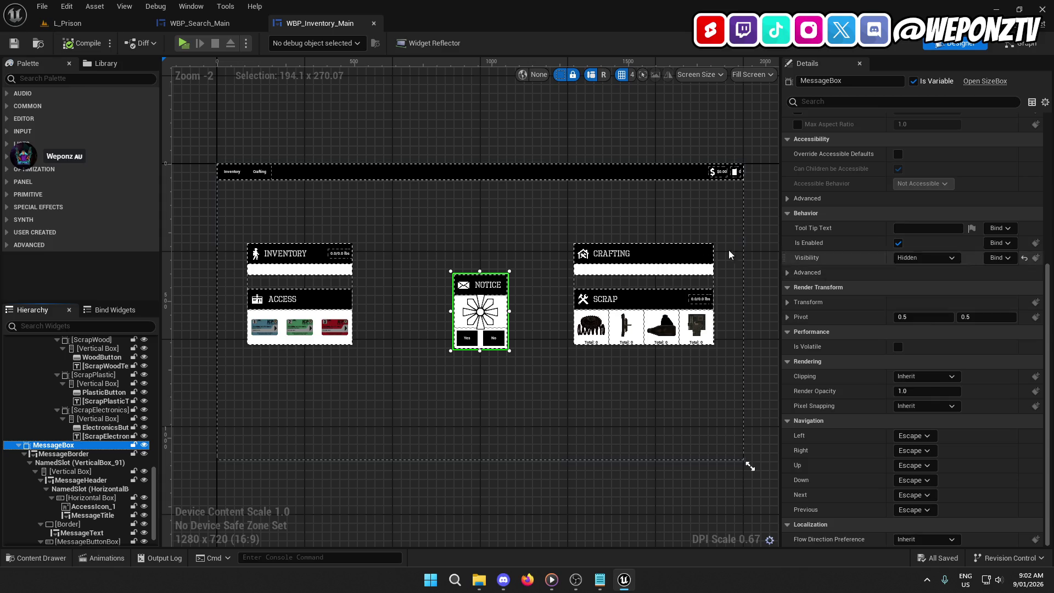
Recheck the YesButton and NoButton details, then return to the WBP_Search_Main designer.
left_click(467, 337)
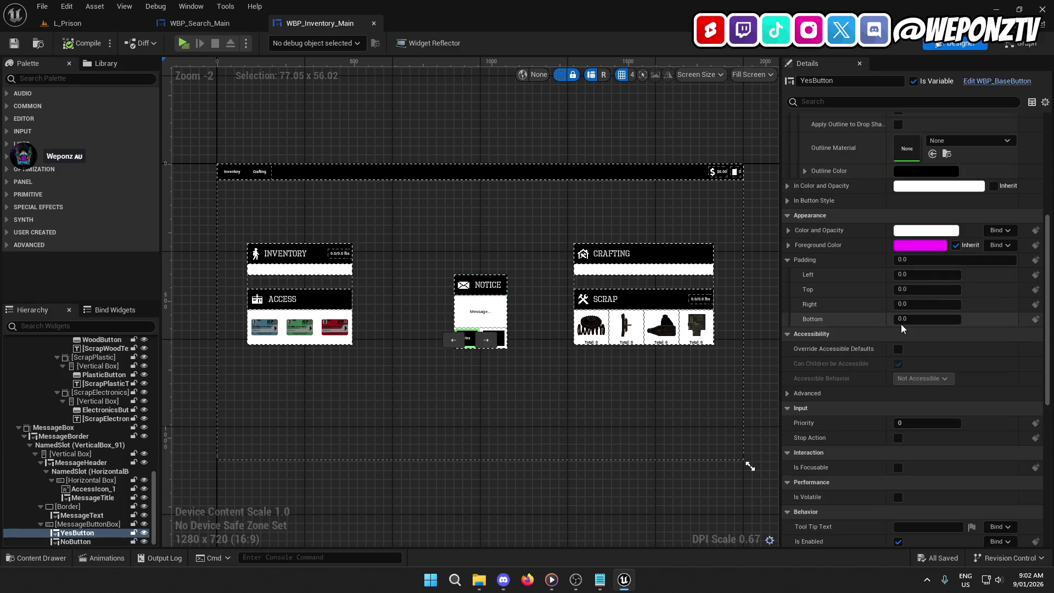
scroll(891, 366, "down", 3)
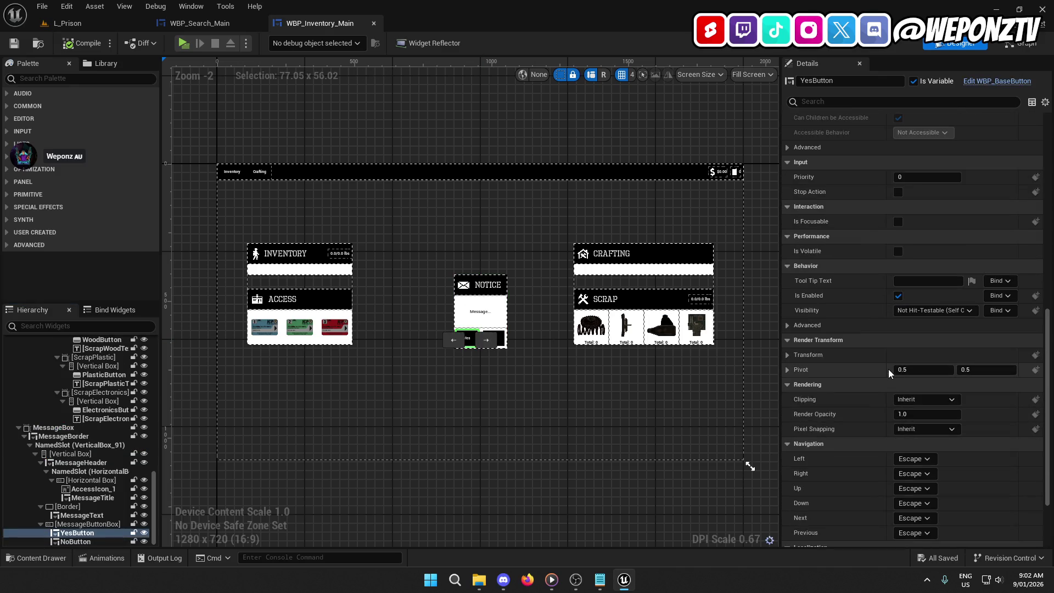
left_click(501, 339)
scroll(875, 308, "down", 3)
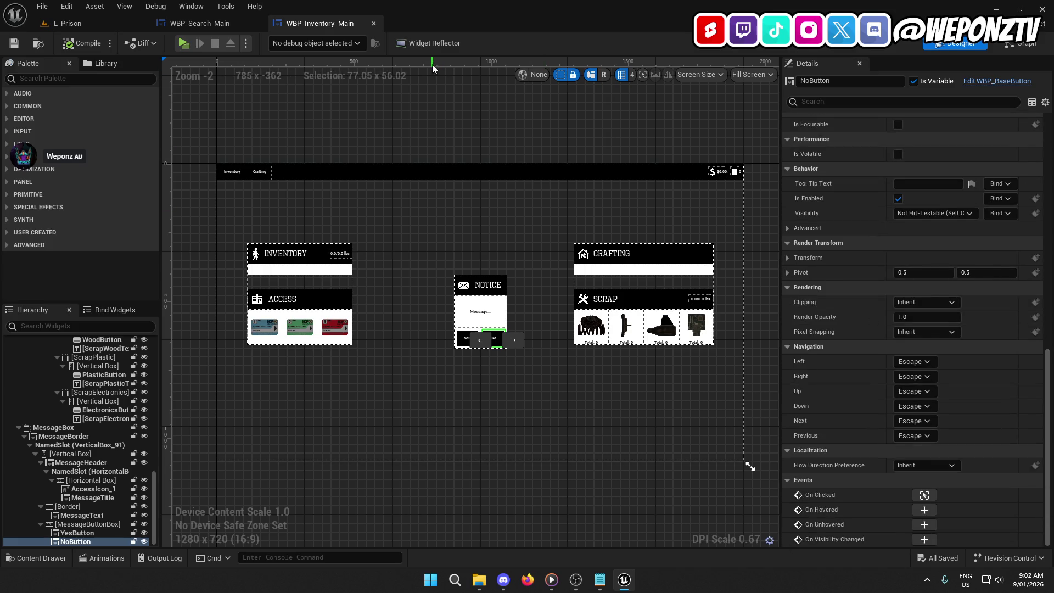
left_click(199, 23)
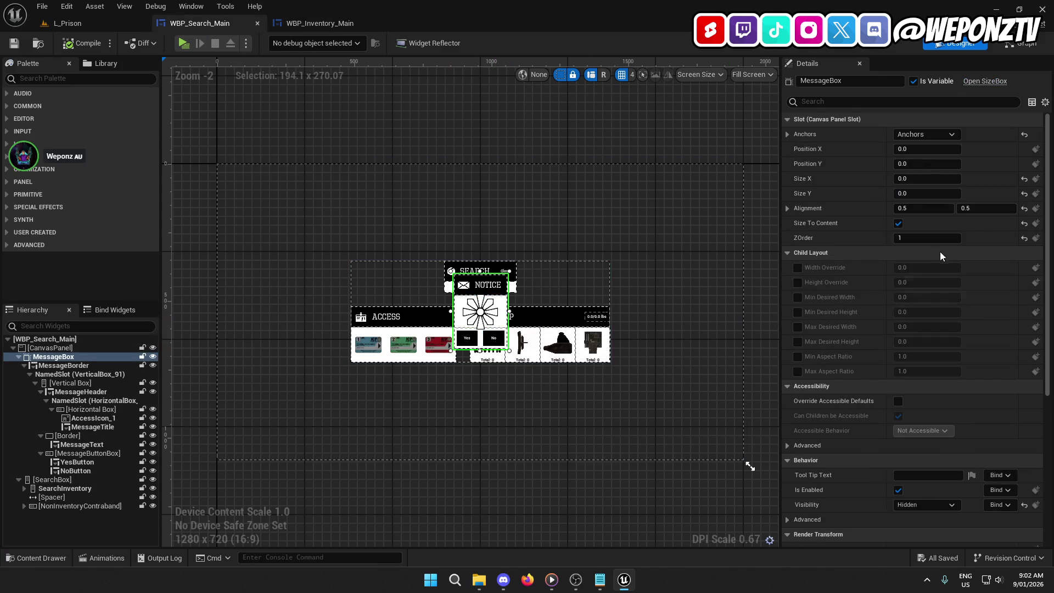
scroll(900, 291, "down", 7)
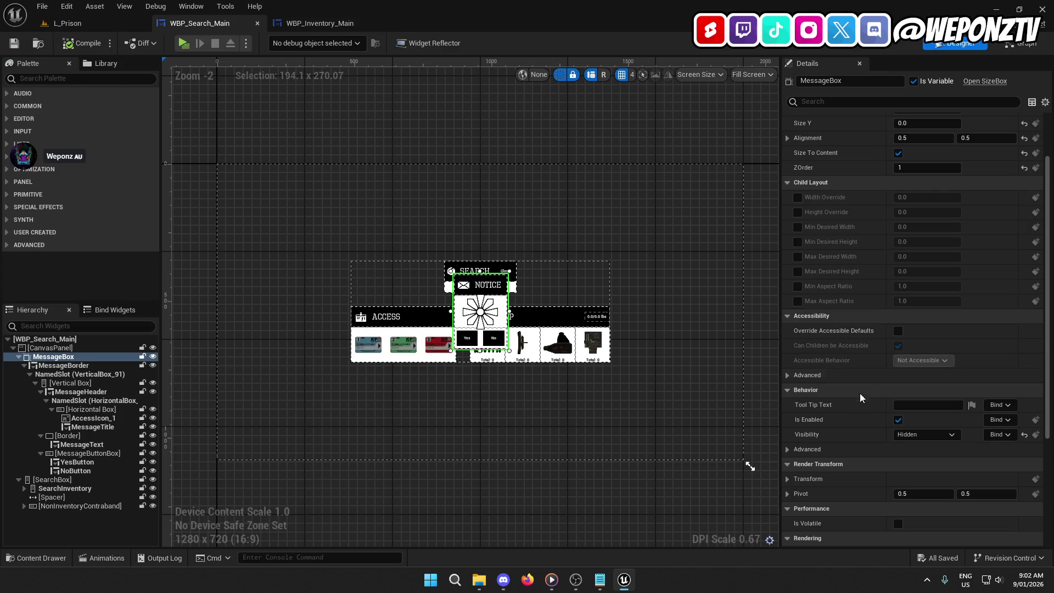
scroll(848, 412, "down", 2)
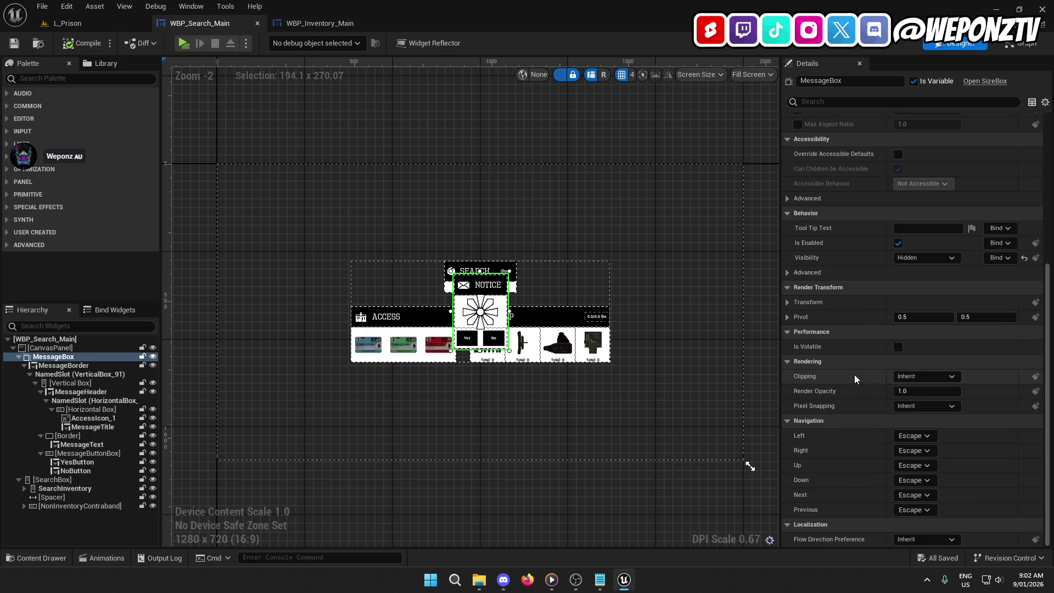
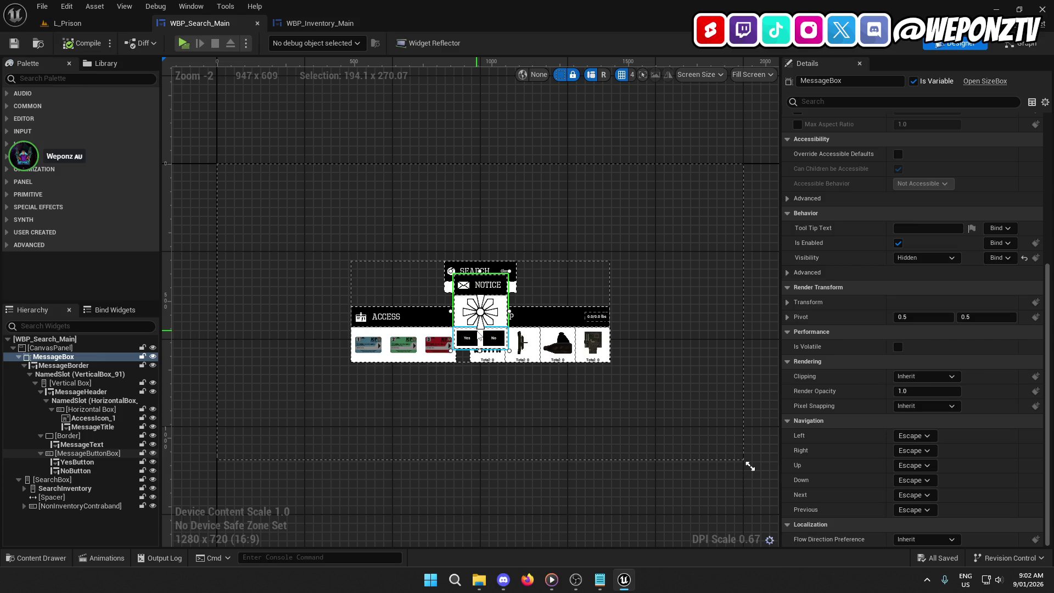
Select YesButton, then NoButton, and add an On Hovered event node for NoButton.
left_click(473, 336)
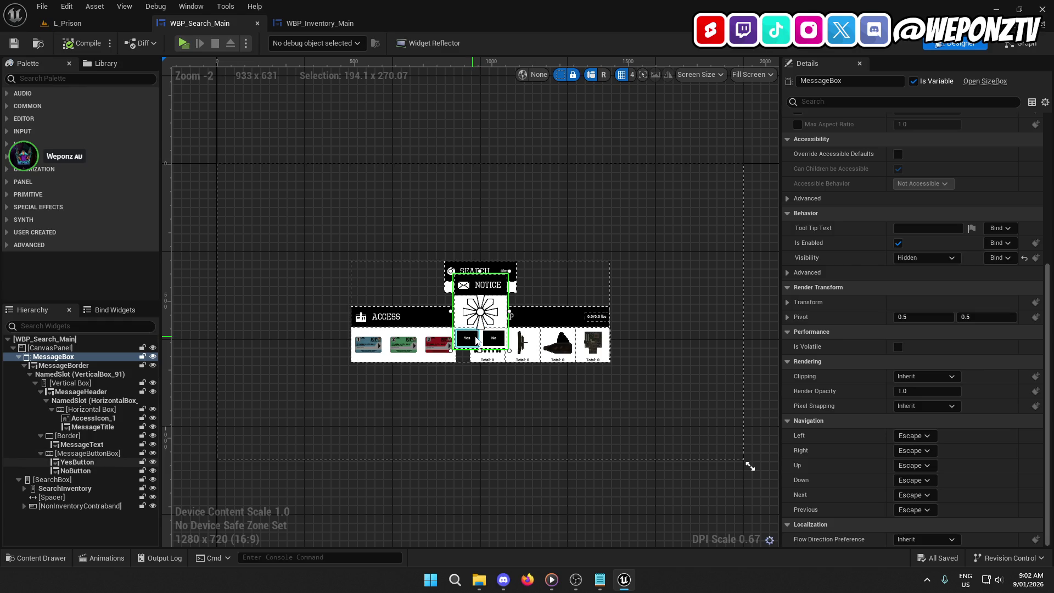
scroll(901, 397, "down", 10)
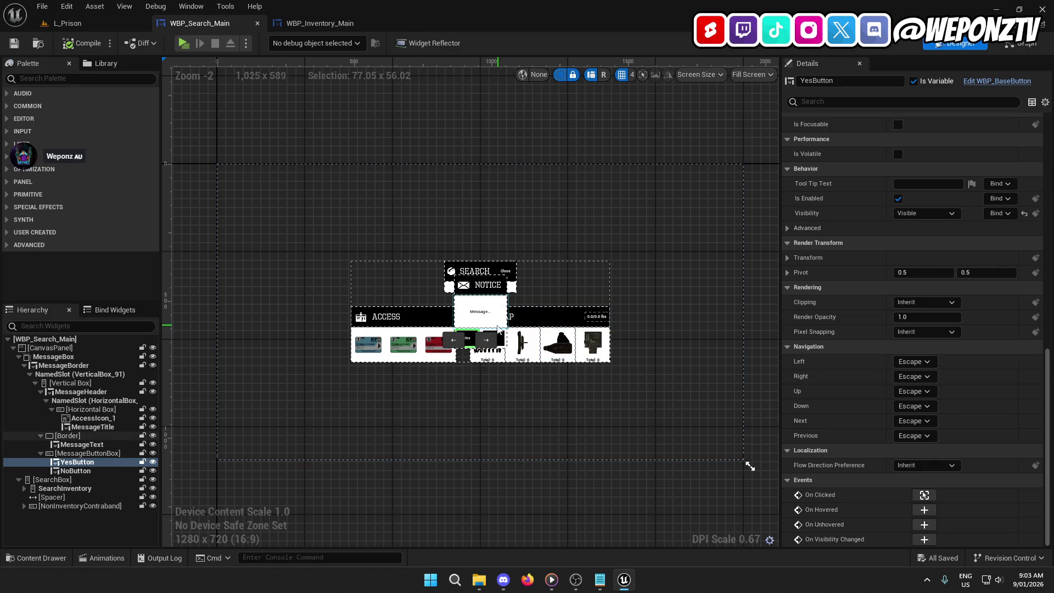
left_click(504, 339)
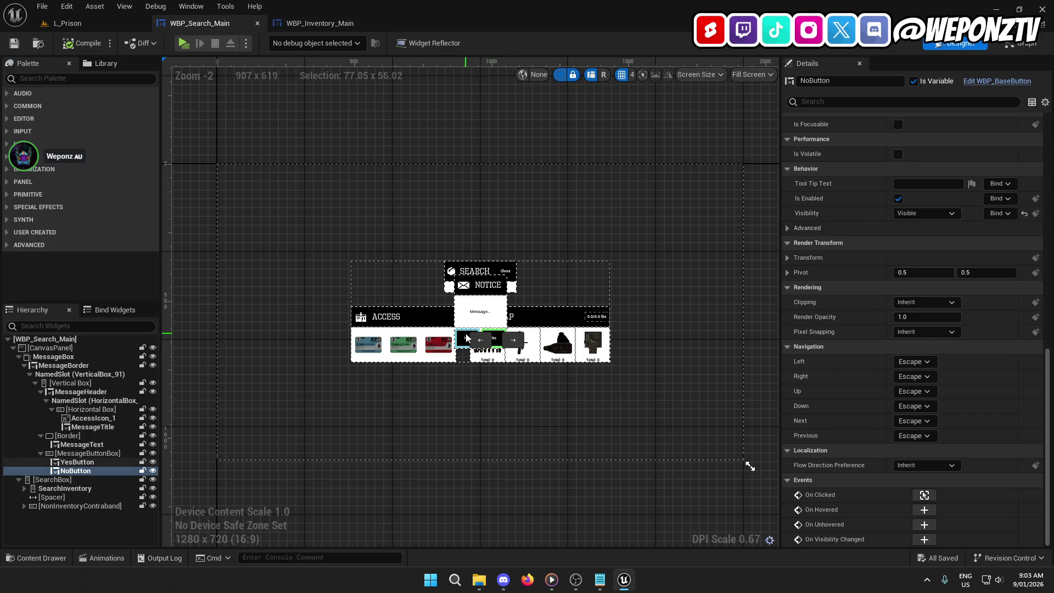
left_click(924, 509)
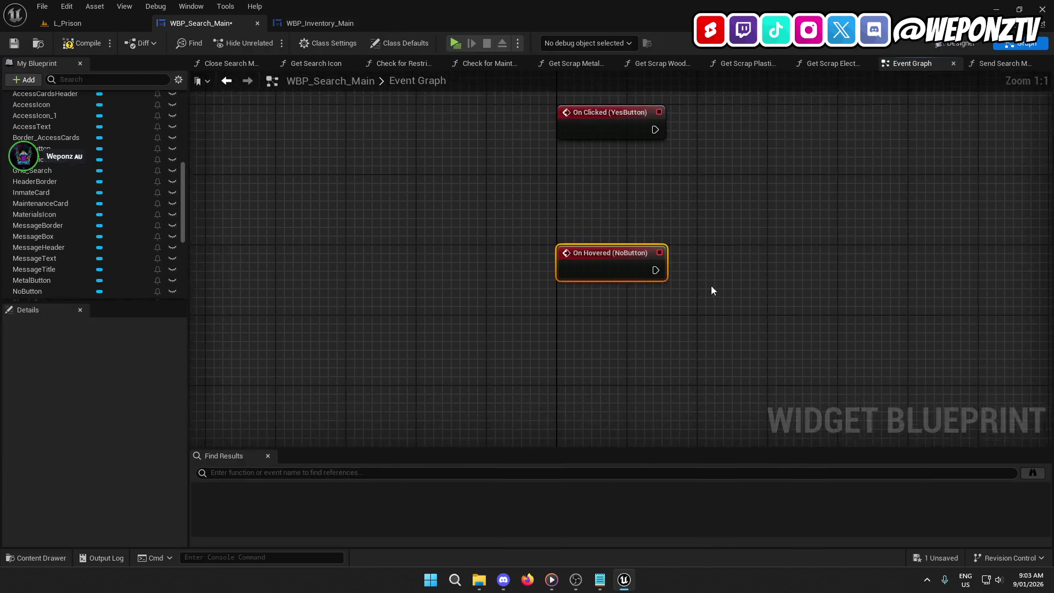
Add a Print String node and wire it to the On Hovered (NoButton) event.
left_click_drag(712, 290, 527, 369)
left_click_drag(602, 392, 583, 332)
right_click(582, 272)
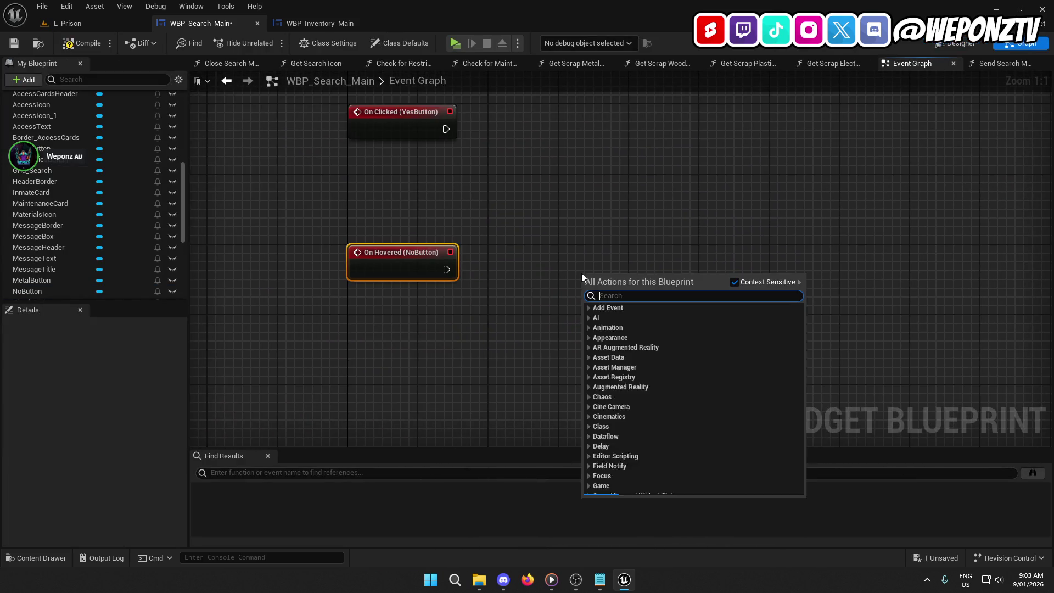
type("print")
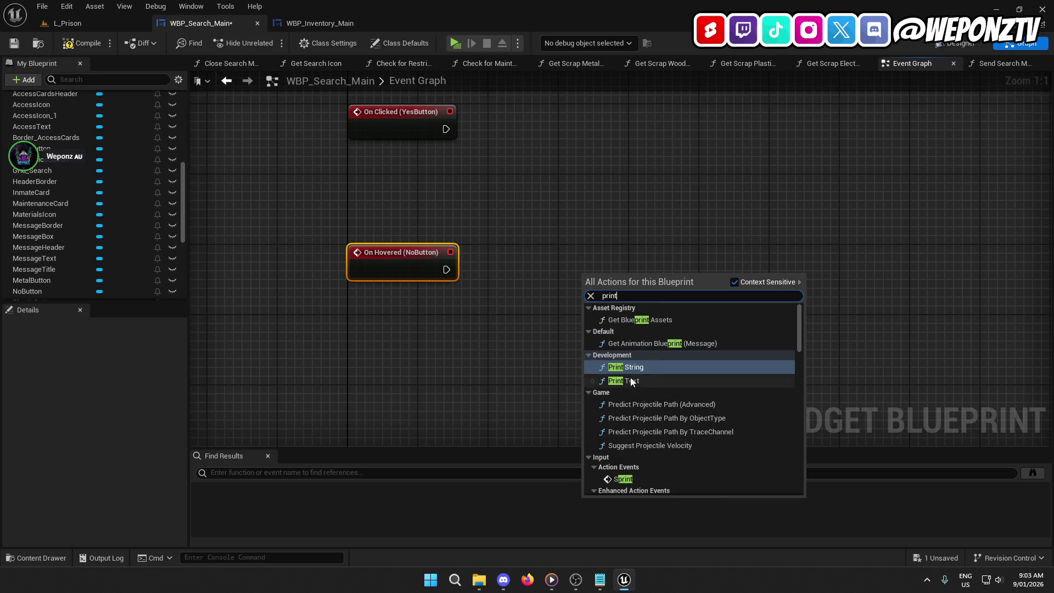
left_click(618, 381)
mouse_move(626, 281)
left_mouse_down()
mouse_move(617, 246)
mouse_move(445, 269)
left_mouse_up()
left_click_drag(582, 258, 580, 259)
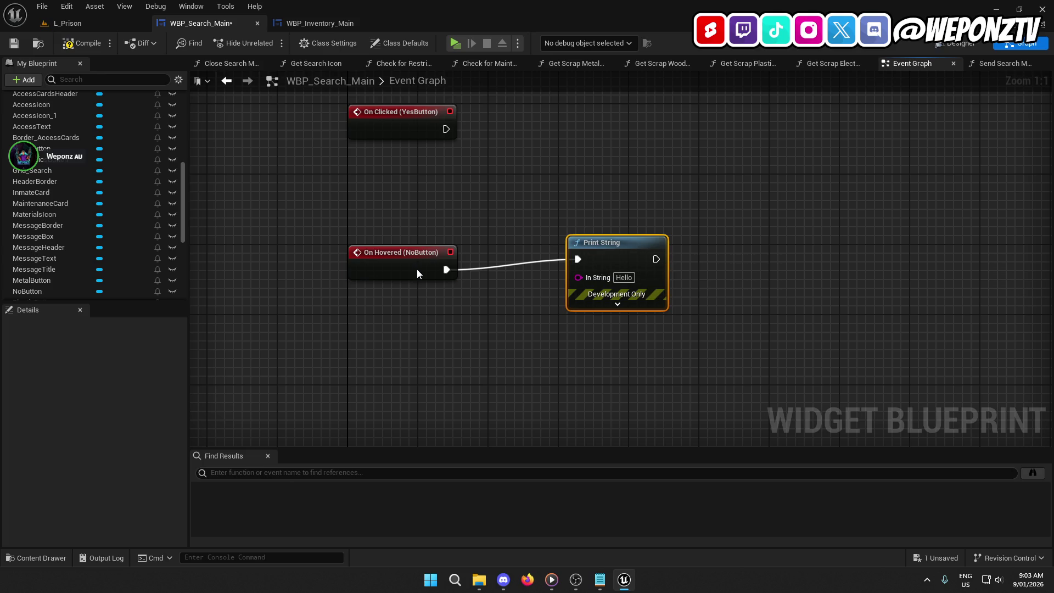
left_click(472, 364)
Inspect the No button's On Clicked event and its Set Visibility node.
left_click_drag(505, 242, 482, 379)
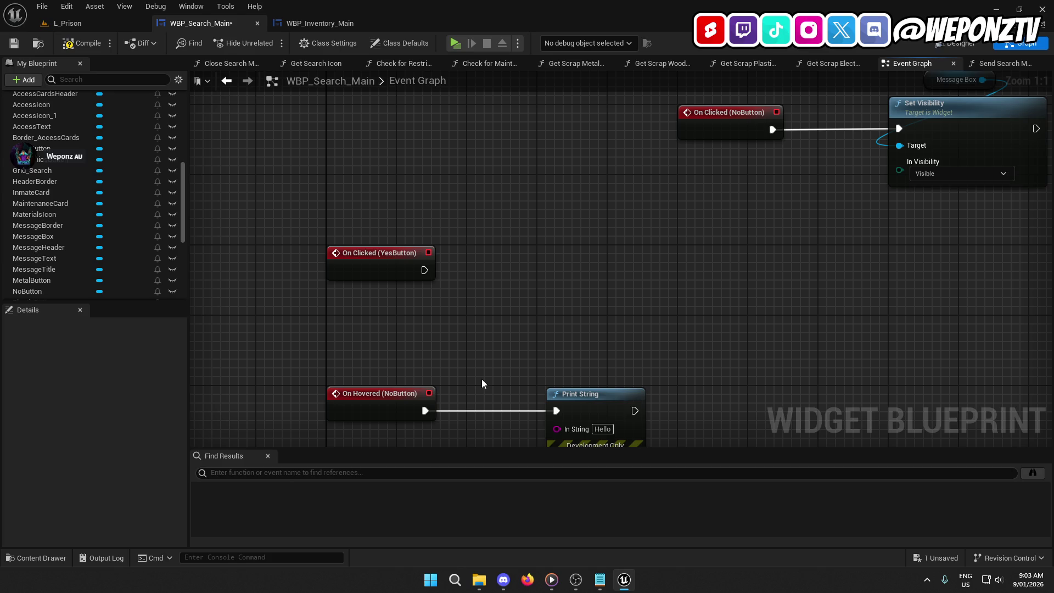
left_click(735, 136)
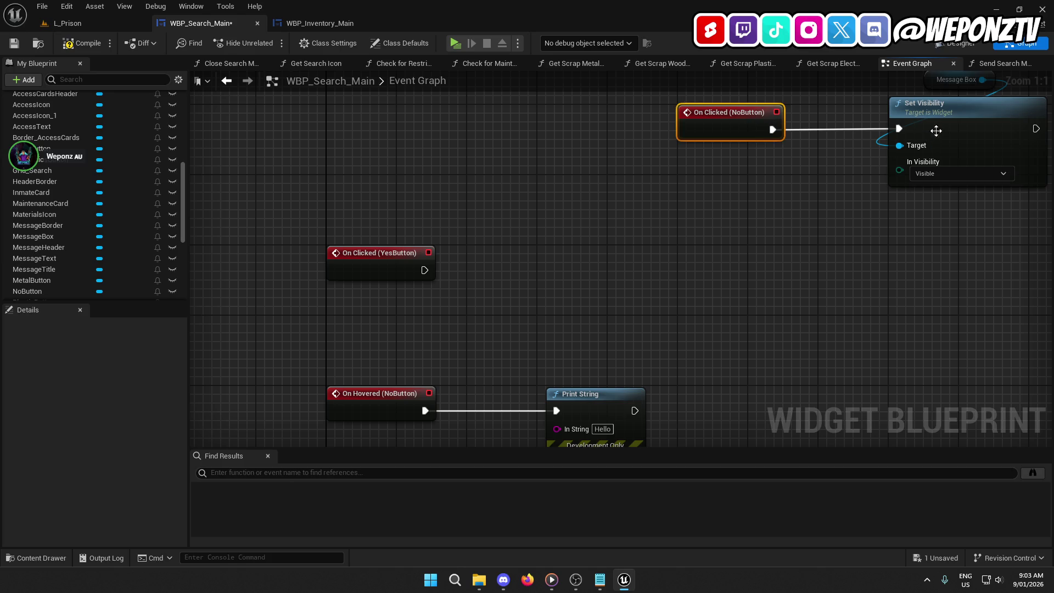
left_click(936, 132)
left_click_drag(840, 223, 700, 290)
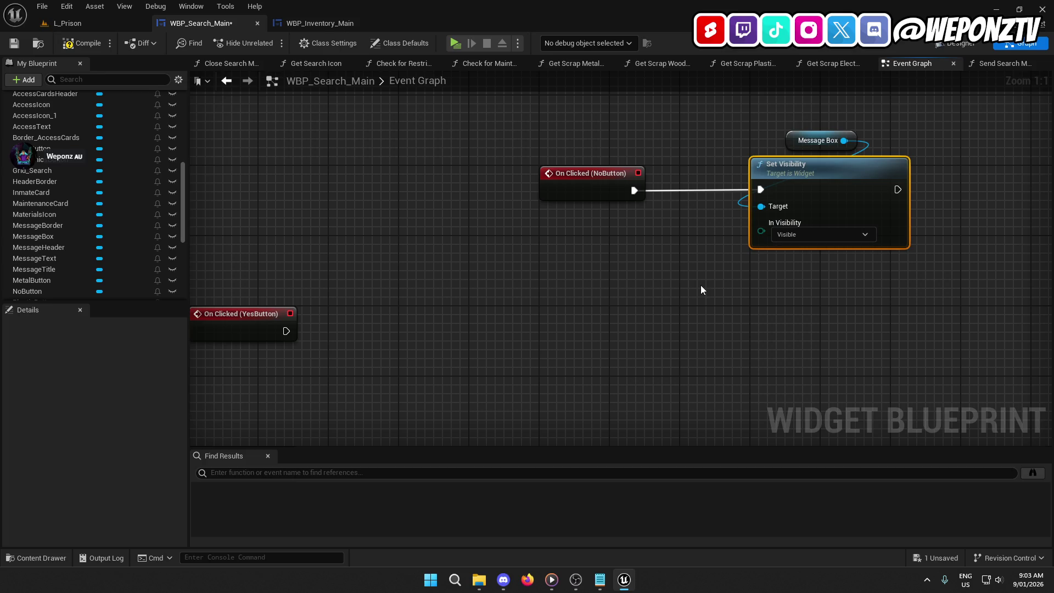
mouse_move(700, 290)
left_mouse_down()
mouse_move(758, 264)
mouse_move(782, 184)
mouse_move(612, 297)
mouse_move(668, 303)
mouse_move(659, 302)
left_mouse_up()
Change the Print String message to HOVERED and compile WBP_Search_Main.
left_click(674, 332)
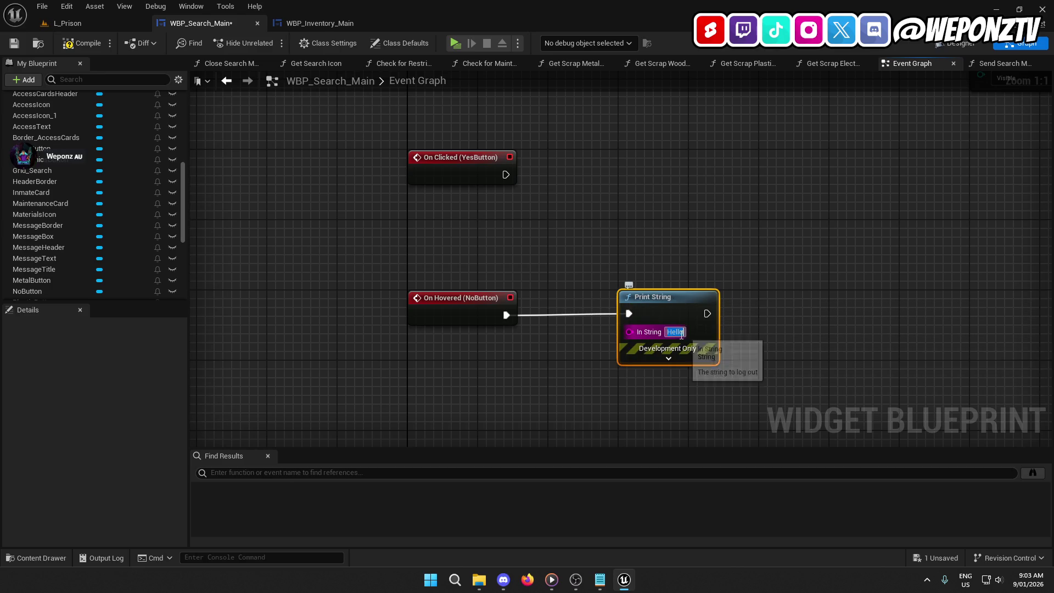
type("HOVERED")
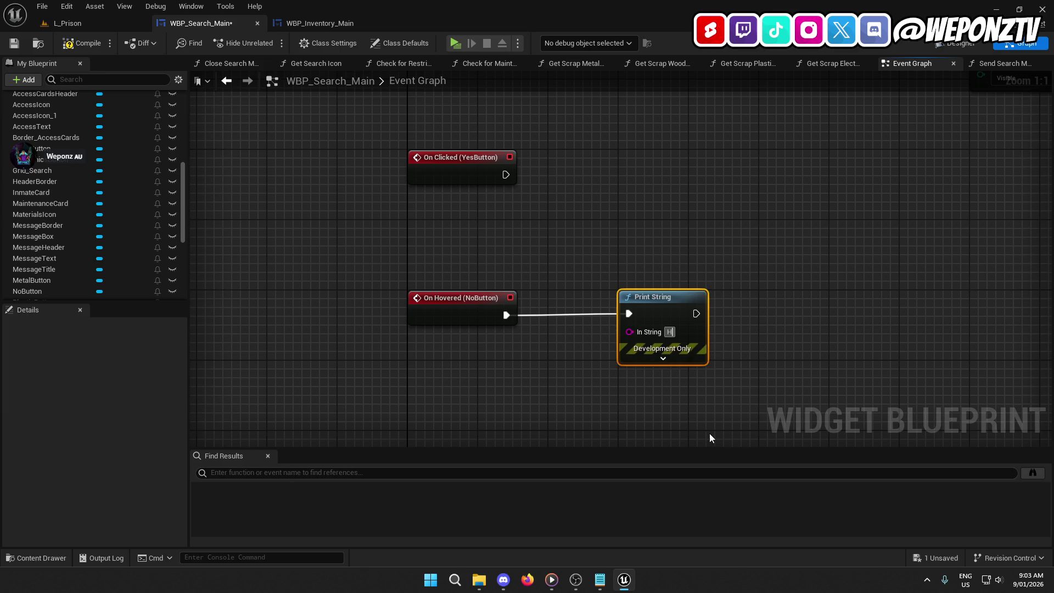
left_click(859, 324)
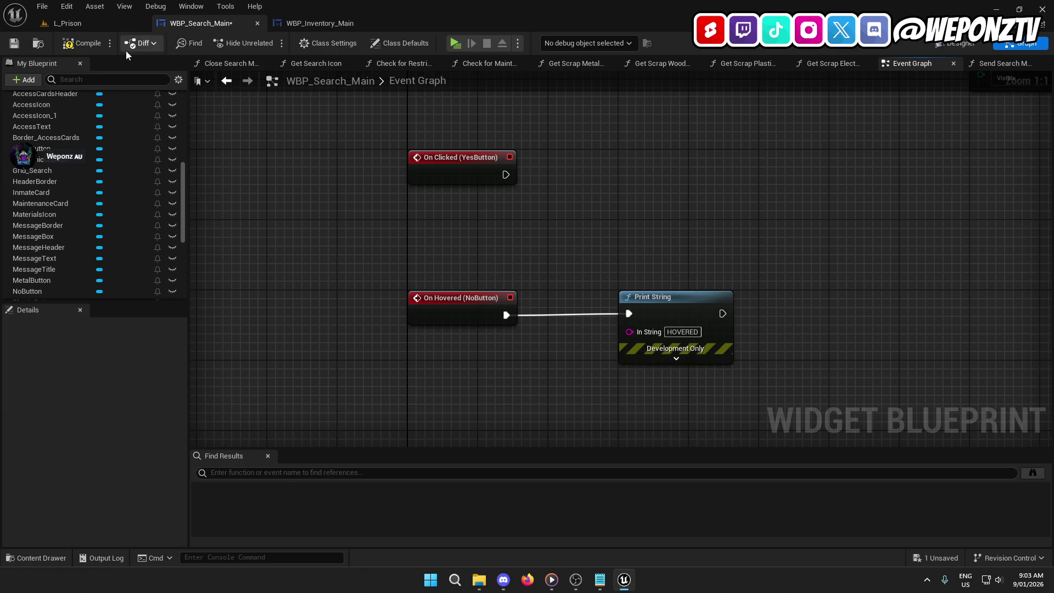
left_click(82, 43)
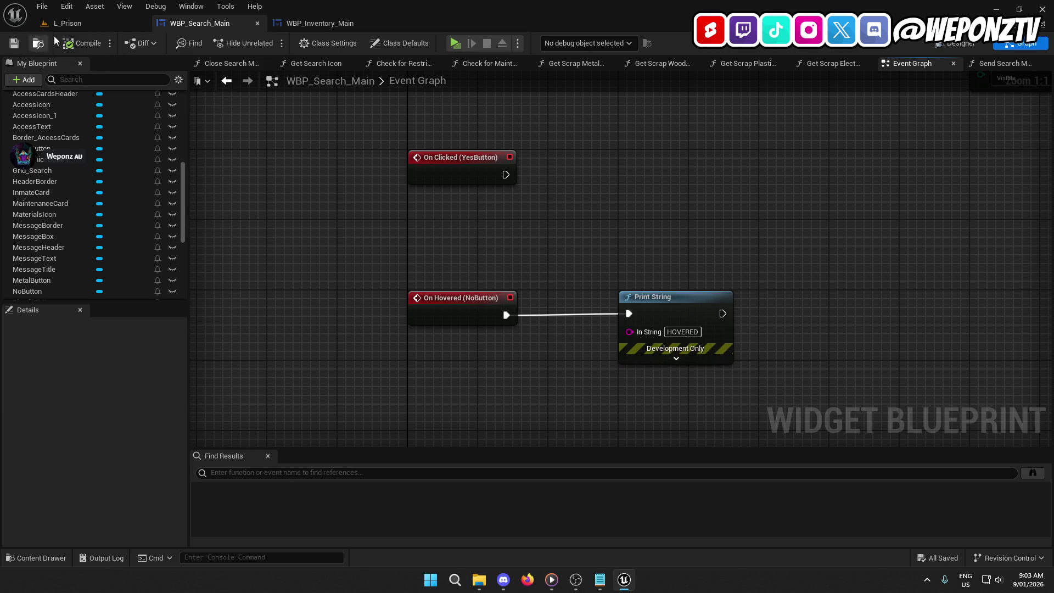
left_click(67, 23)
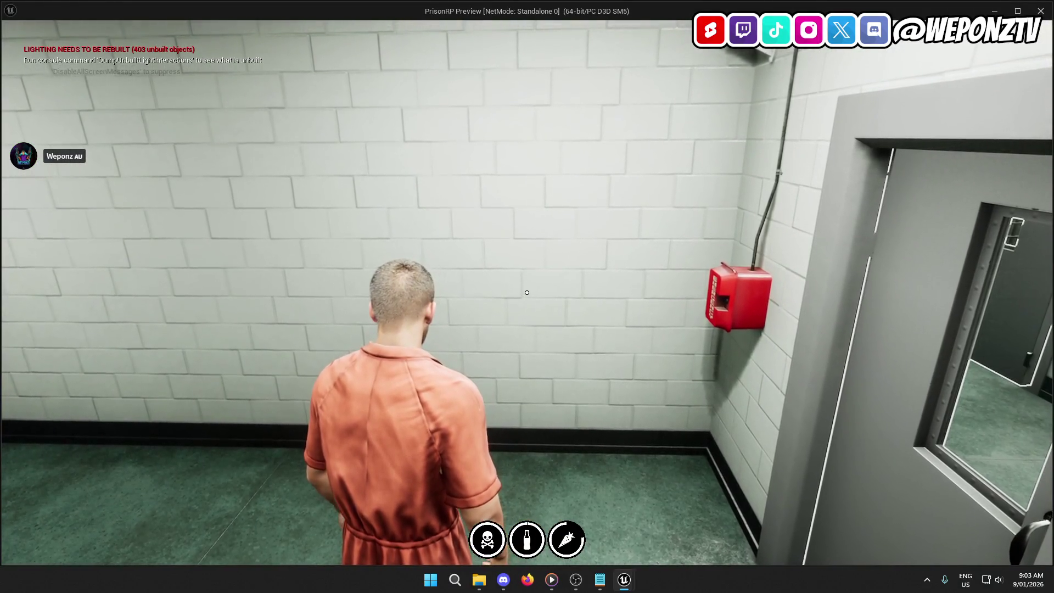
Stop the play-test and open BP_GameInstance from _Core/Blueprints/Game.
key("Escape")
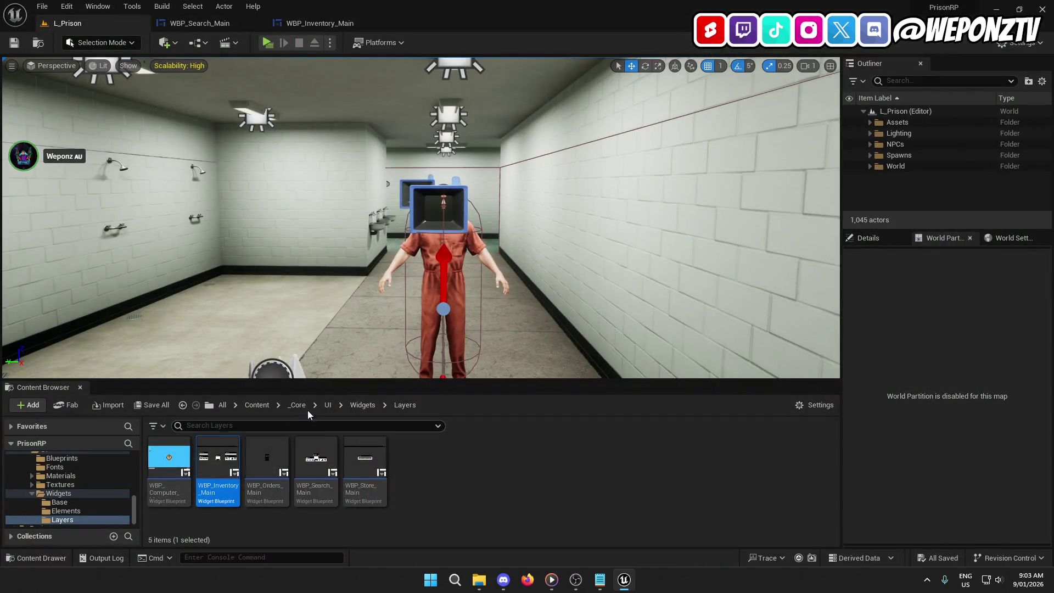
left_click(297, 405)
double_click(413, 456)
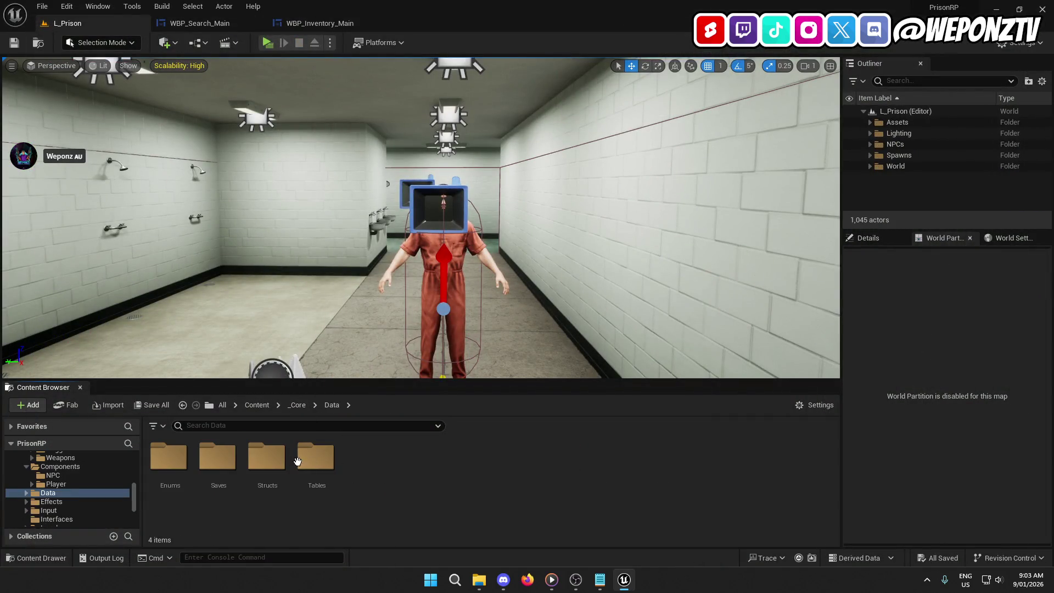
double_click(303, 460)
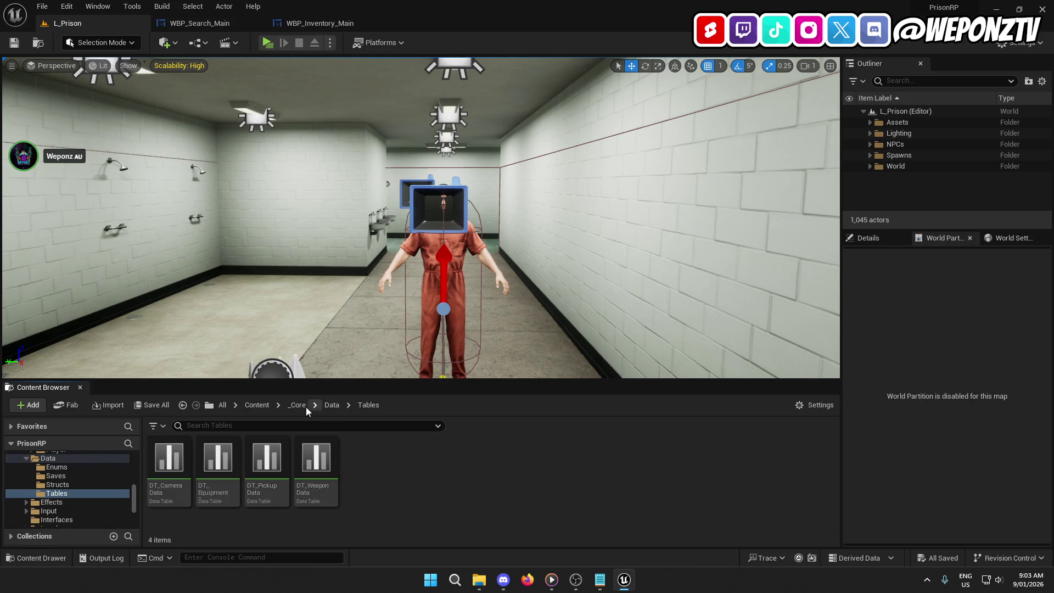
left_click(301, 406)
double_click(315, 459)
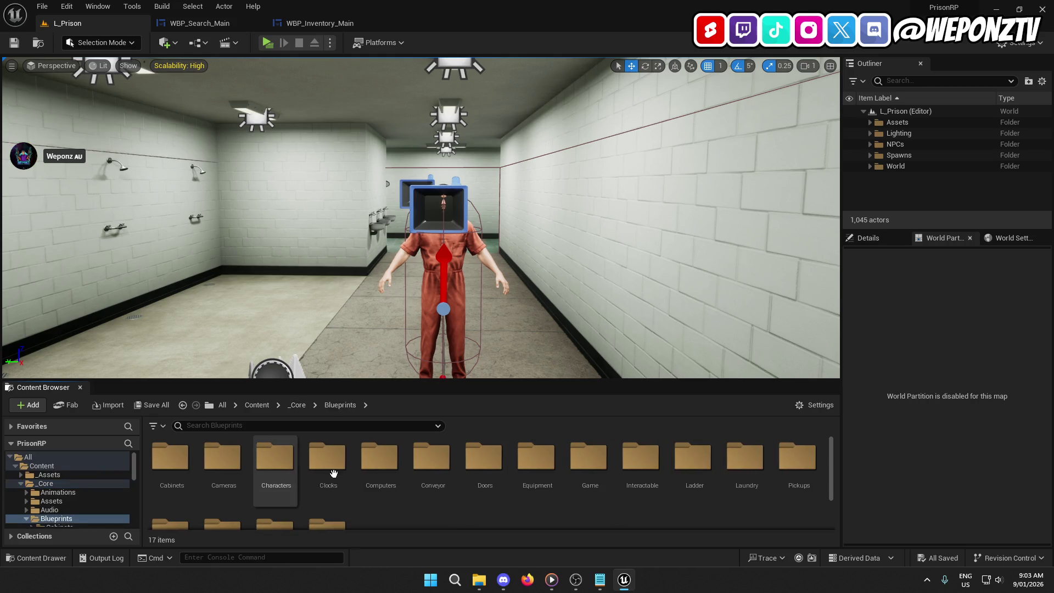
double_click(584, 466)
double_click(167, 459)
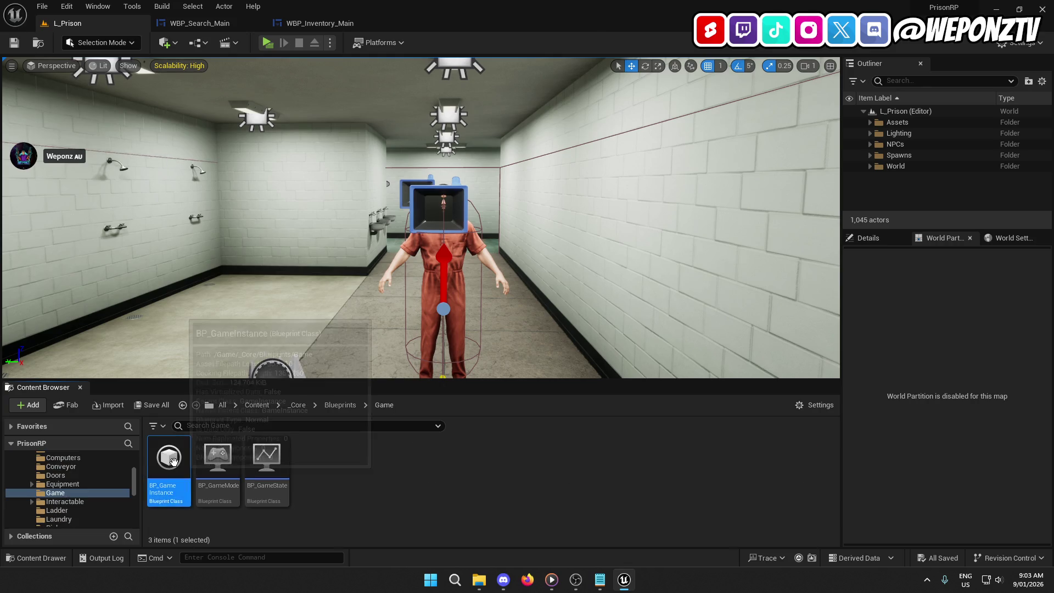
Set the SpawningClass variable's default to CO and save BP_GameInstance.
left_click(82, 249)
left_click(944, 306)
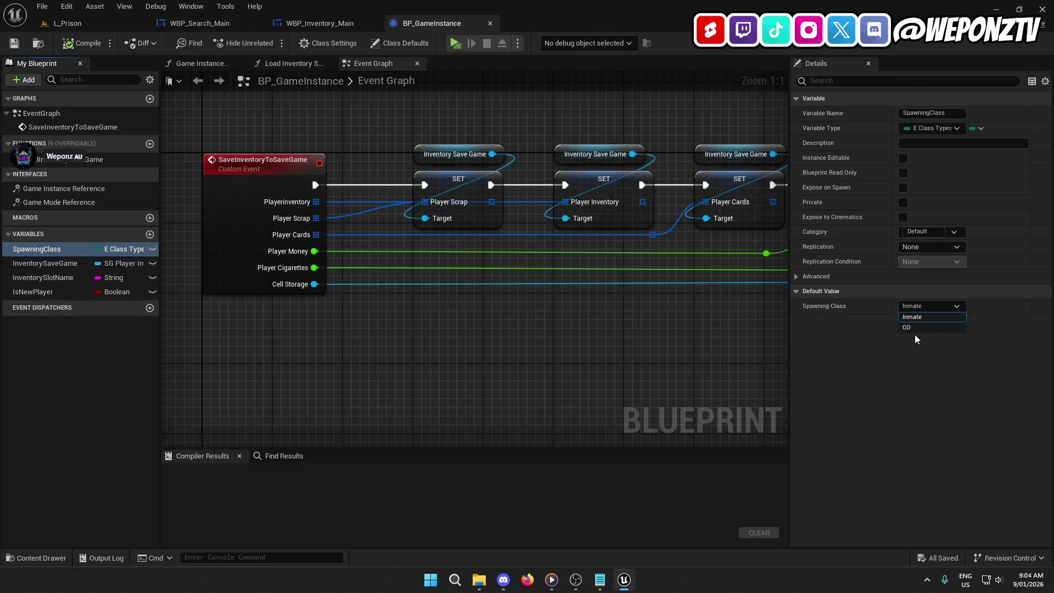
left_click(920, 325)
key("ctrl+s")
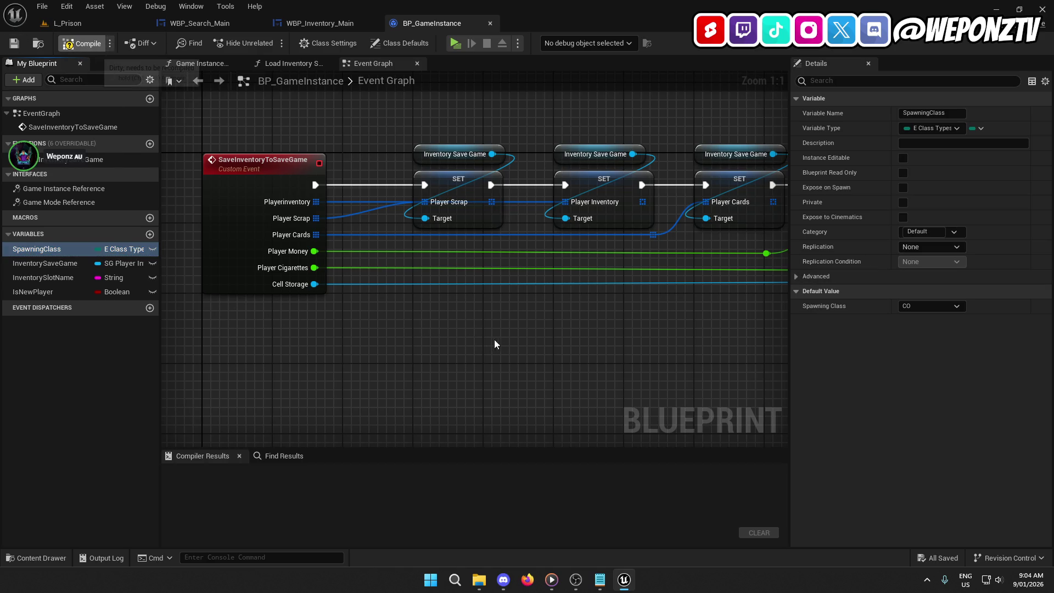
Review the SaveInventoryToSaveGame graph through Save Game to Slot, then view WBP_Inventory_Main's designer.
left_click(311, 166)
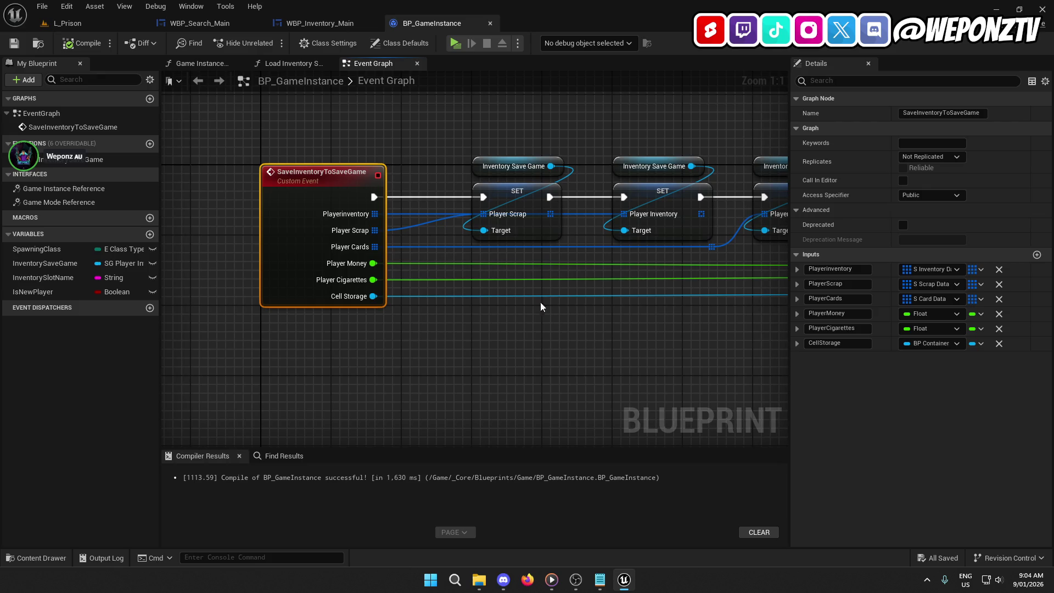
left_click_drag(538, 306, 341, 364)
left_click_drag(692, 235, 463, 230)
left_click_drag(728, 170, 477, 158)
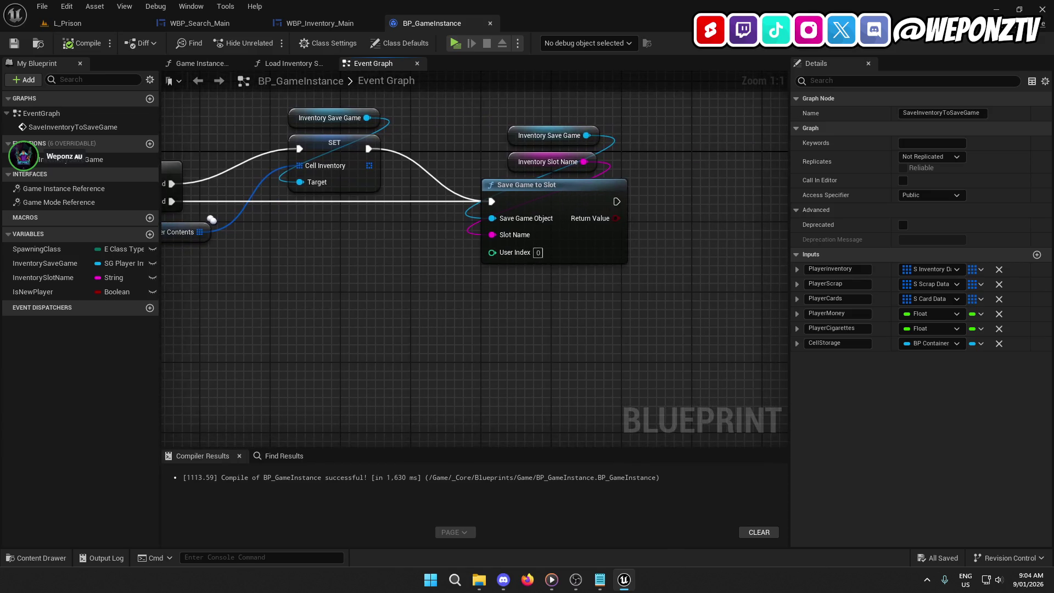
left_click(527, 184)
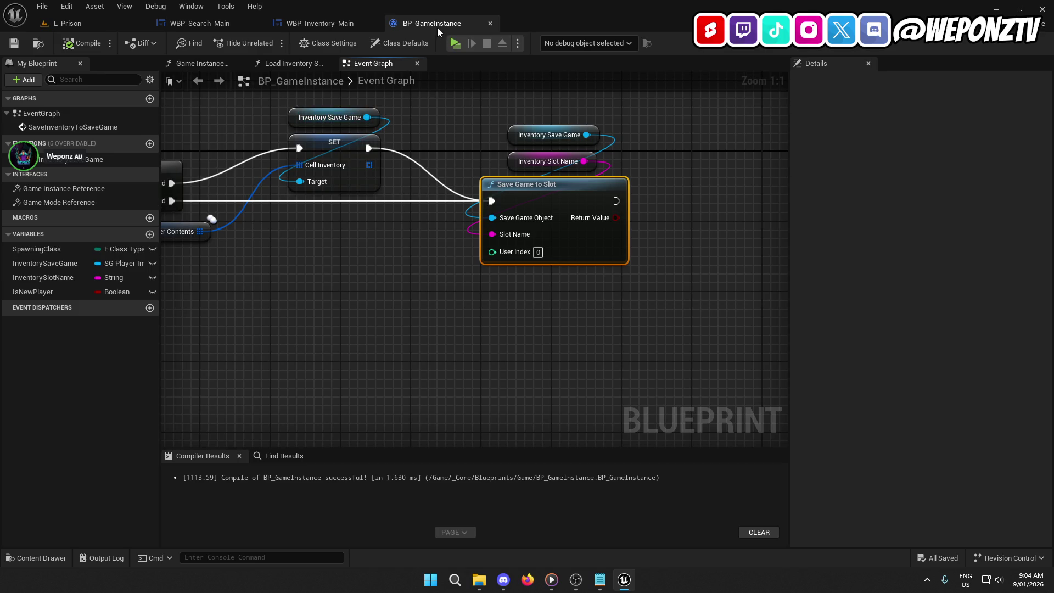
left_click_drag(484, 343, 591, 318)
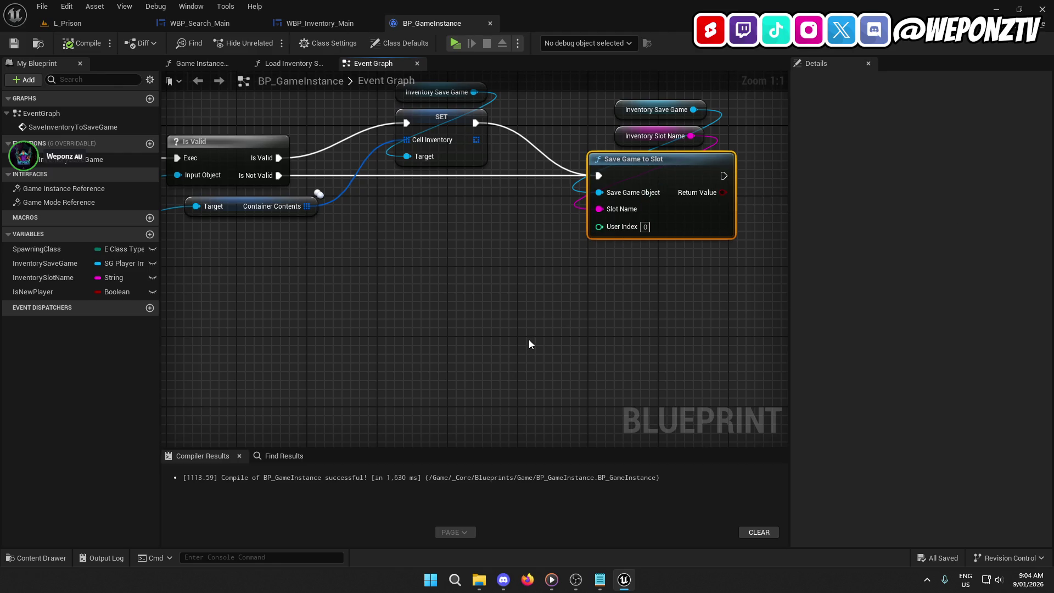
mouse_move(387, 244)
left_mouse_down()
mouse_move(555, 278)
mouse_move(593, 219)
left_mouse_up()
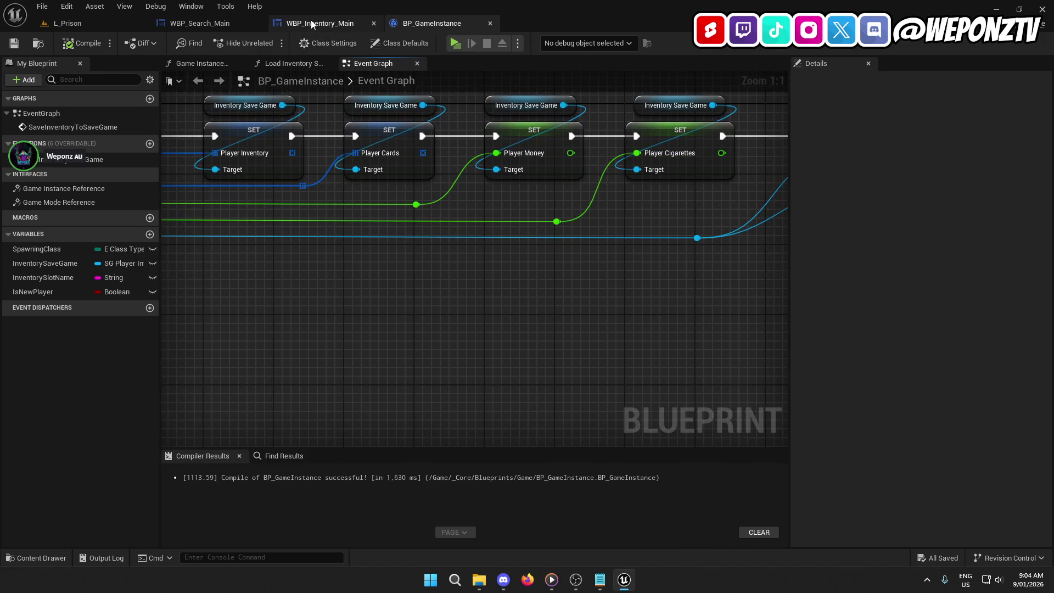
left_click(319, 23)
mouse_move(498, 252)
left_mouse_down()
mouse_move(471, 214)
mouse_move(496, 191)
left_mouse_up()
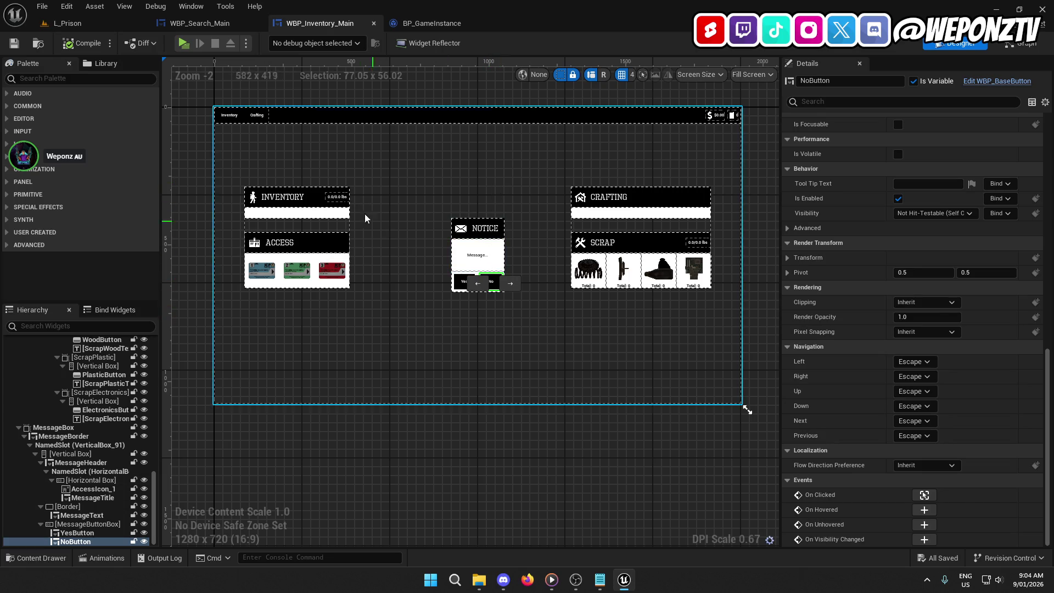
Play-test searching the inmate and picking the green access card, then stop play.
left_click(65, 23)
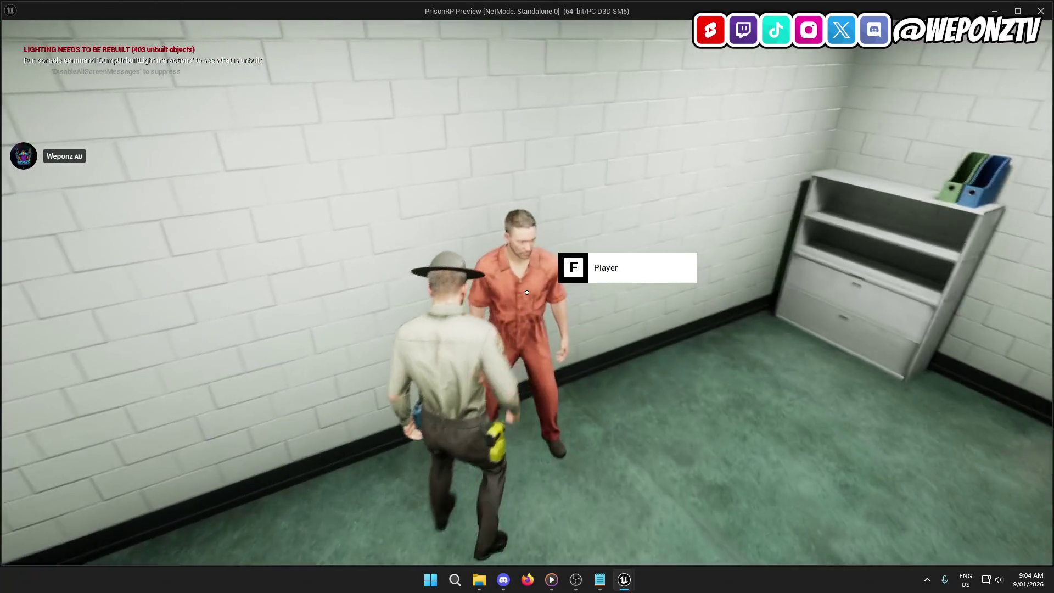
key("f")
left_click(530, 290)
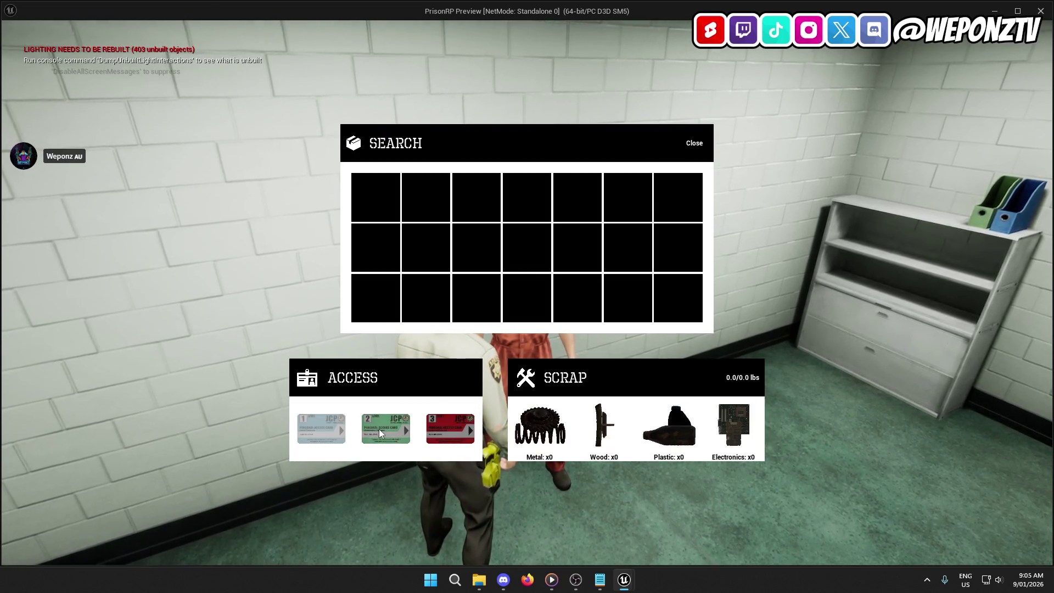
left_click(380, 428)
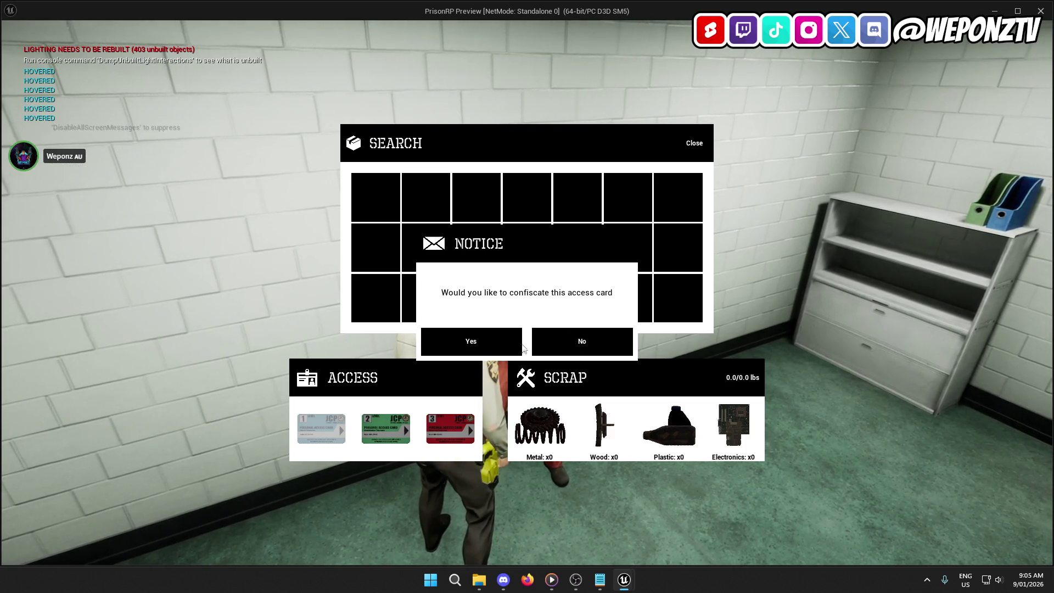
key("Escape")
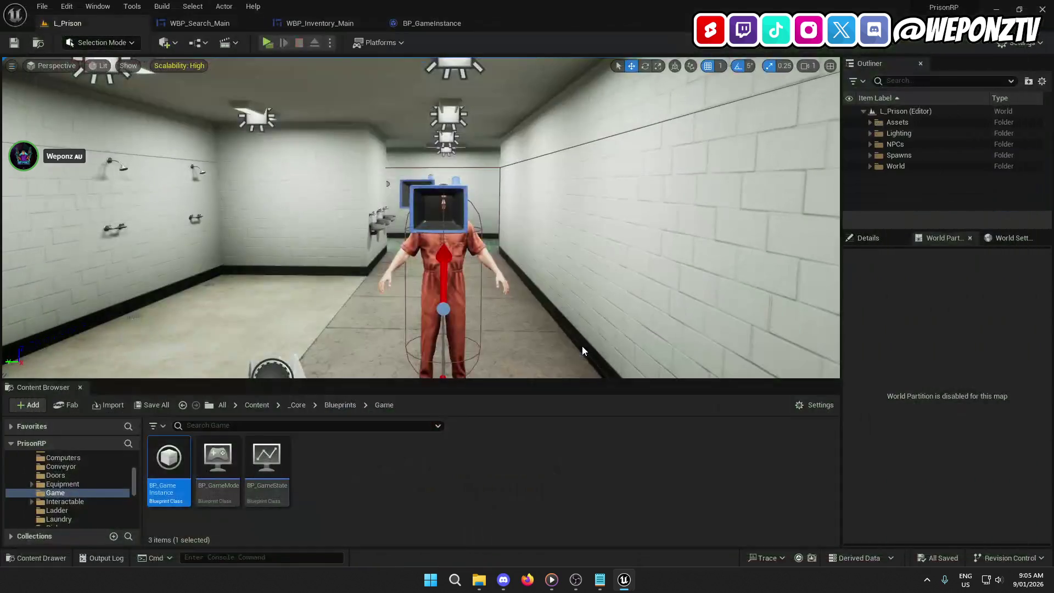
Locate the On Clicked (NoButton) event in the WBP_Search_Main event graph.
left_click(439, 20)
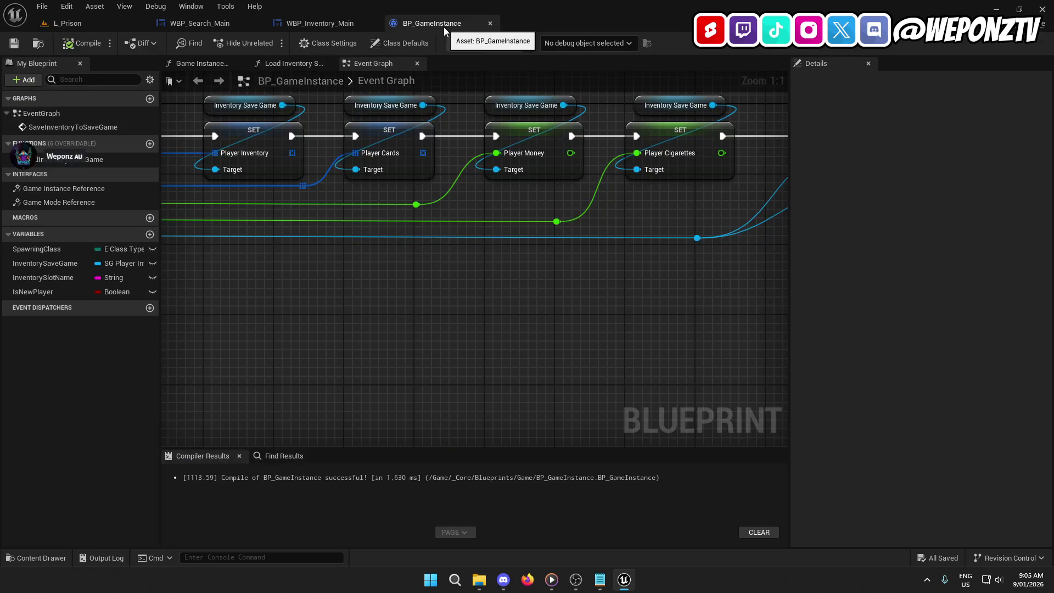
left_click(217, 25)
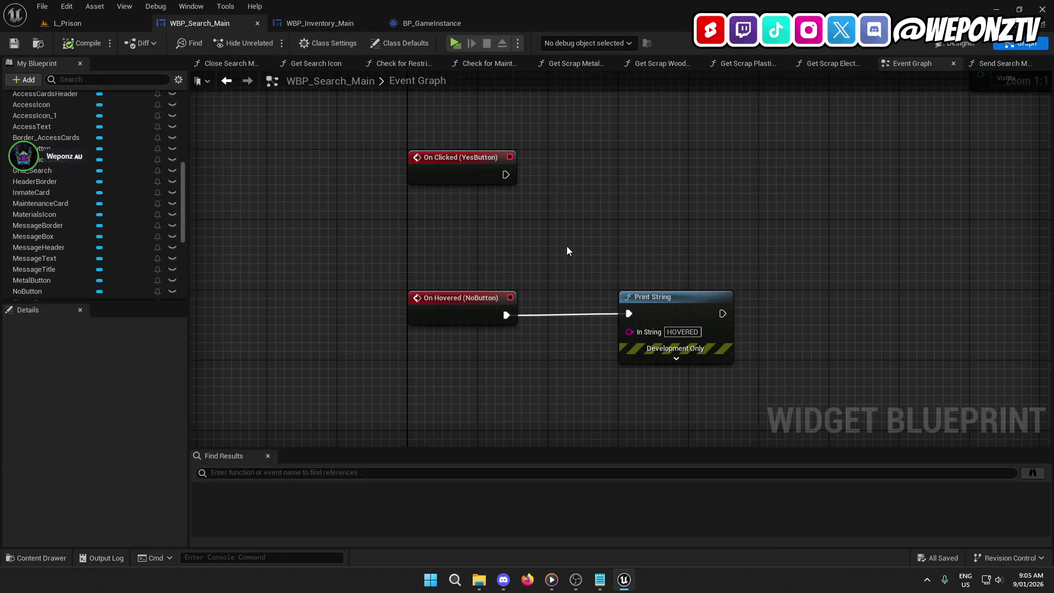
left_click_drag(571, 248, 499, 280)
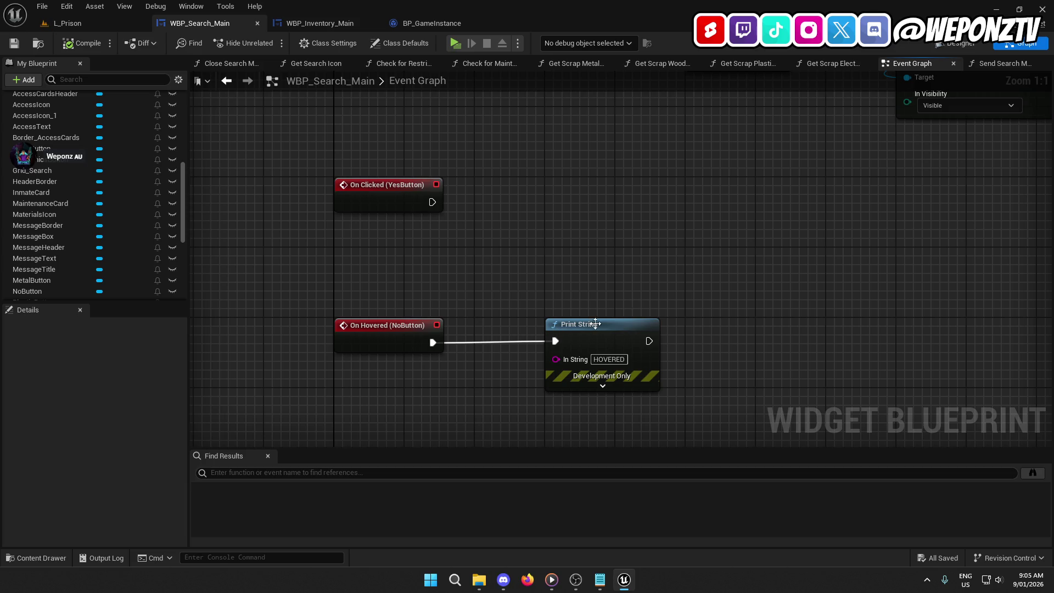
mouse_move(595, 324)
left_mouse_down()
mouse_move(482, 381)
mouse_move(462, 352)
left_mouse_up()
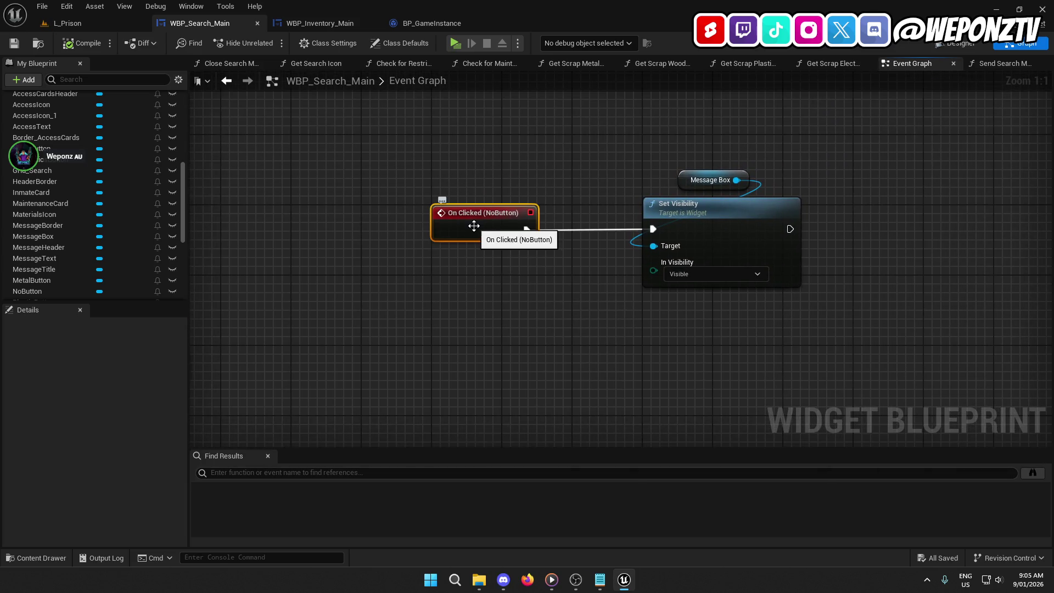
mouse_move(527, 398)
left_mouse_down()
mouse_move(745, 153)
mouse_move(417, 413)
left_mouse_up()
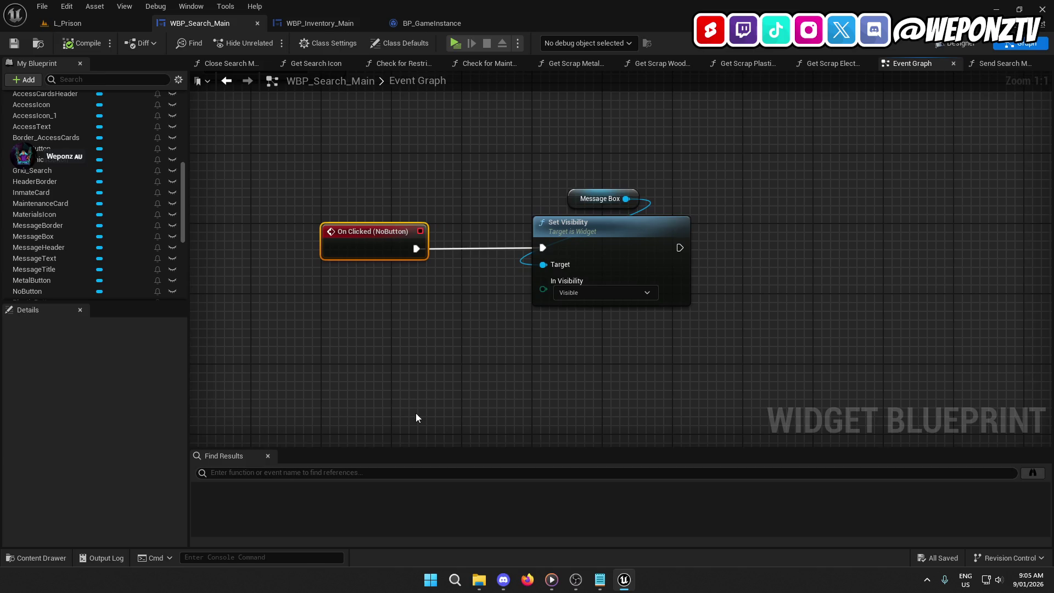
scroll(23, 266, "down", 3)
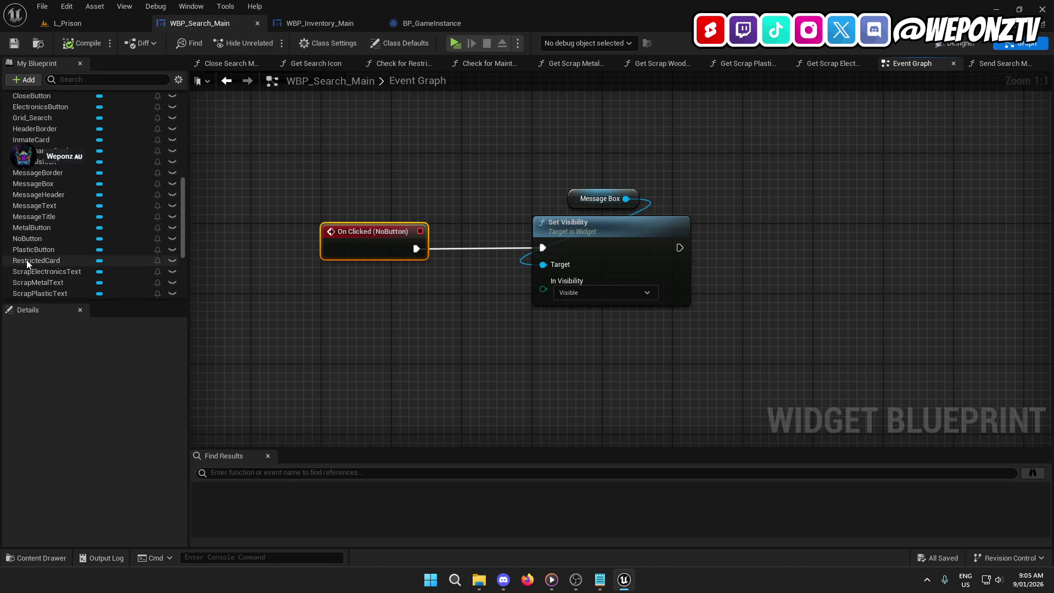
left_click(27, 238)
scroll(123, 475, "down", 1)
left_click(108, 495)
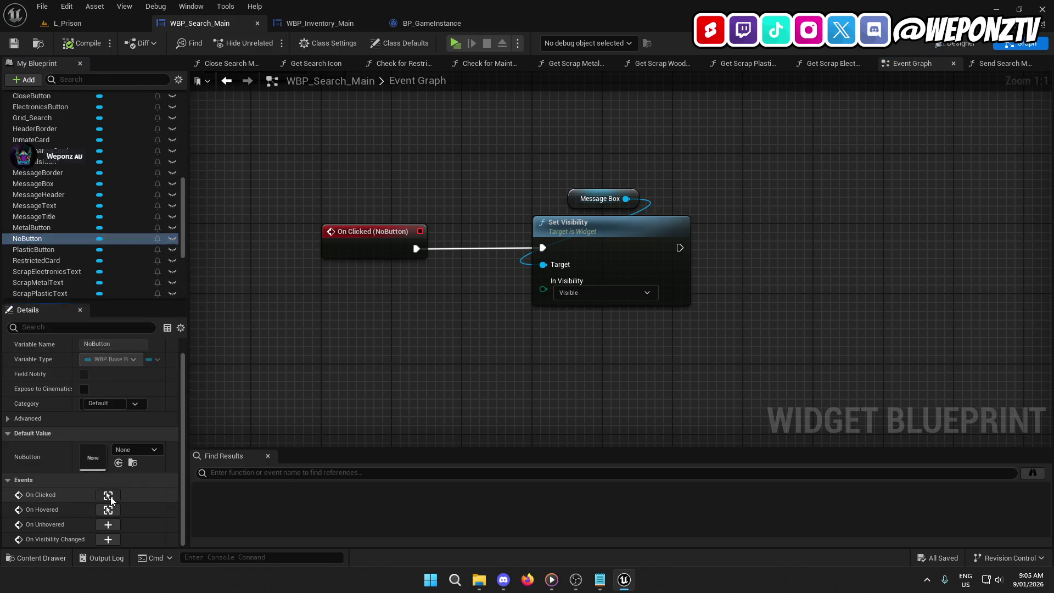
mouse_move(536, 379)
left_mouse_down()
mouse_move(675, 242)
mouse_move(720, 215)
mouse_move(443, 254)
mouse_move(312, 296)
left_mouse_up()
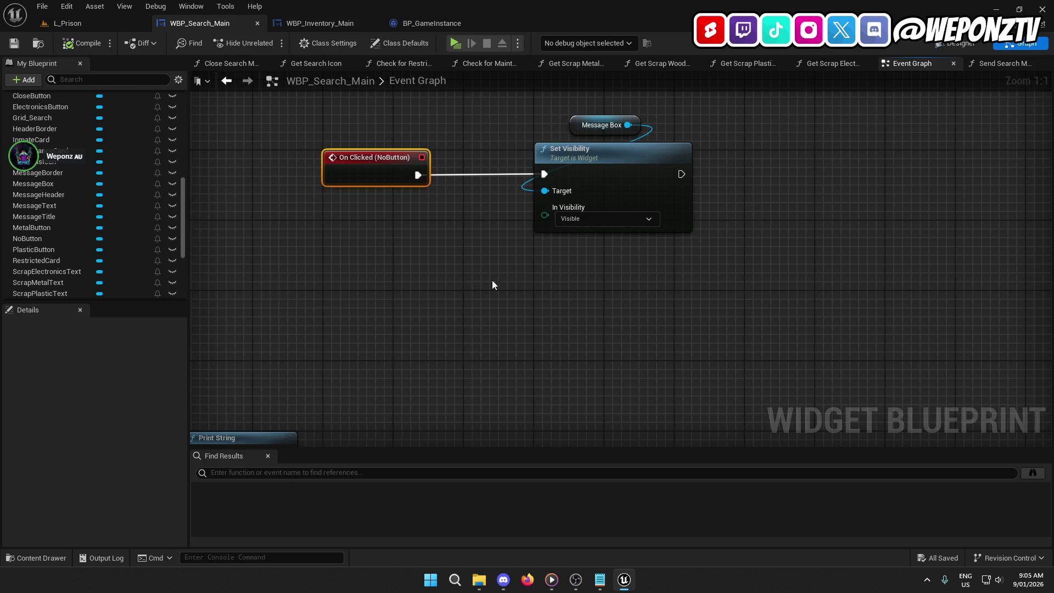
Detach Set Visibility and Message Box from On Clicked (NoButton) and wire a copied Print String instead.
left_click_drag(692, 282, 586, 117)
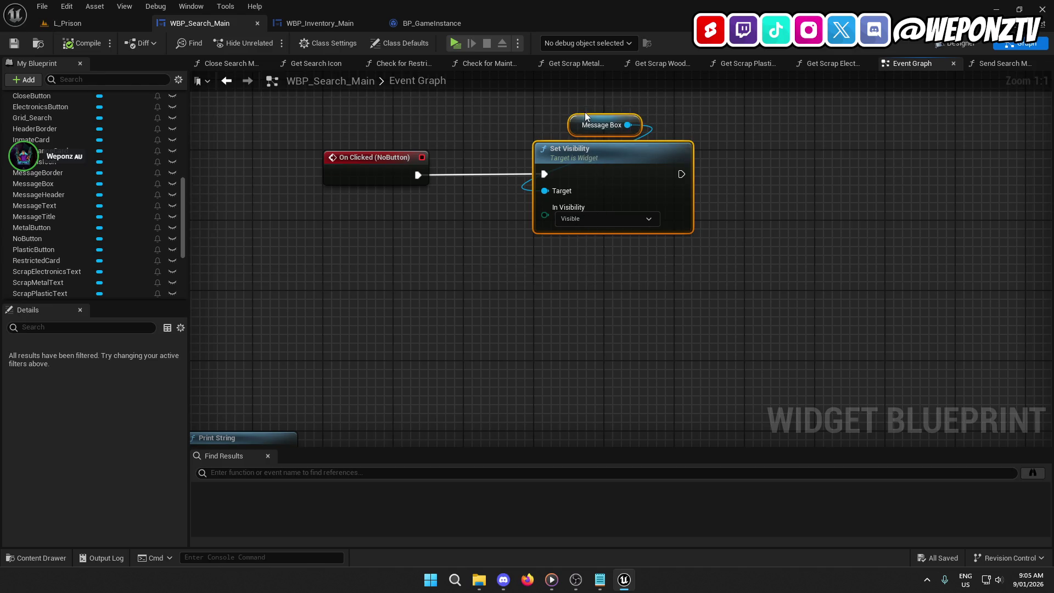
key("ctrl+x")
key("ctrl+v")
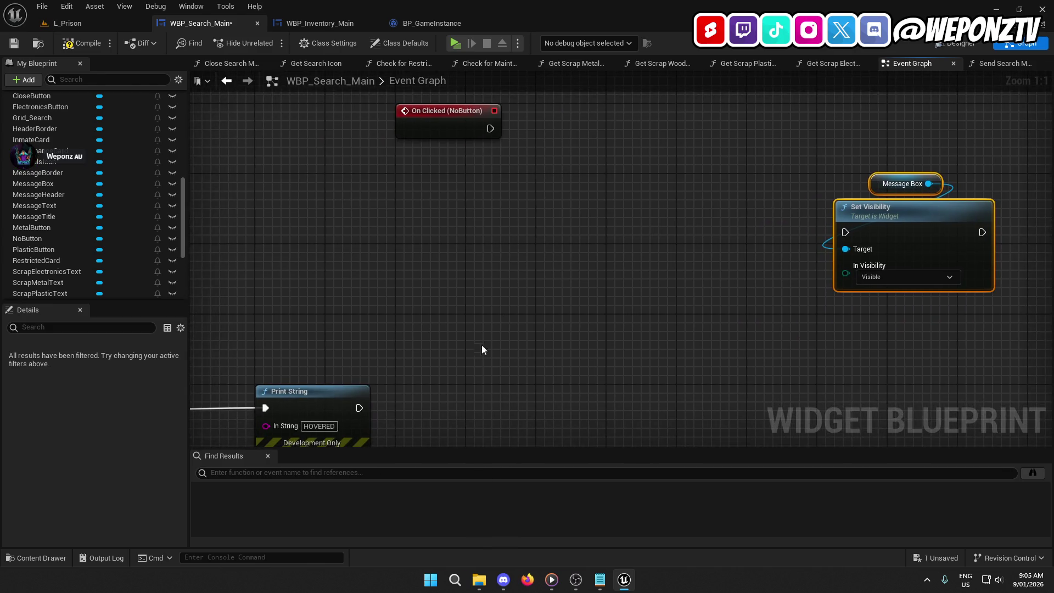
left_click_drag(407, 353, 264, 404)
key("ctrl+c")
key("ctrl+v")
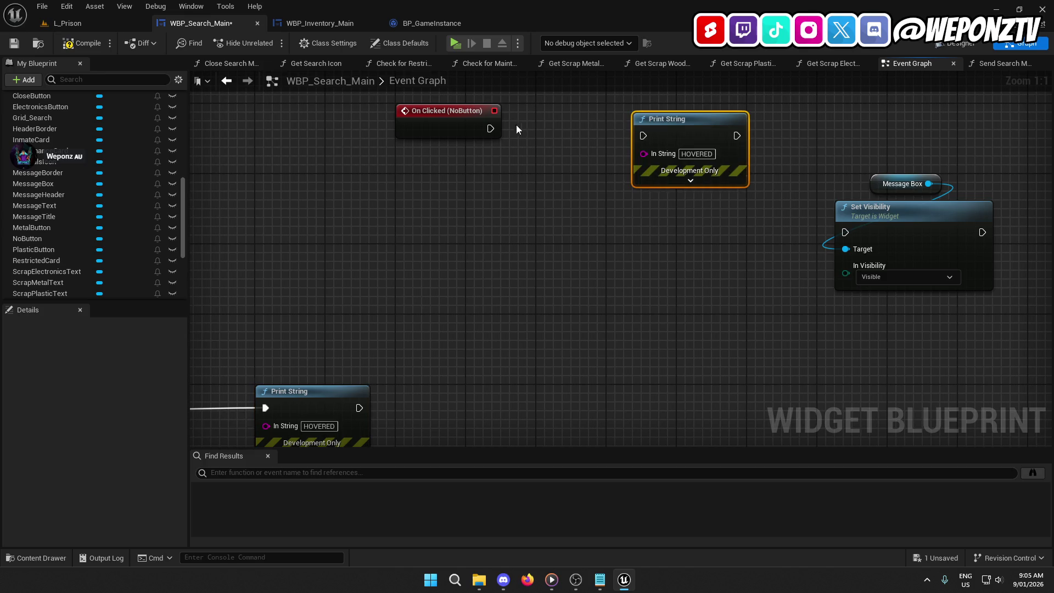
left_click_drag(491, 128, 644, 135)
Set the NoButton Print String message to CLICKED NO, compiling and saving the widget.
left_click(696, 154)
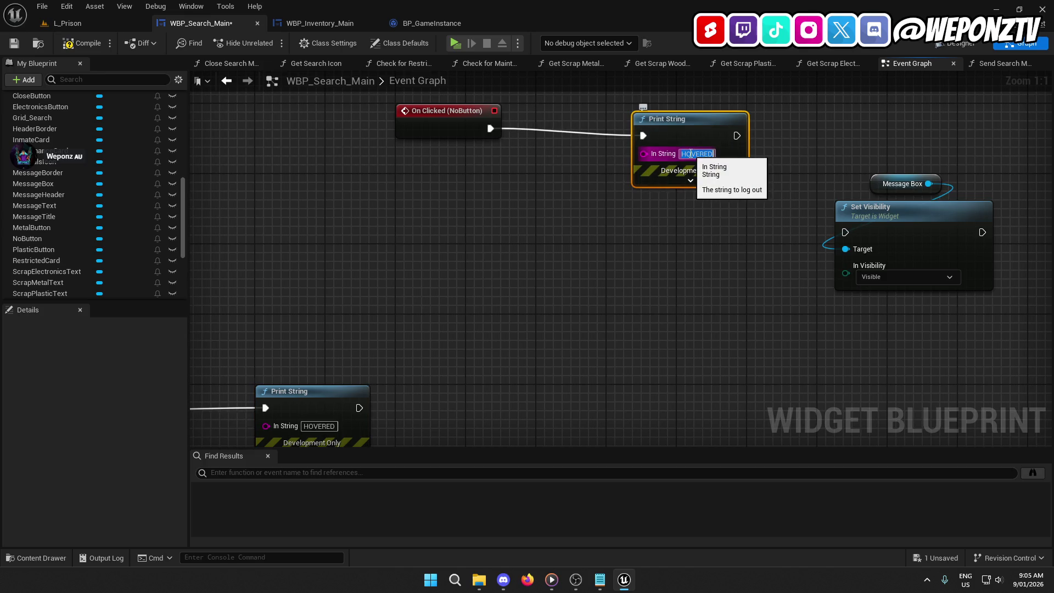
type("CLICKED")
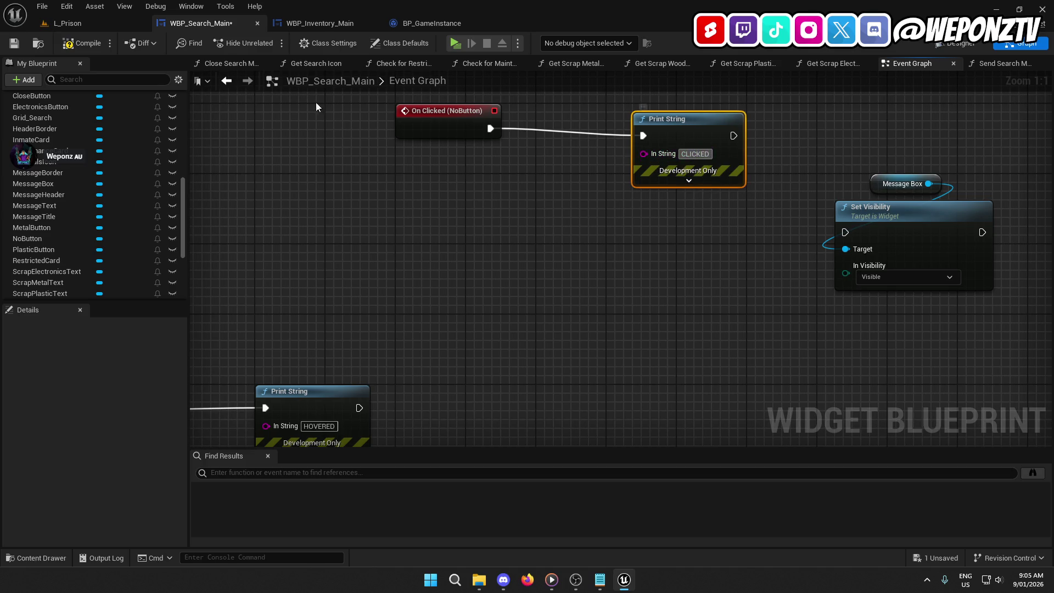
left_click(82, 43)
left_click(14, 43)
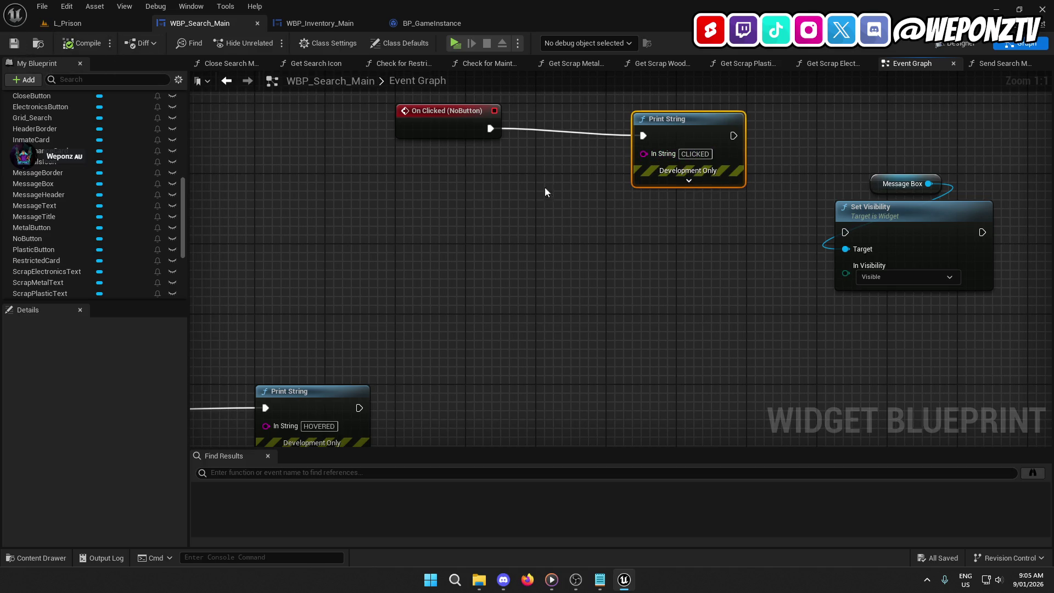
left_click(696, 154)
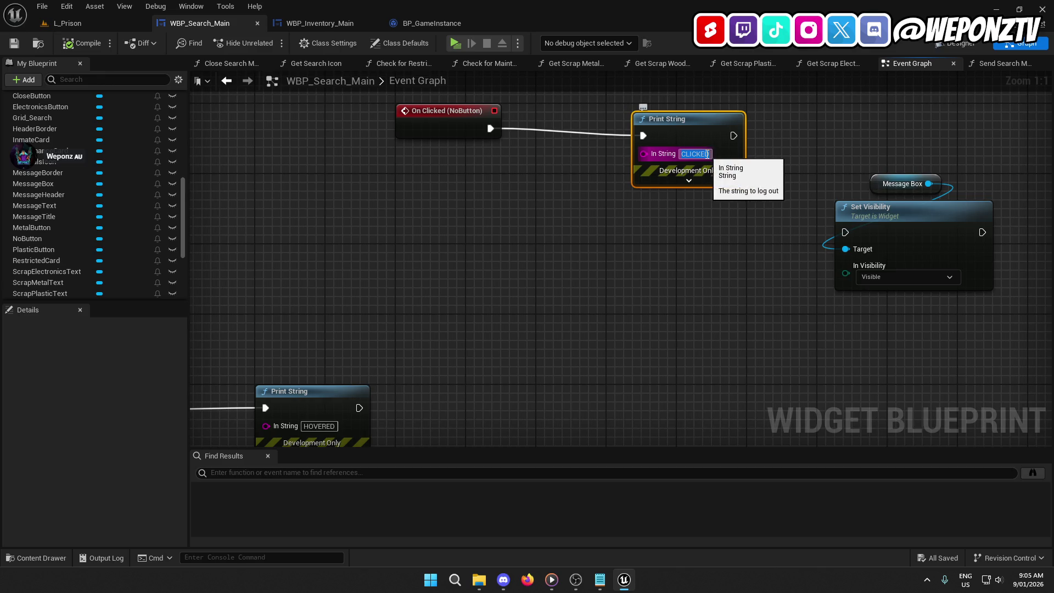
type(" NO")
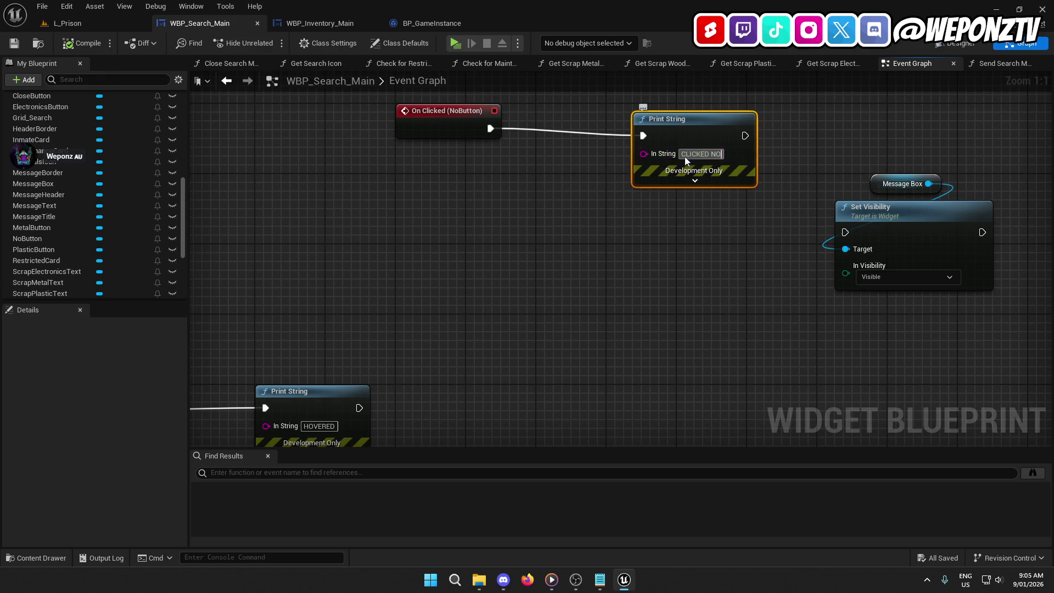
Wire another Print String copy to On Clicked (YesButton) and save the blueprint.
left_click_drag(481, 244, 791, 182)
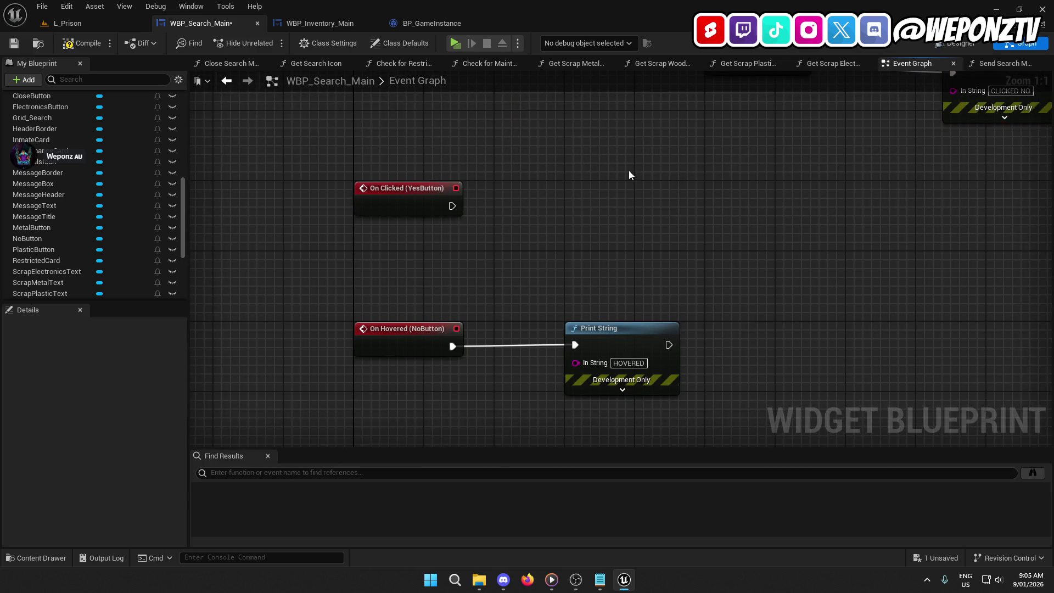
key("ctrl+v")
mouse_move(451, 206)
left_mouse_down()
mouse_move(630, 207)
mouse_move(620, 197)
left_mouse_up()
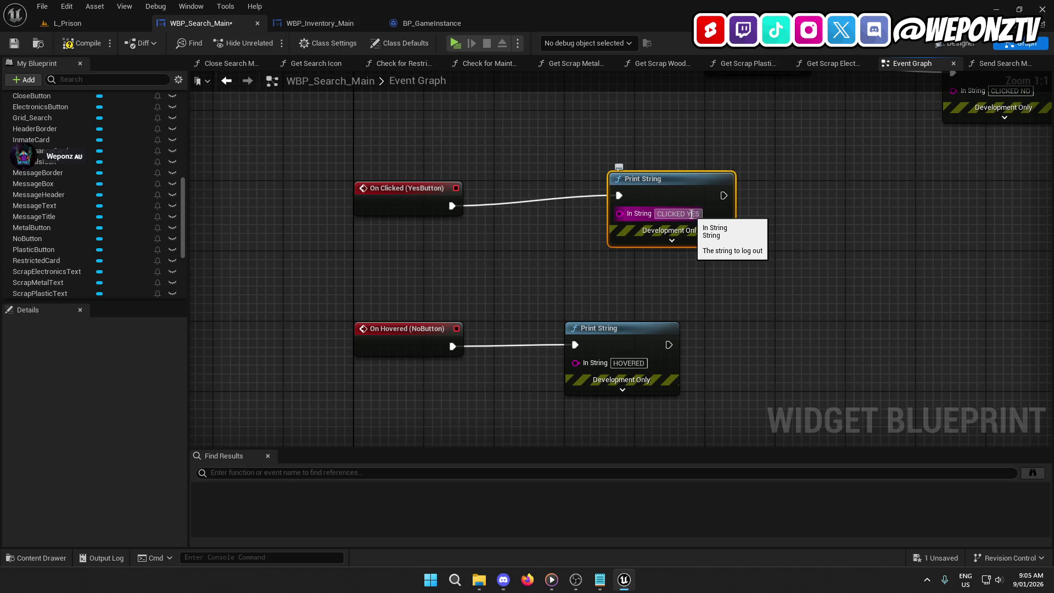
left_click(13, 44)
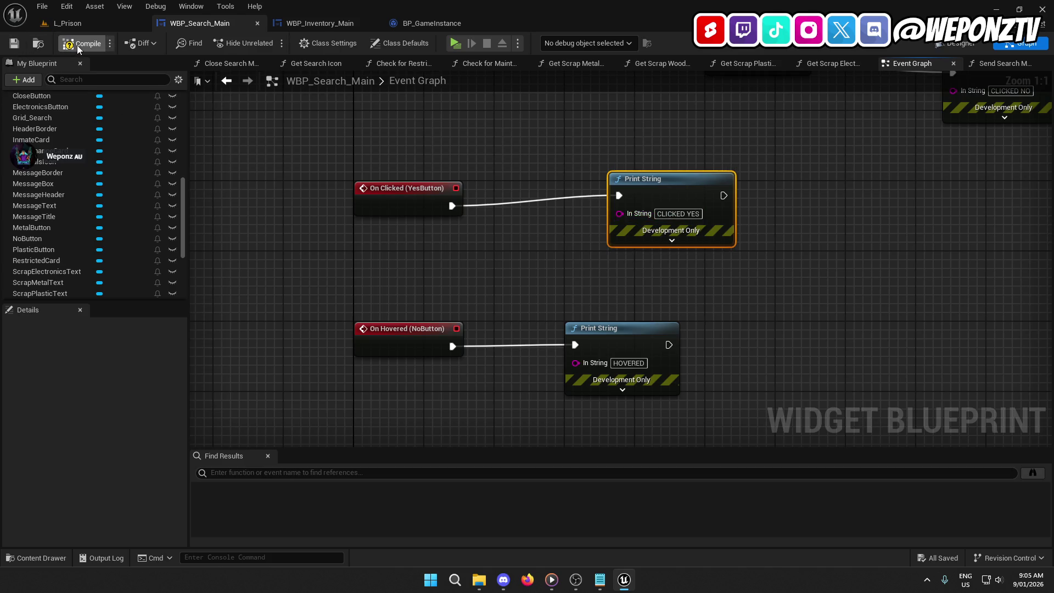
left_click(110, 25)
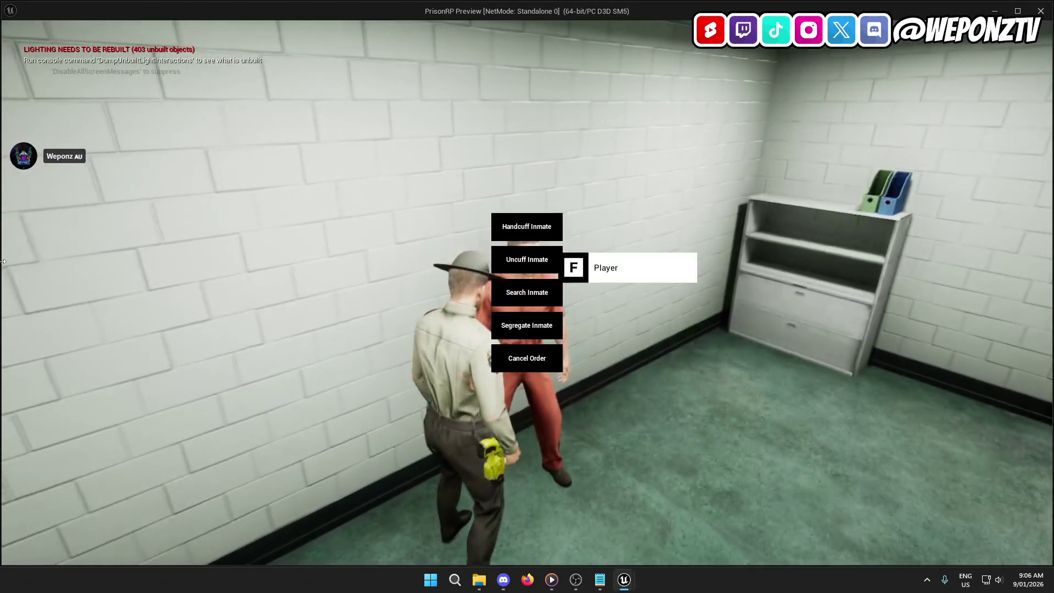
Search the inmate, pick an access card, test No and Yes on the notice, then stop play.
left_click(527, 293)
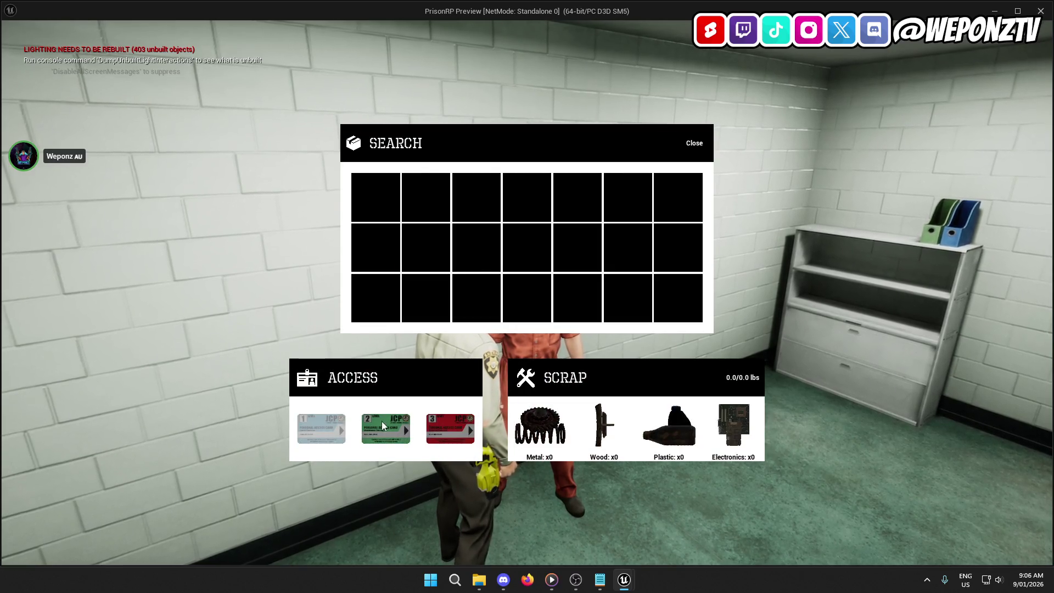
left_click(393, 426)
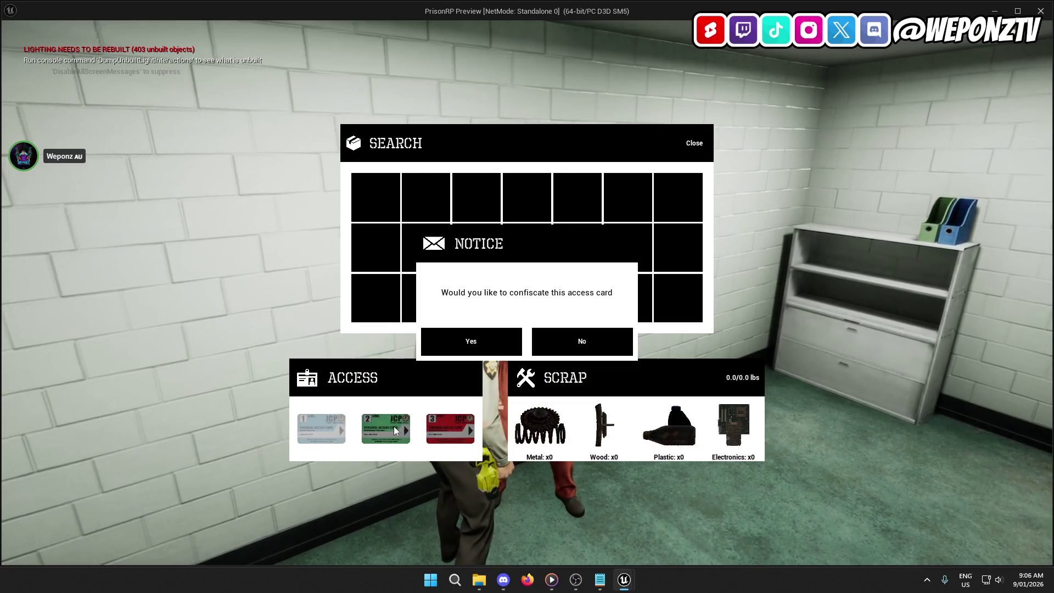
left_click(575, 341)
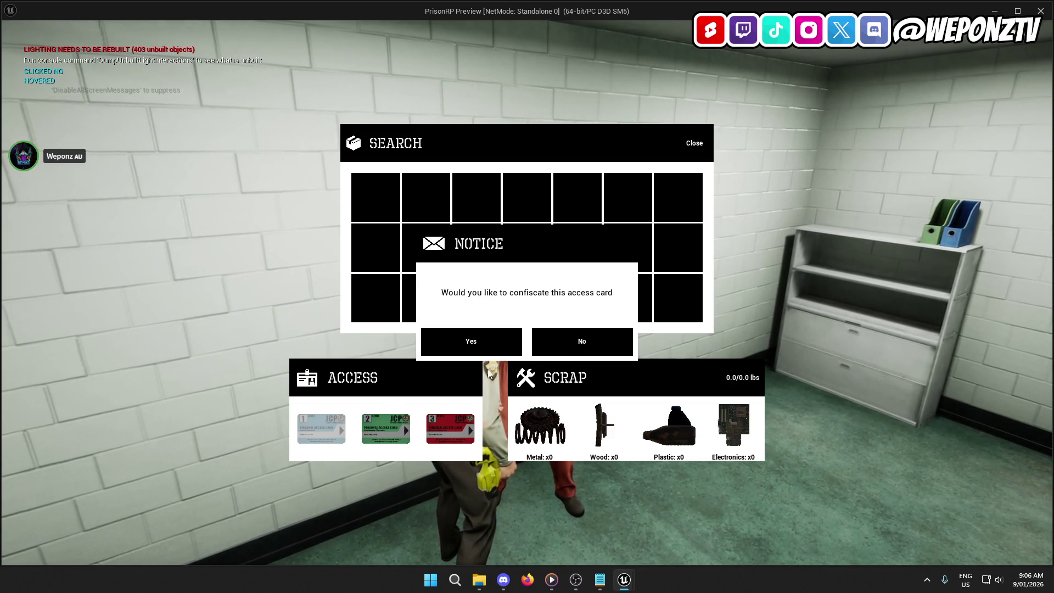
left_click(462, 340)
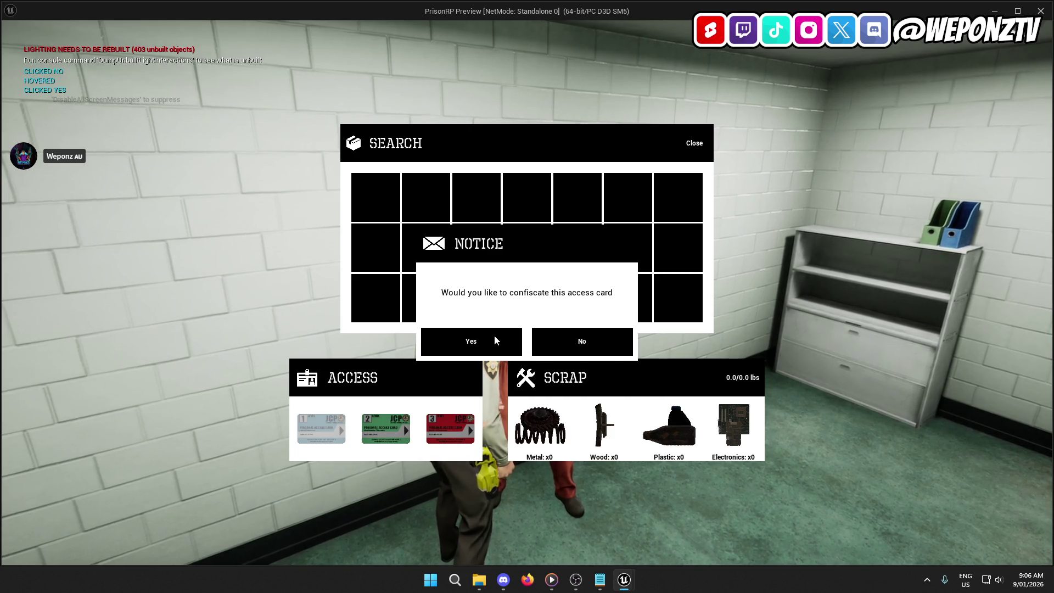
left_click(494, 338)
left_click(576, 349)
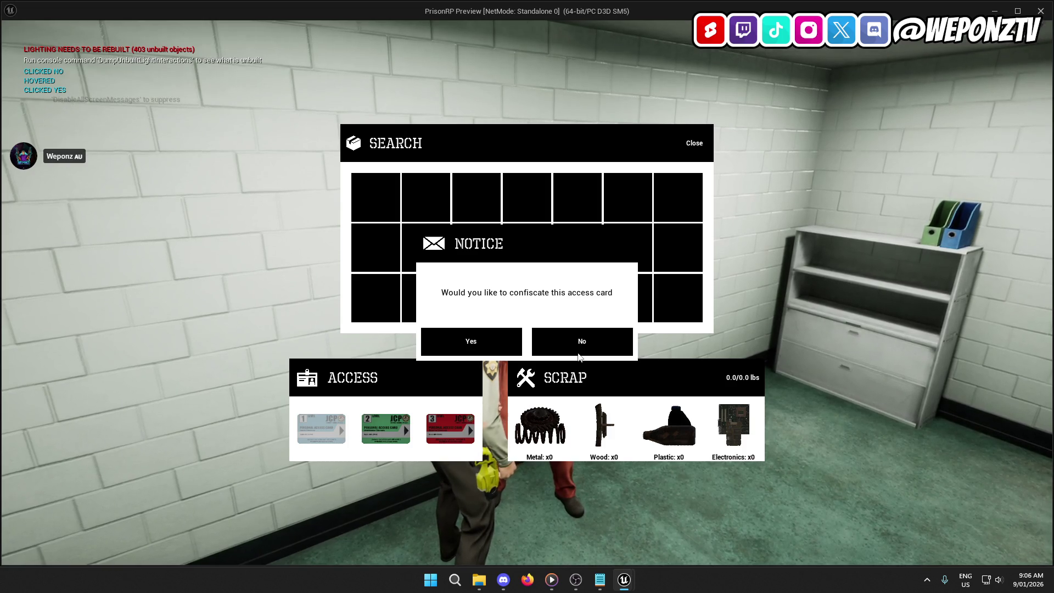
key("Escape")
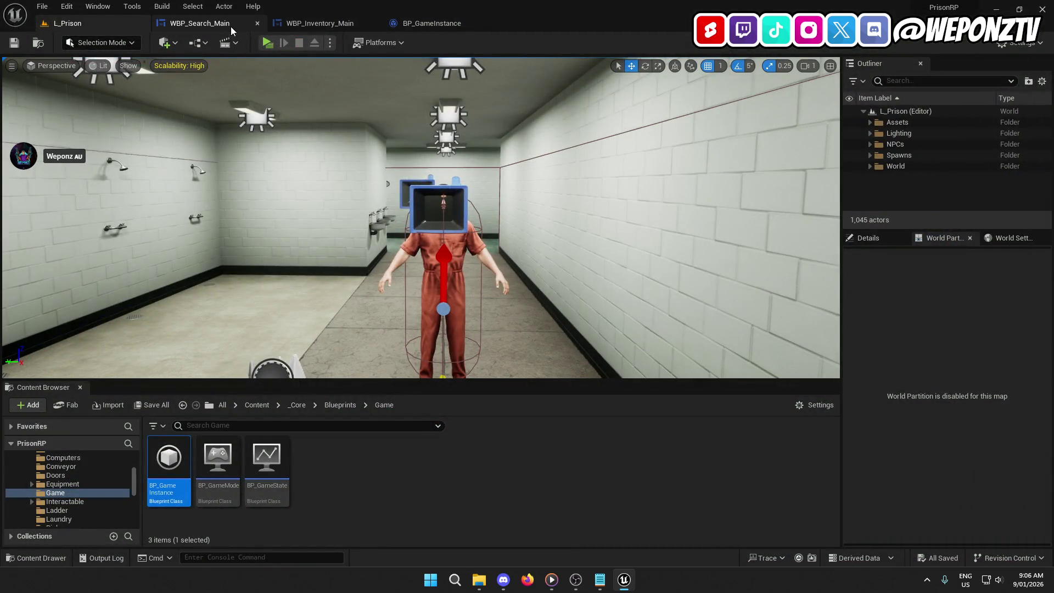
left_click(230, 25)
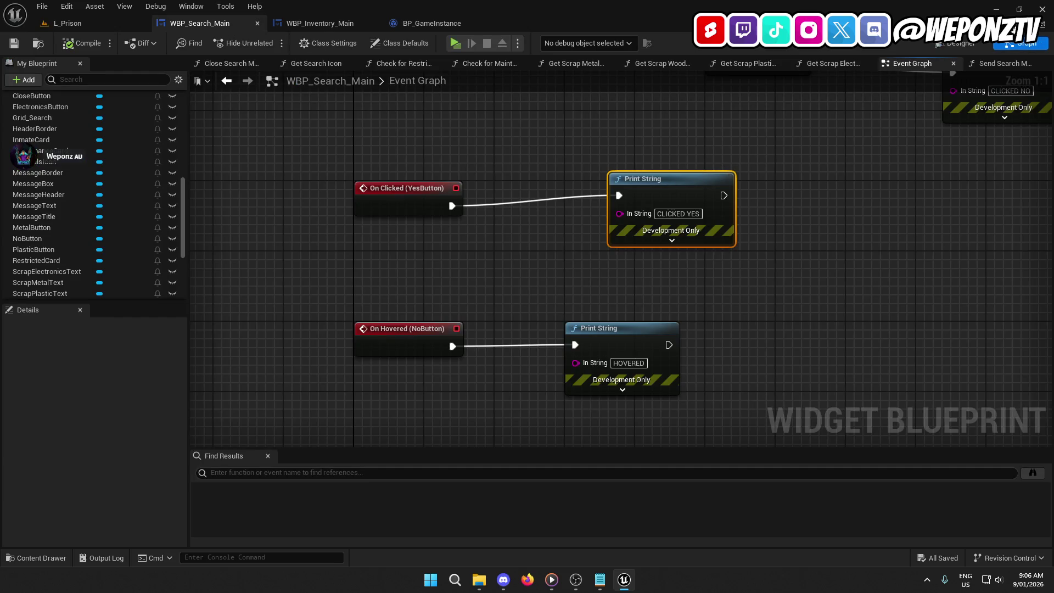
left_click(964, 45)
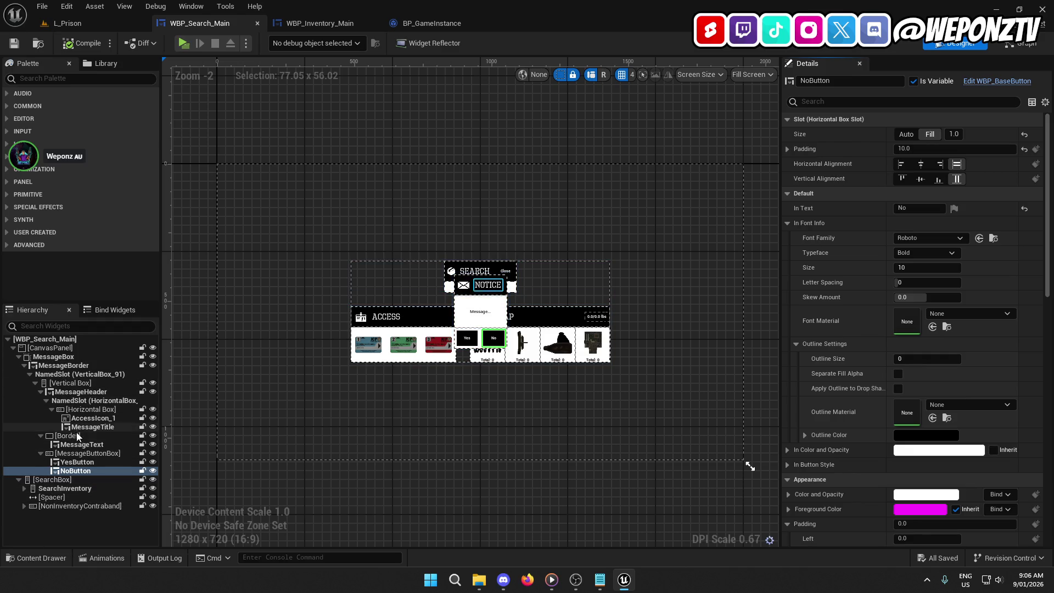
left_click(73, 357)
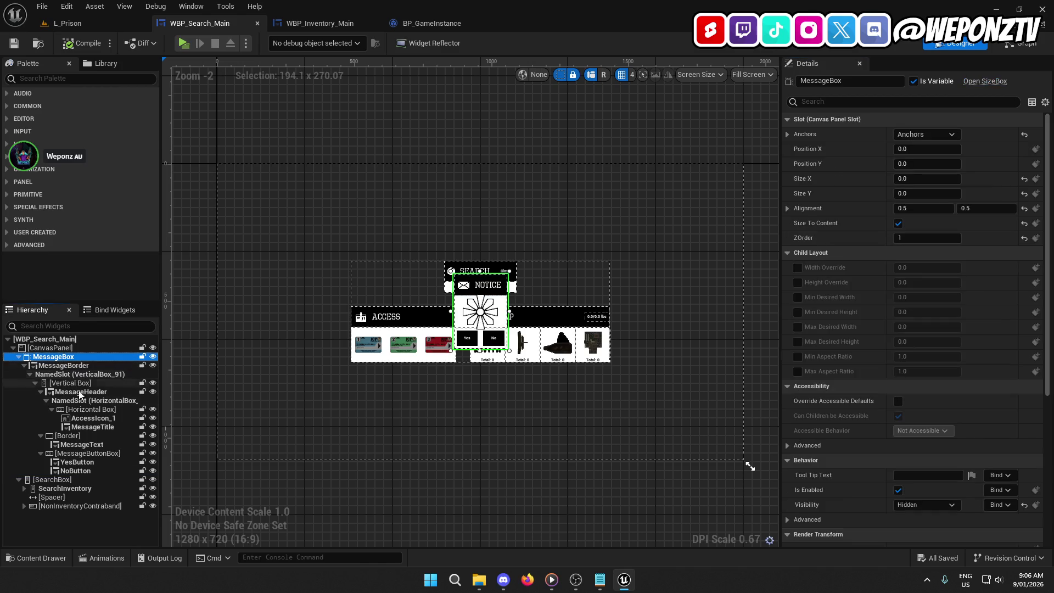
left_click(1024, 44)
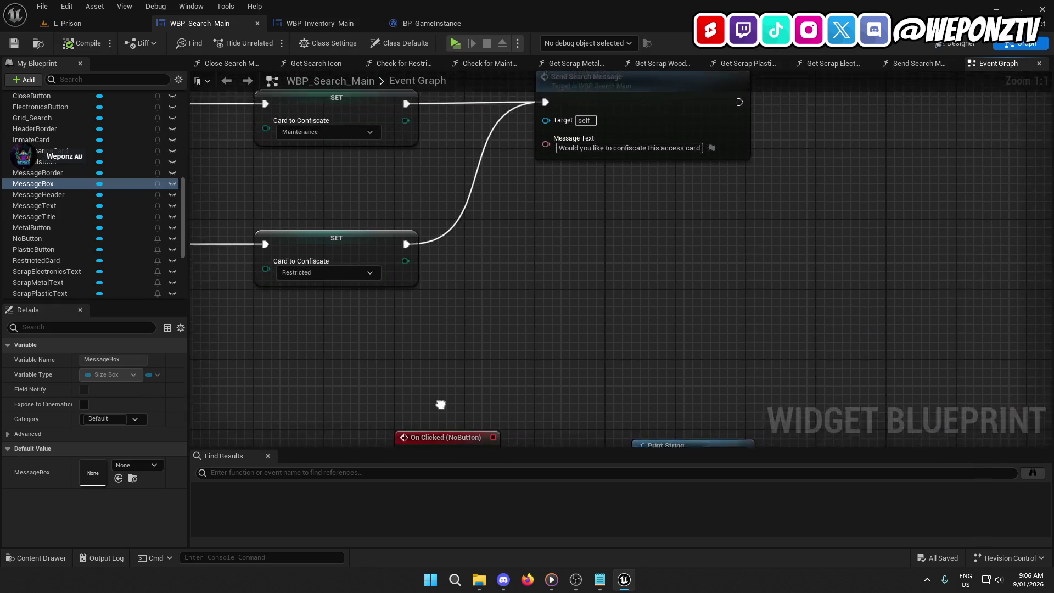
scroll(585, 316, "down", 2)
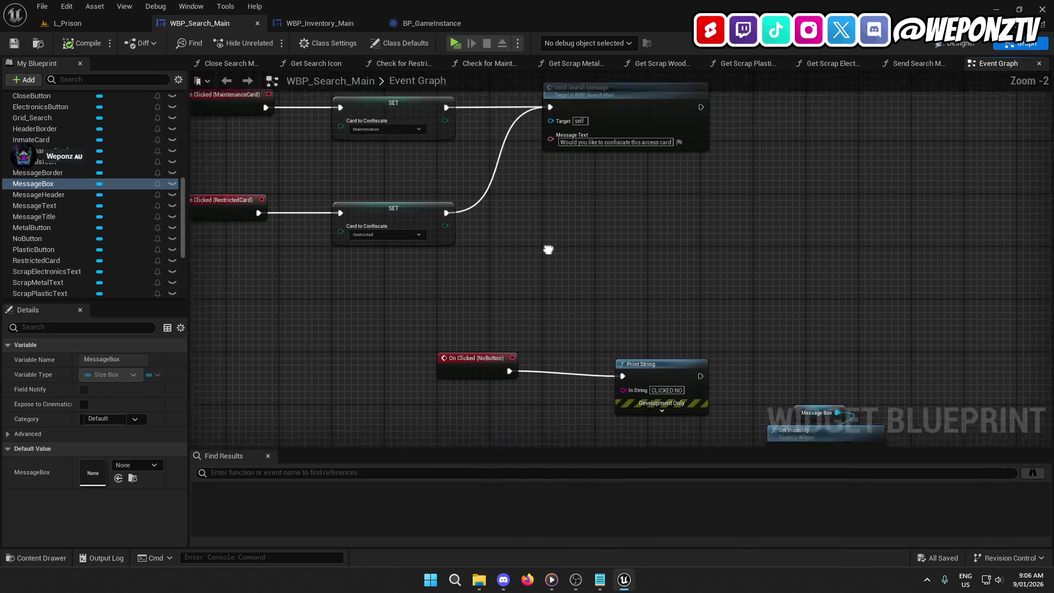
scroll(68, 179, "up", 5)
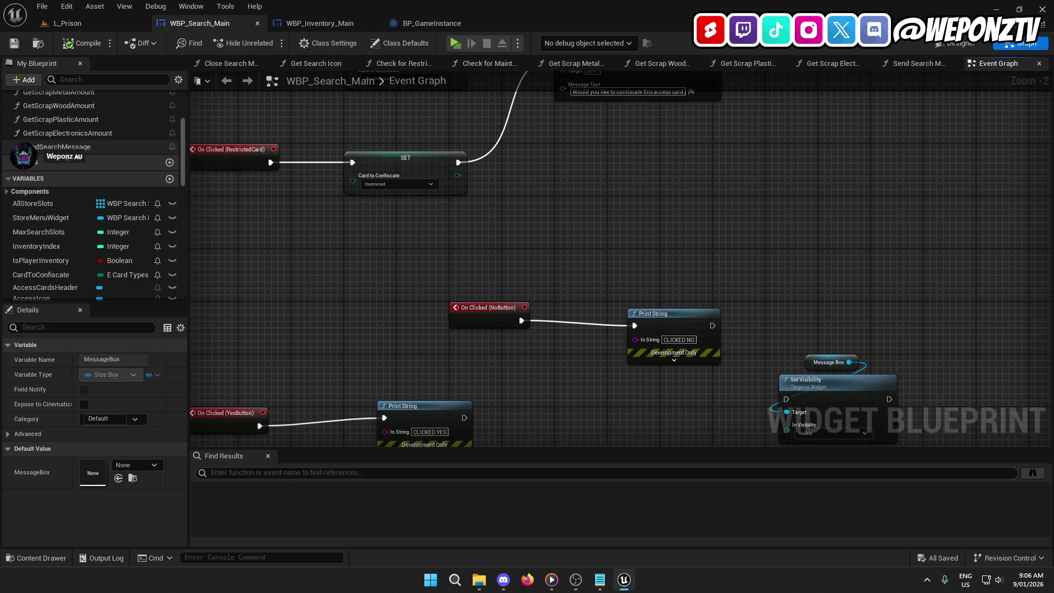
double_click(68, 147)
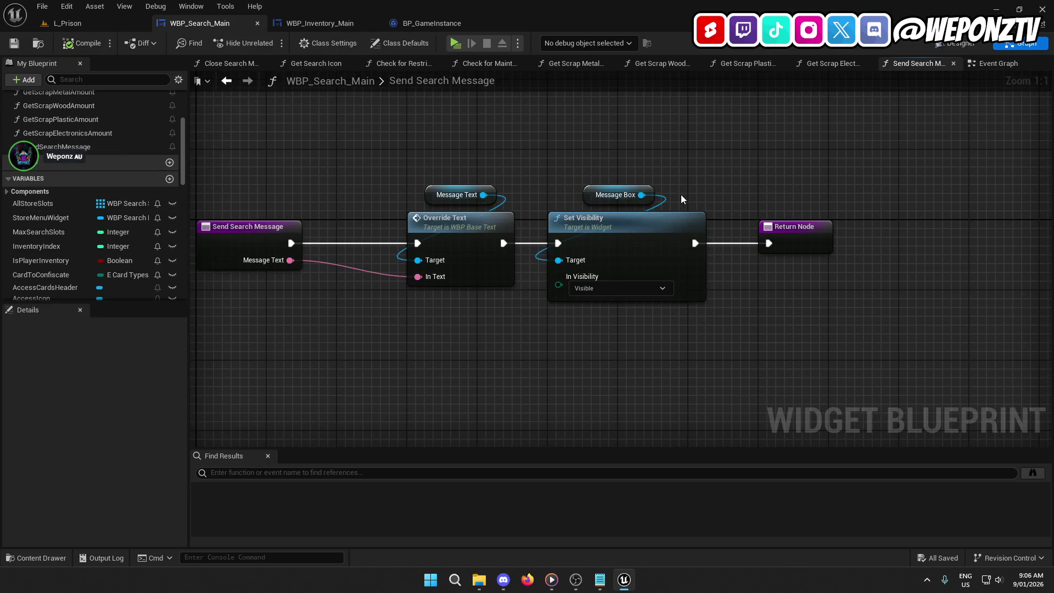
left_click_drag(451, 163, 445, 161)
key("Delete")
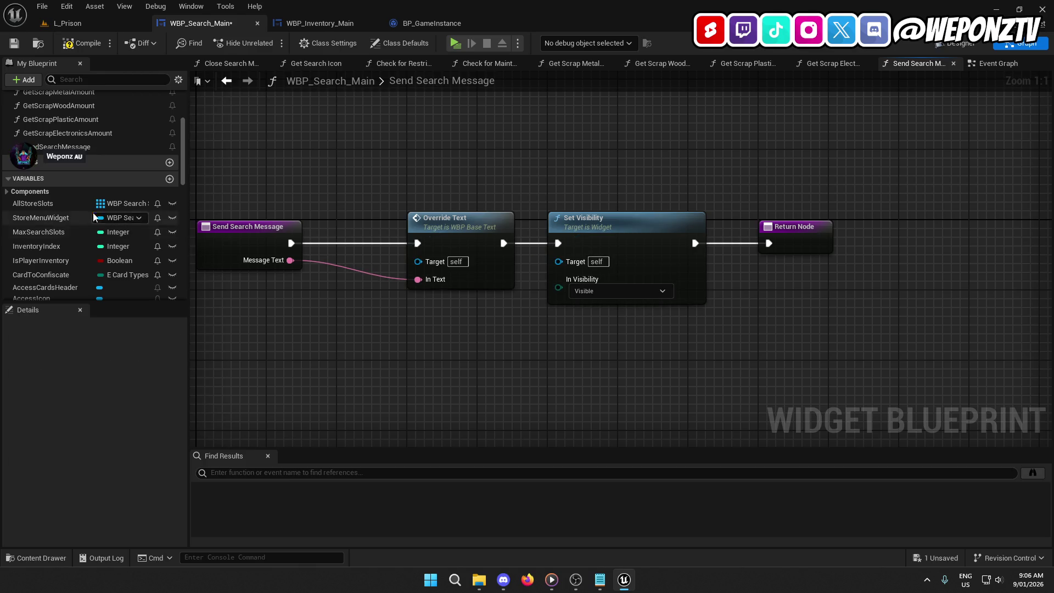
scroll(52, 235, "down", 2)
right_click(575, 170)
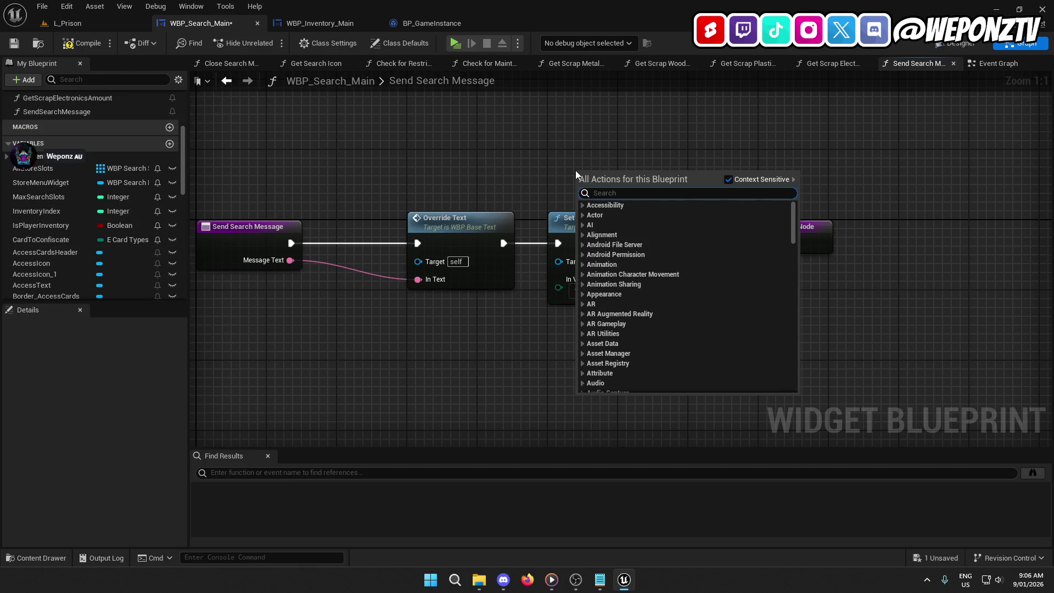
type("messag")
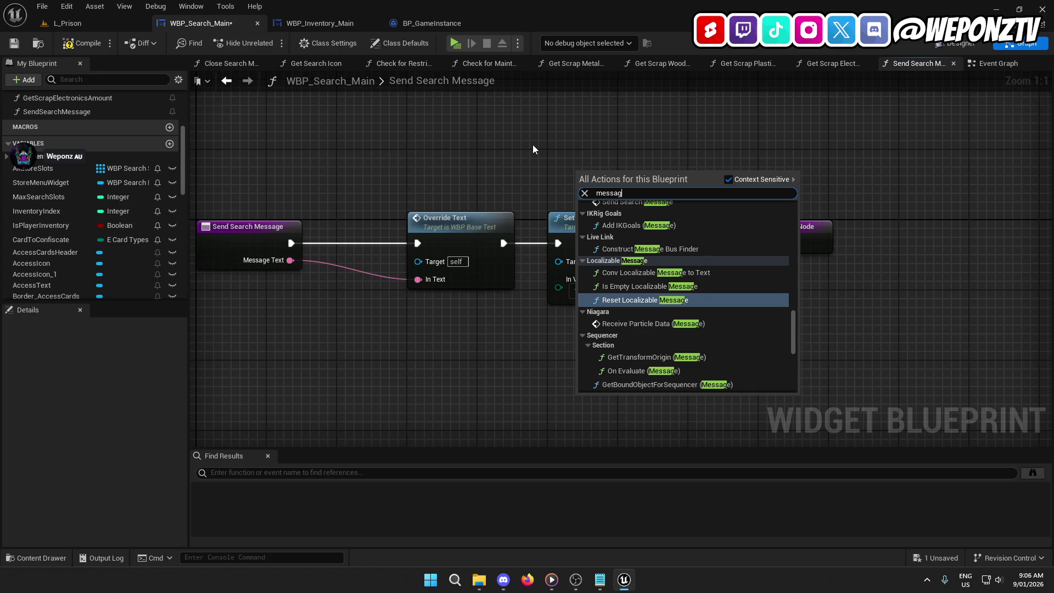
left_click(563, 174)
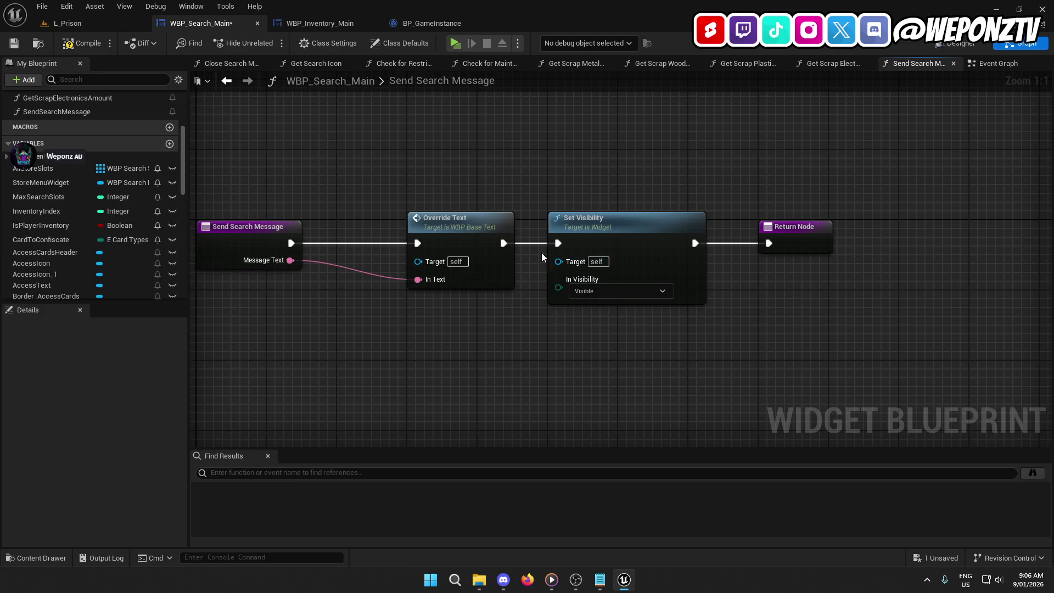
key("ctrl+z")
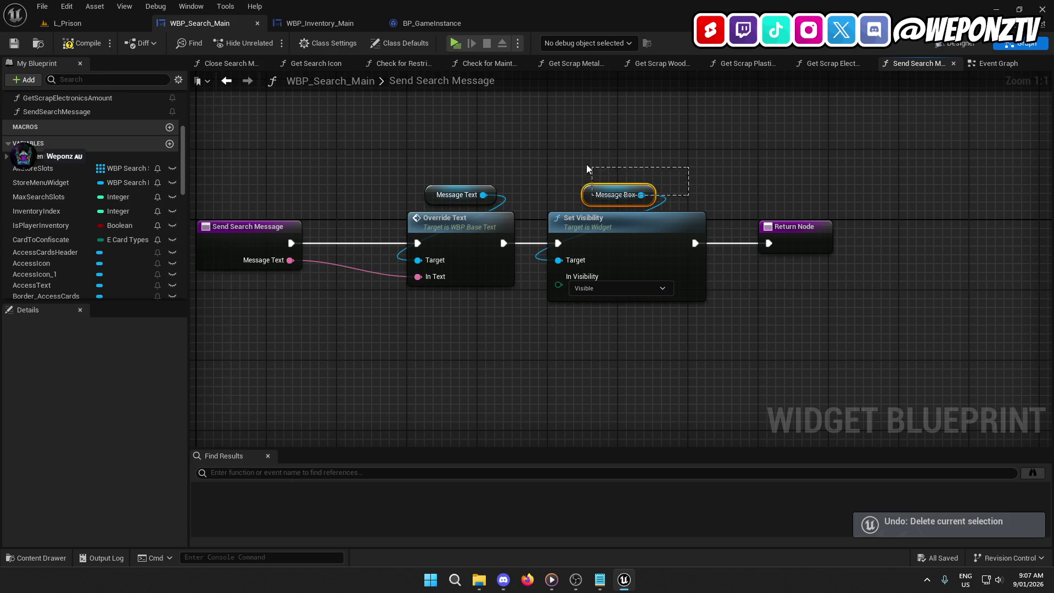
left_click_drag(671, 360, 601, 149)
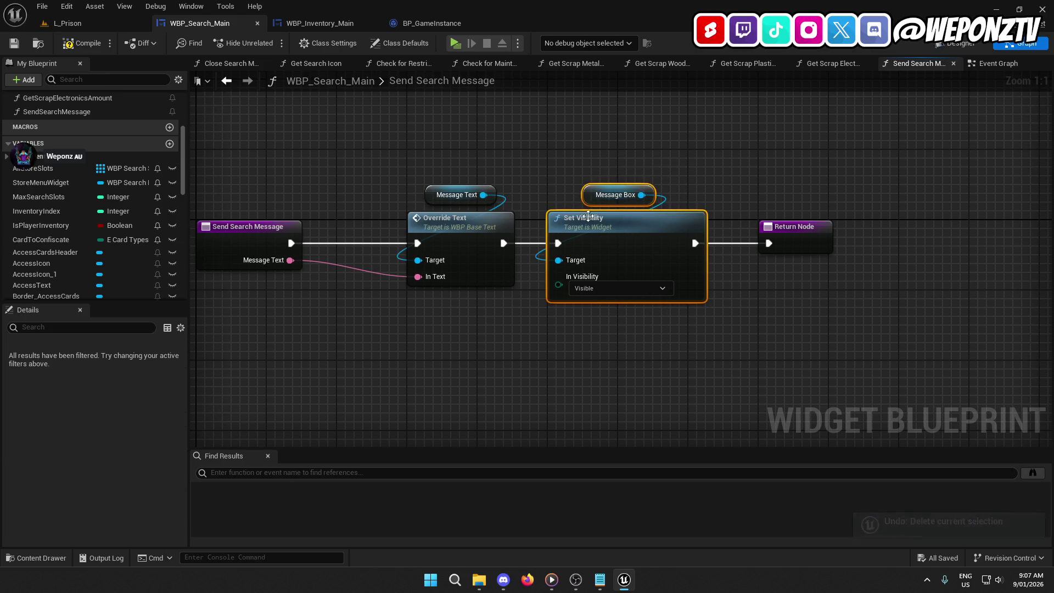
left_click(988, 67)
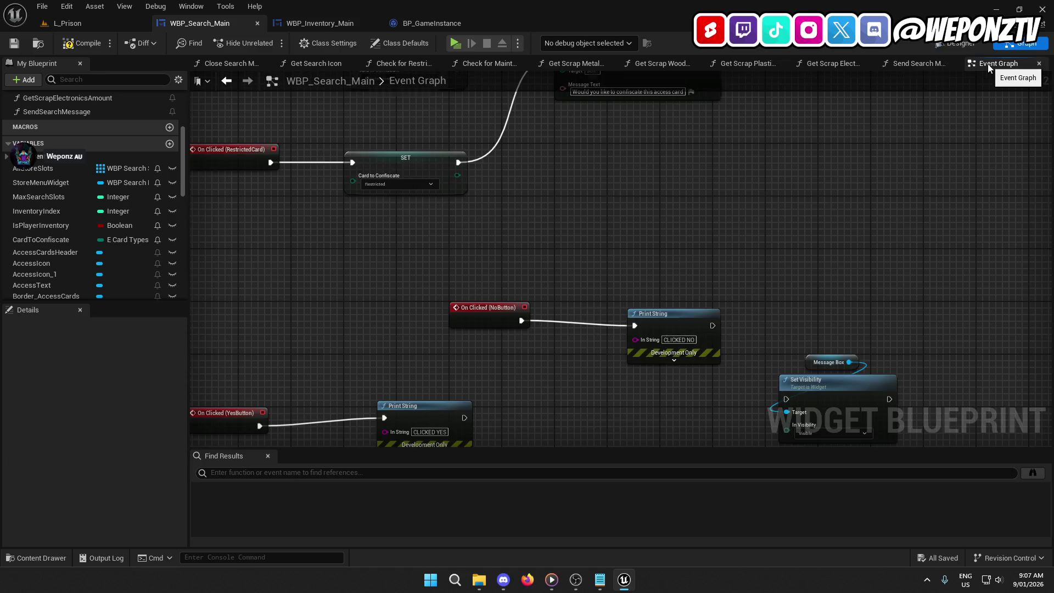
Paste Message Box and Set Visibility nodes near the NoButton event, deleting the extra duplicate.
mouse_move(697, 218)
left_mouse_down()
mouse_move(621, 99)
mouse_move(597, 99)
left_mouse_up()
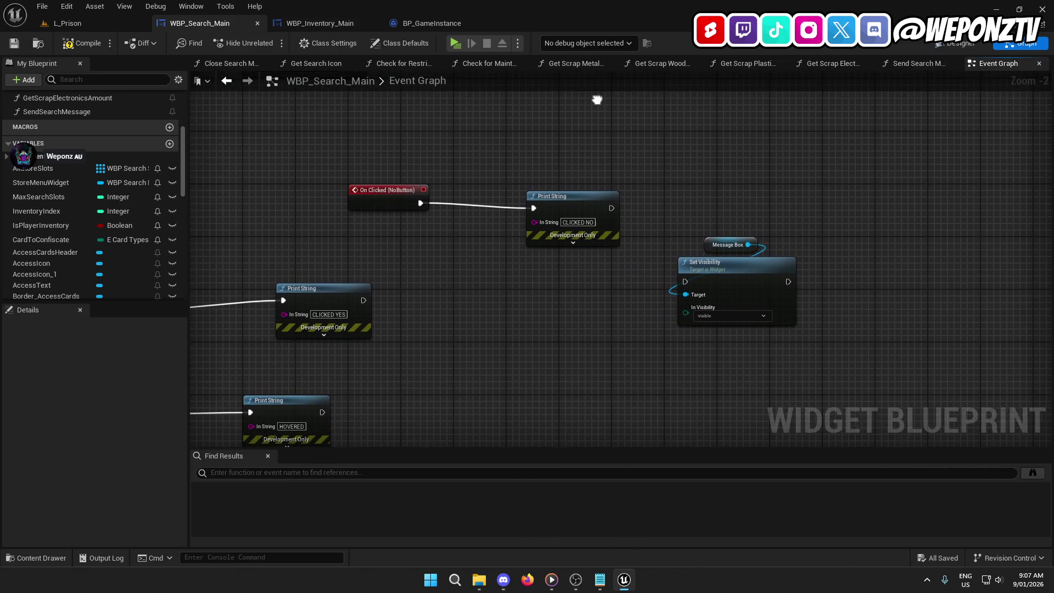
key("ctrl+v")
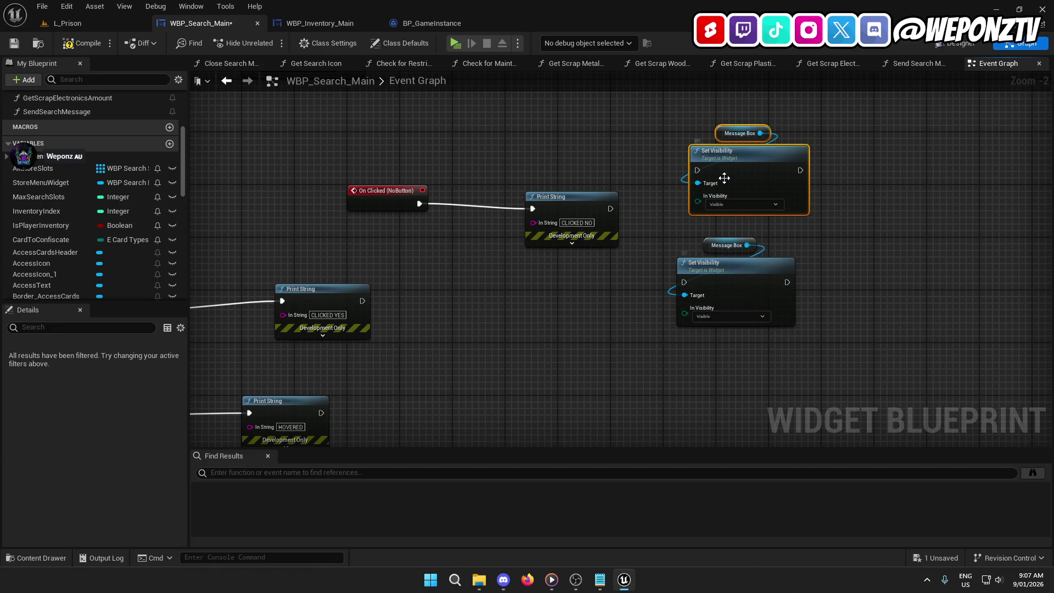
scroll(641, 300, "up", 2)
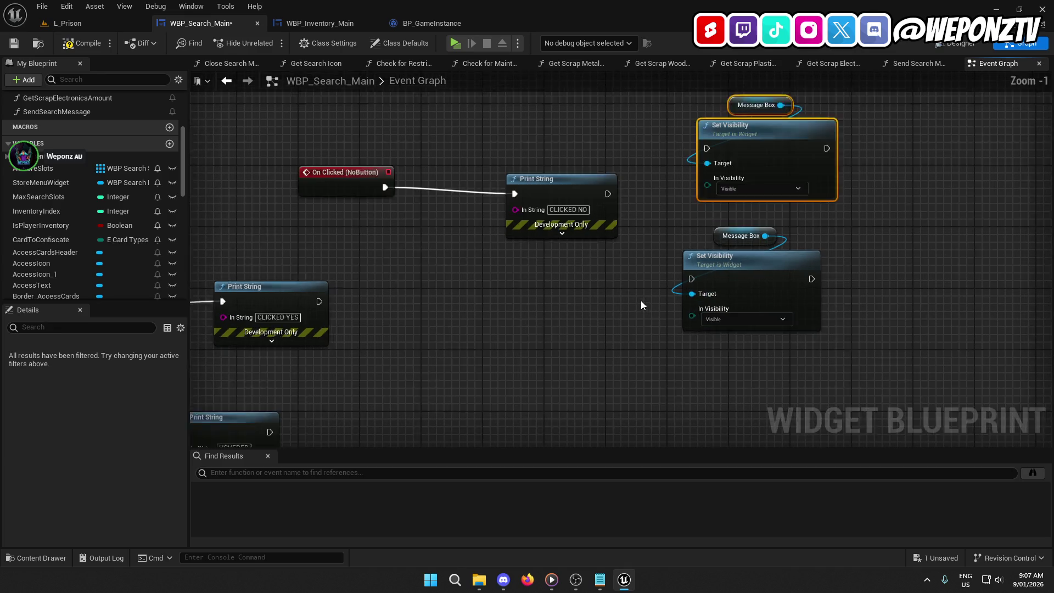
left_click_drag(644, 301, 490, 220)
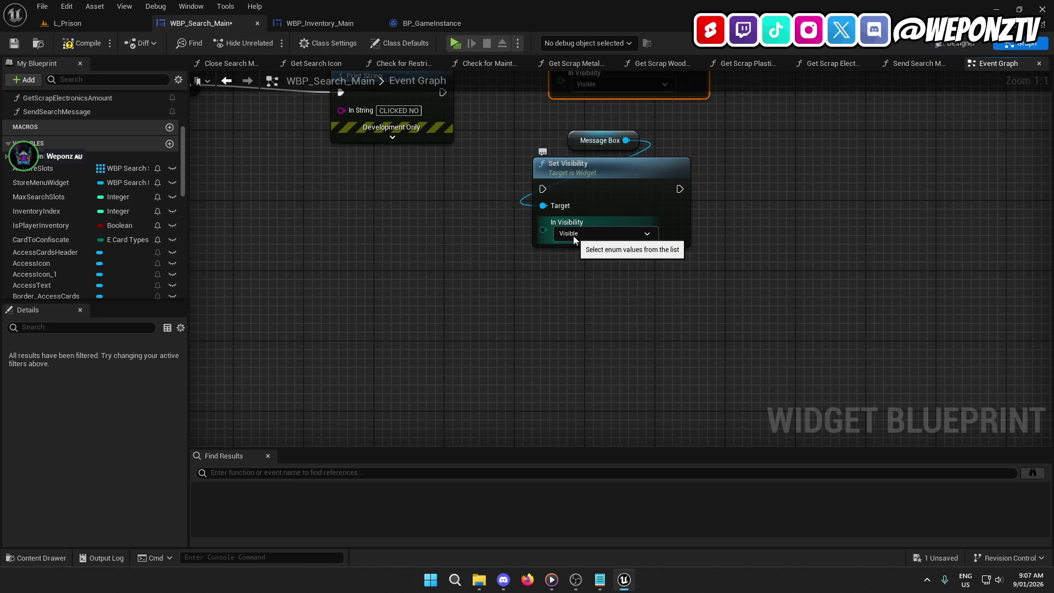
mouse_move(573, 236)
left_mouse_down()
mouse_move(576, 442)
mouse_move(586, 379)
left_mouse_up()
mouse_move(651, 362)
left_mouse_down()
mouse_move(501, 108)
mouse_move(525, 221)
left_mouse_up()
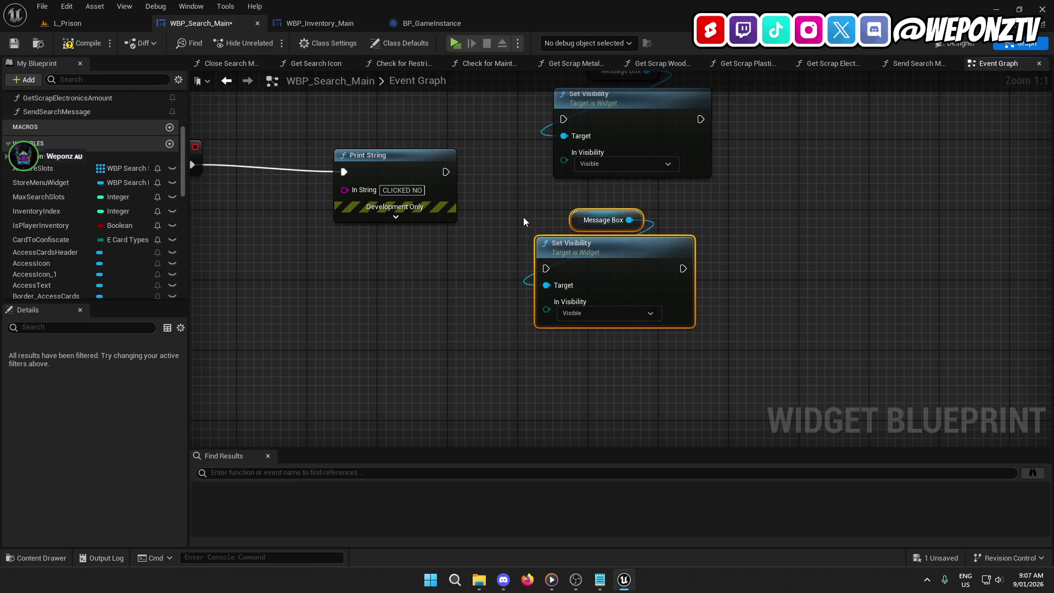
key("Delete")
Set In Visibility to Hidden, delete the CLICKED NO print, and wire On Clicked (NoButton) to Set Visibility.
left_click(608, 160)
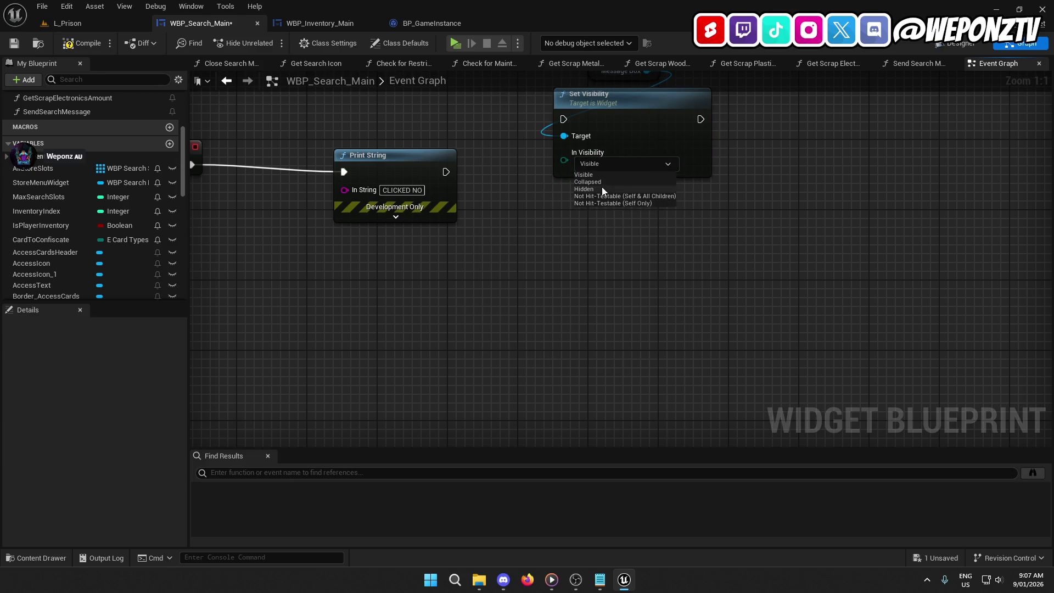
left_click(604, 187)
left_click_drag(583, 223, 767, 219)
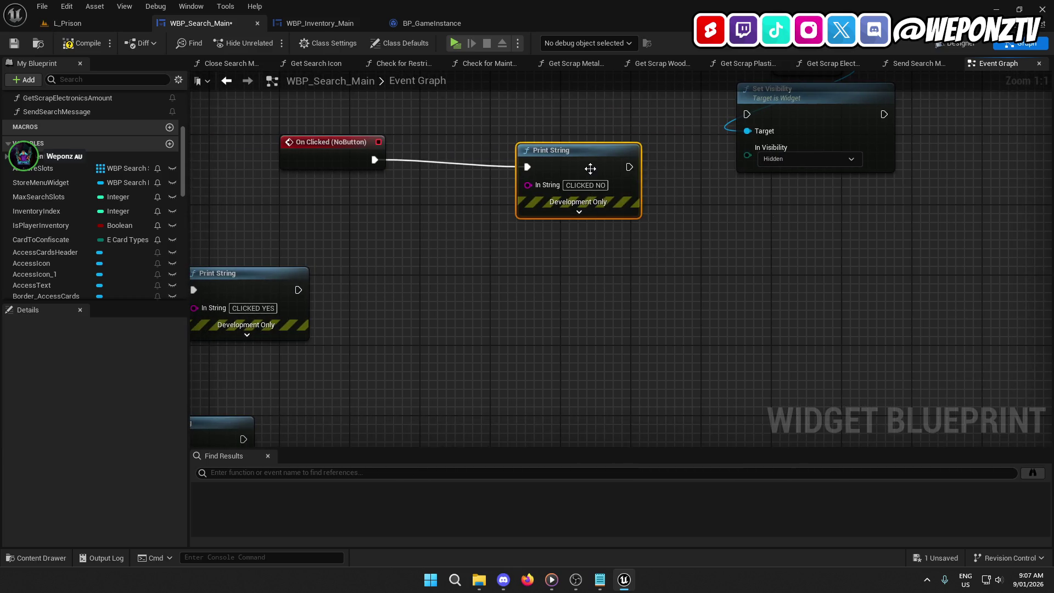
key("Delete")
left_click_drag(747, 114, 375, 159)
Move the Set Visibility and Message Box nodes beside the On Clicked (NoButton) event.
left_click_drag(522, 208, 413, 267)
mouse_move(771, 254)
left_mouse_down()
mouse_move(724, 195)
mouse_move(714, 130)
left_mouse_up()
left_click_drag(690, 170, 375, 222)
left_click_drag(358, 177, 355, 149)
left_click_drag(357, 201, 357, 194)
left_click(255, 276)
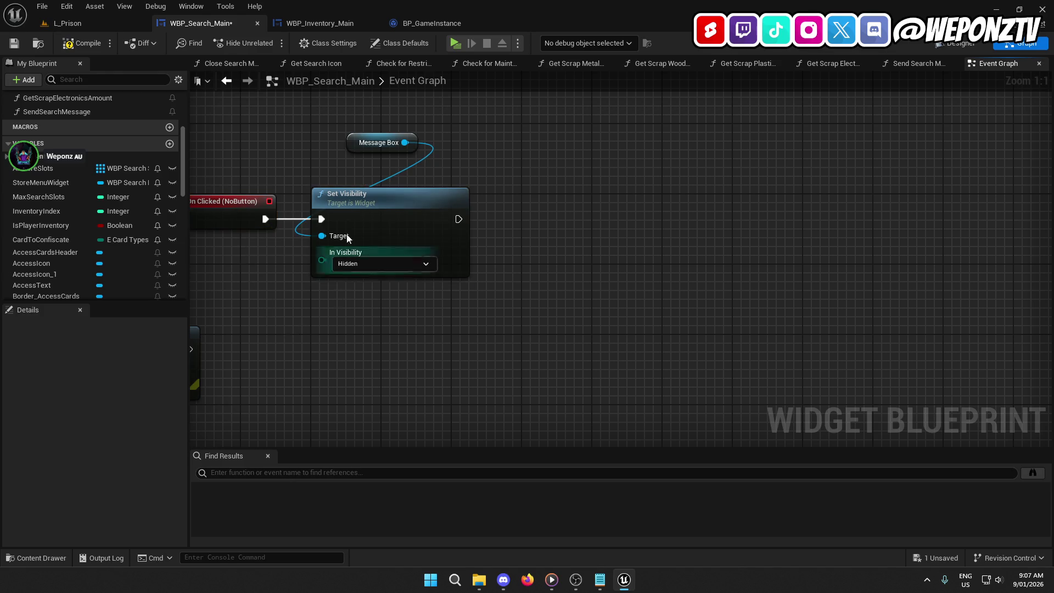
left_click(378, 142)
Select the On Hovered event and its HOVERED Print String node.
left_click_drag(341, 328, 728, 202)
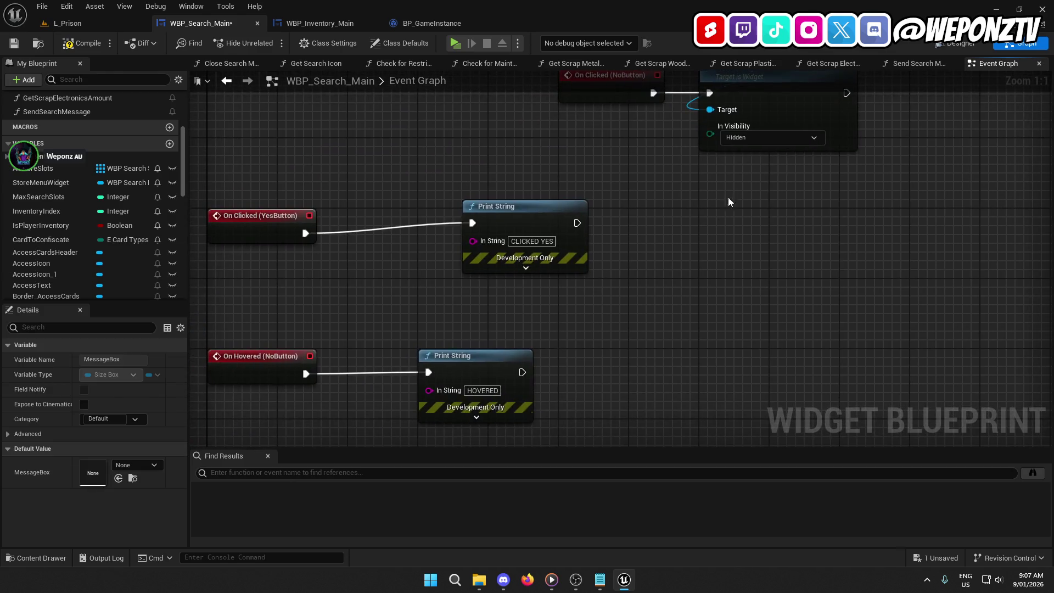
left_click_drag(617, 383, 636, 231)
left_click_drag(615, 265, 657, 402)
left_click_drag(653, 395, 279, 255)
Delete the Hovered debug nodes and the CLICKED YES Print String, then compile and save.
key("Delete")
left_click(554, 182)
key("Delete")
left_click_drag(553, 183, 538, 351)
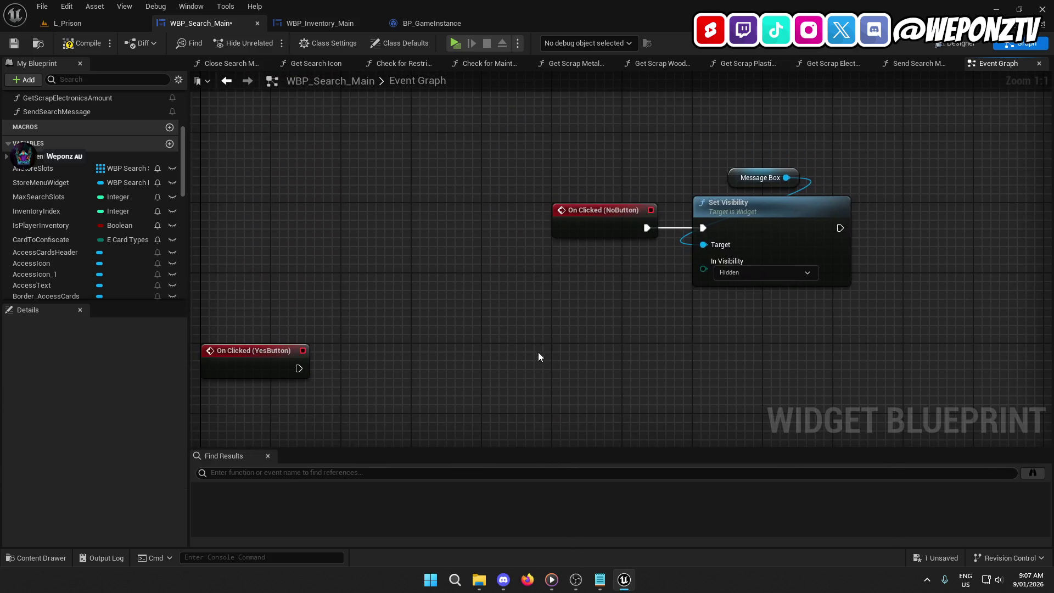
left_click(86, 44)
left_click(14, 43)
Play-test searching the inmate and confirm choosing No on the confiscate notice hides it.
left_click(67, 23)
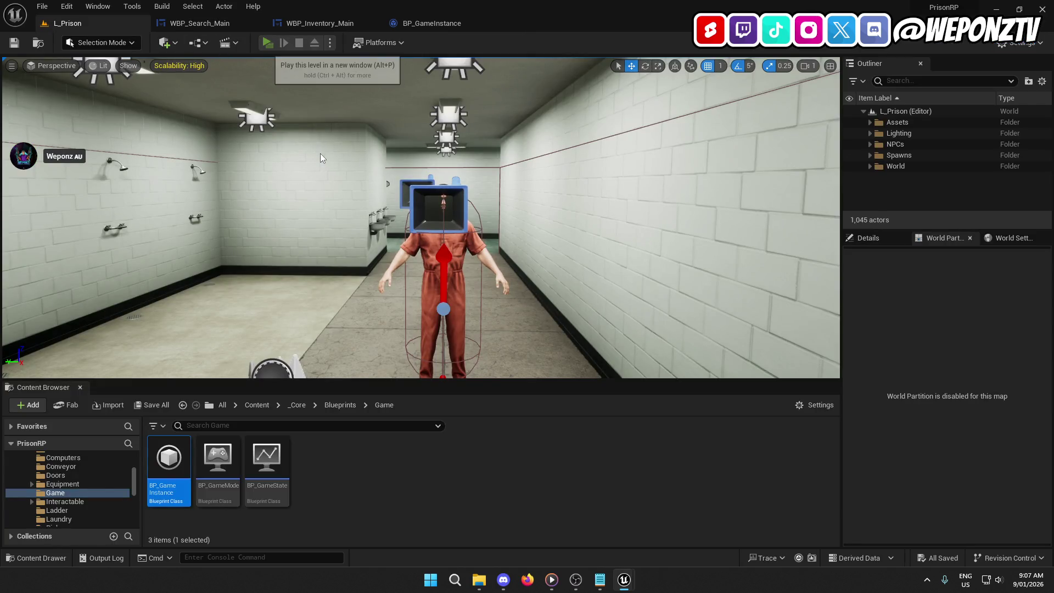
key("alt+p")
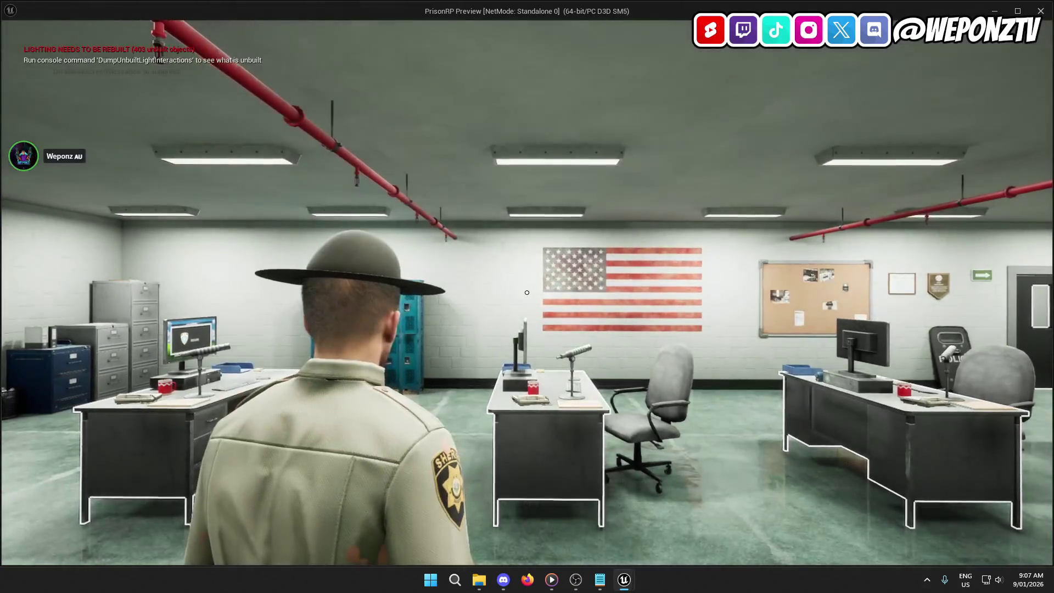
key("w")
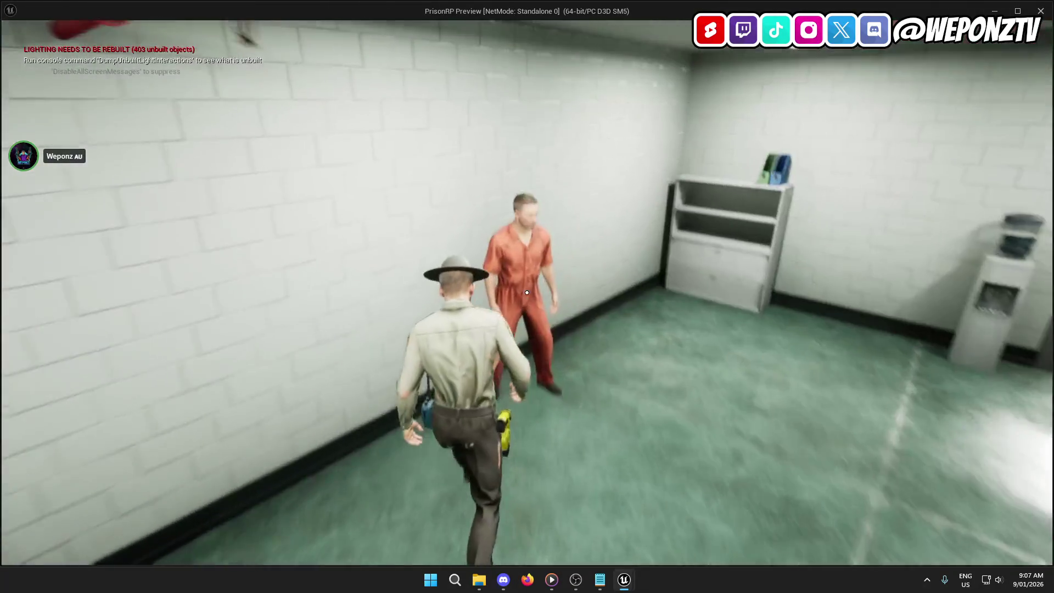
key("f")
left_click(527, 292)
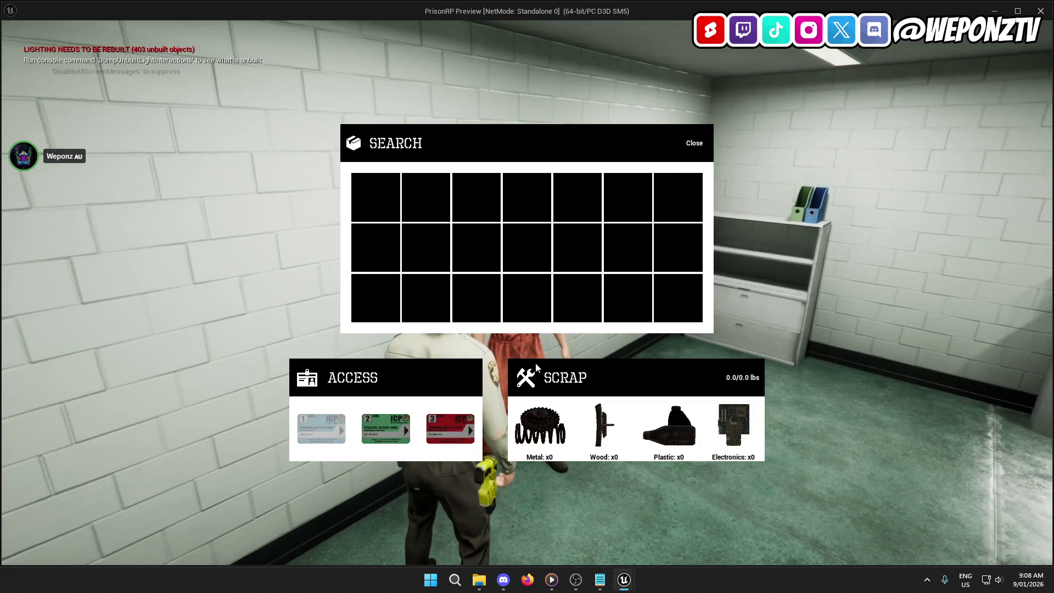
left_click(380, 430)
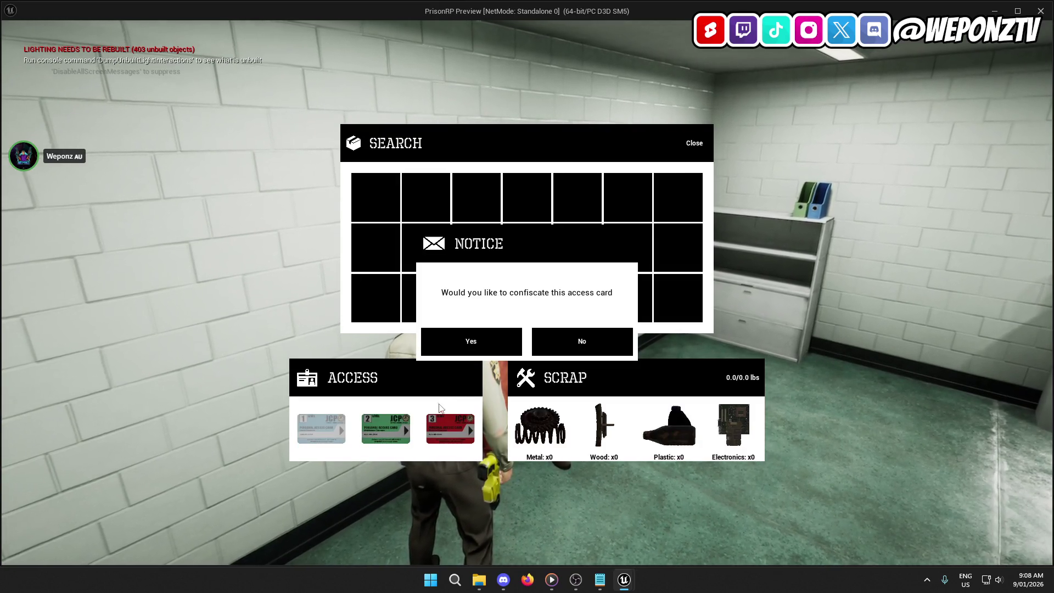
left_click(585, 349)
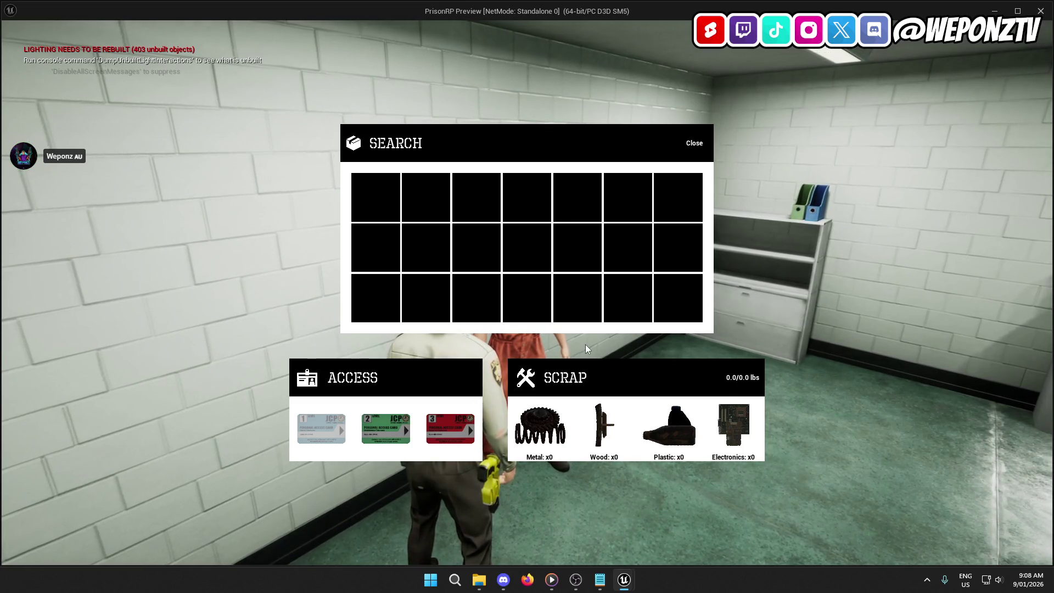
left_click(395, 425)
key("Escape")
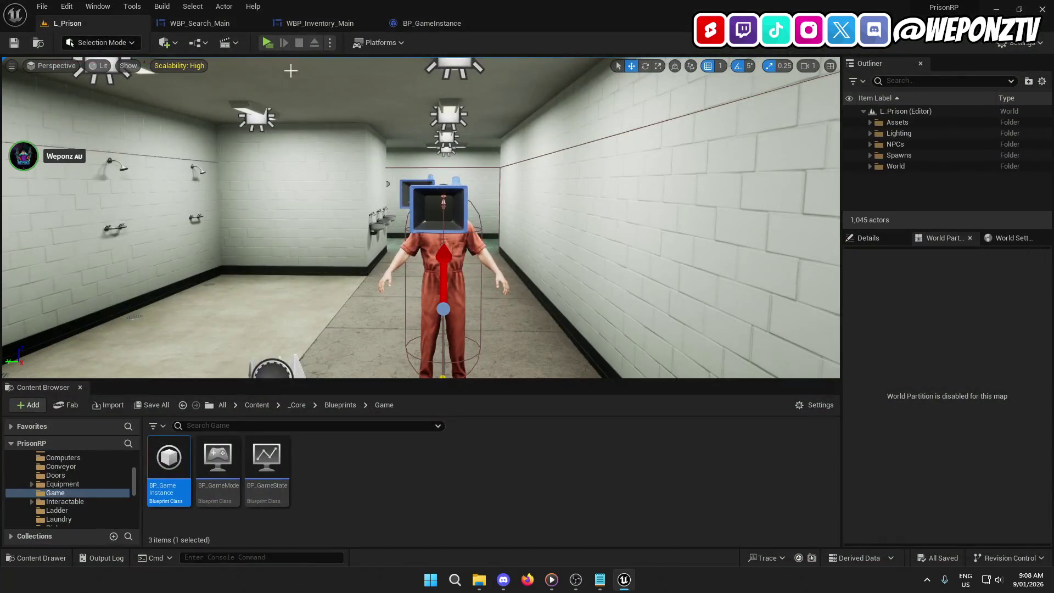
left_click(215, 22)
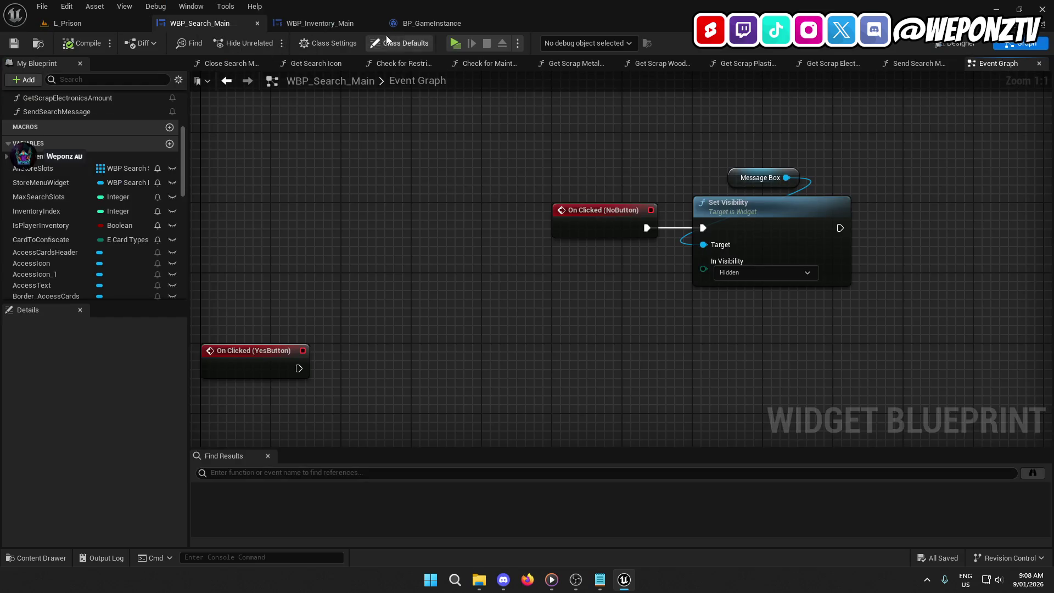
Close the WBP_Inventory_Main and BP_GameInstance tabs and open the Send Search Message function.
left_click(373, 23)
left_click(372, 23)
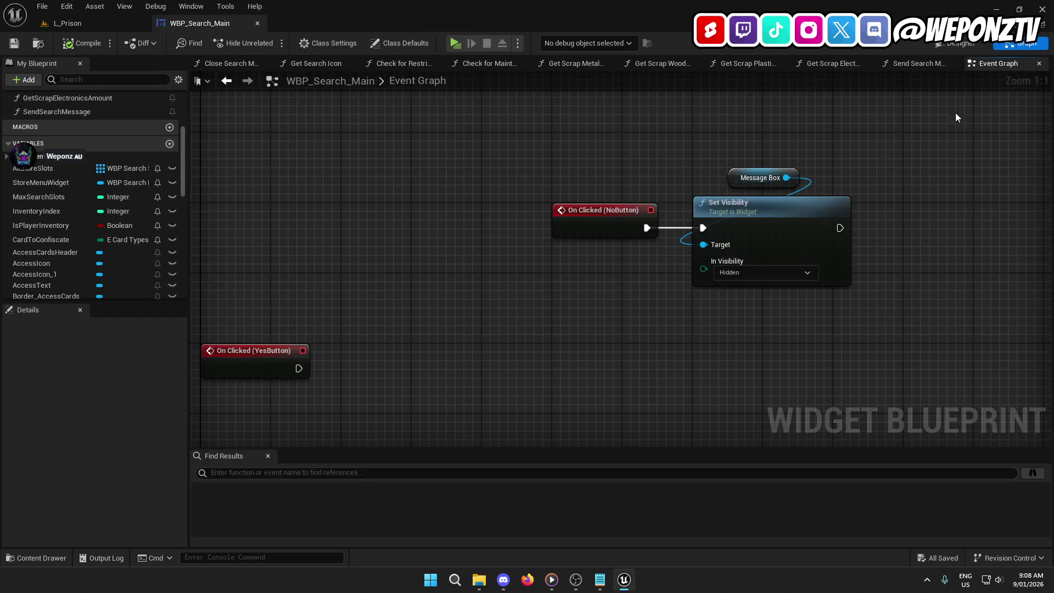
left_click_drag(616, 179, 846, 306)
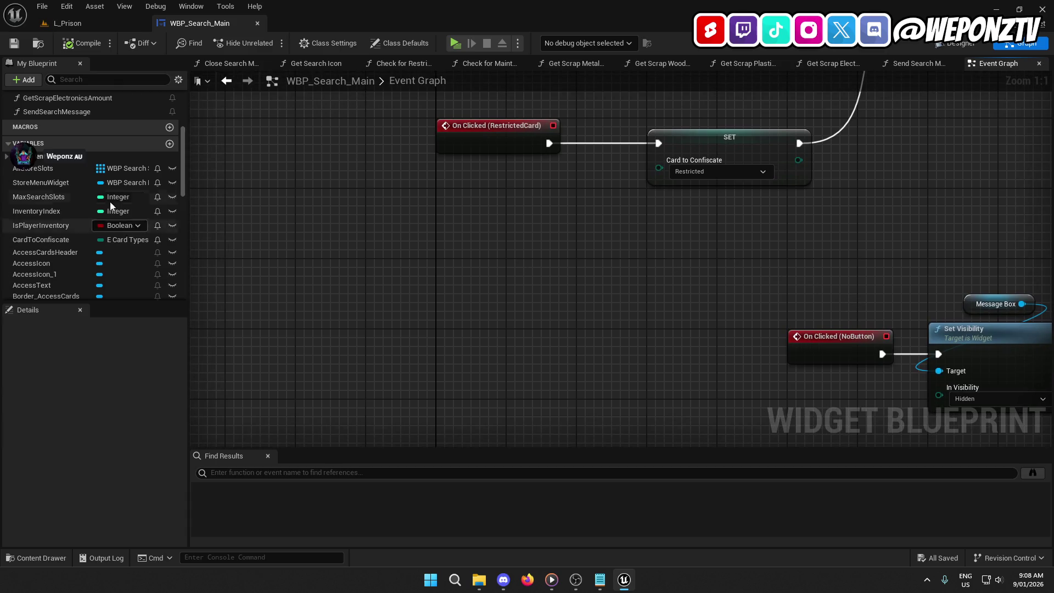
double_click(78, 113)
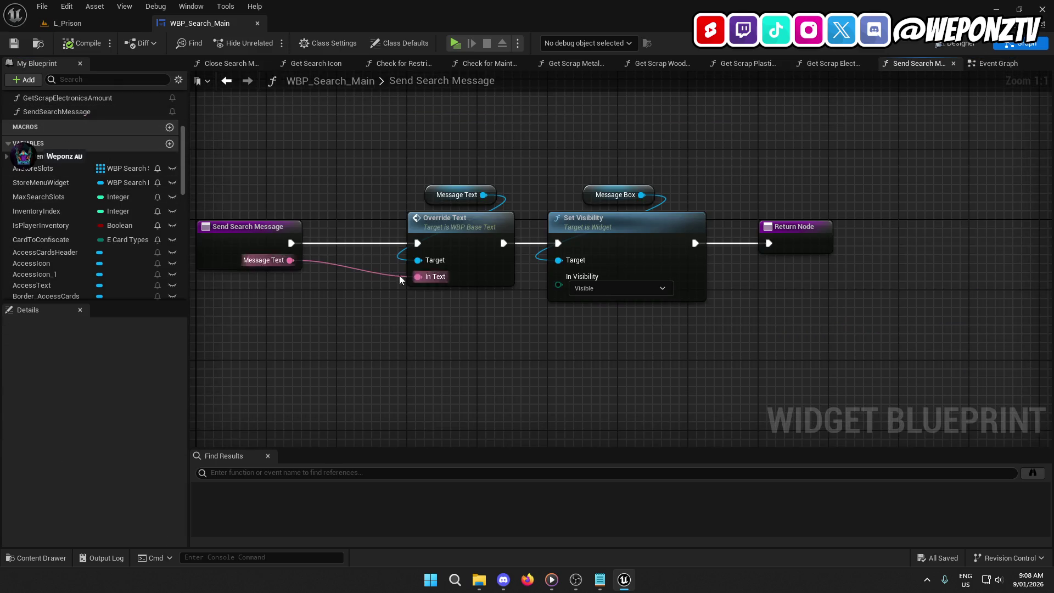
Hide MessageBox in the Designer preview, place it after SearchBox under CanvasPanel, and save.
left_click(954, 44)
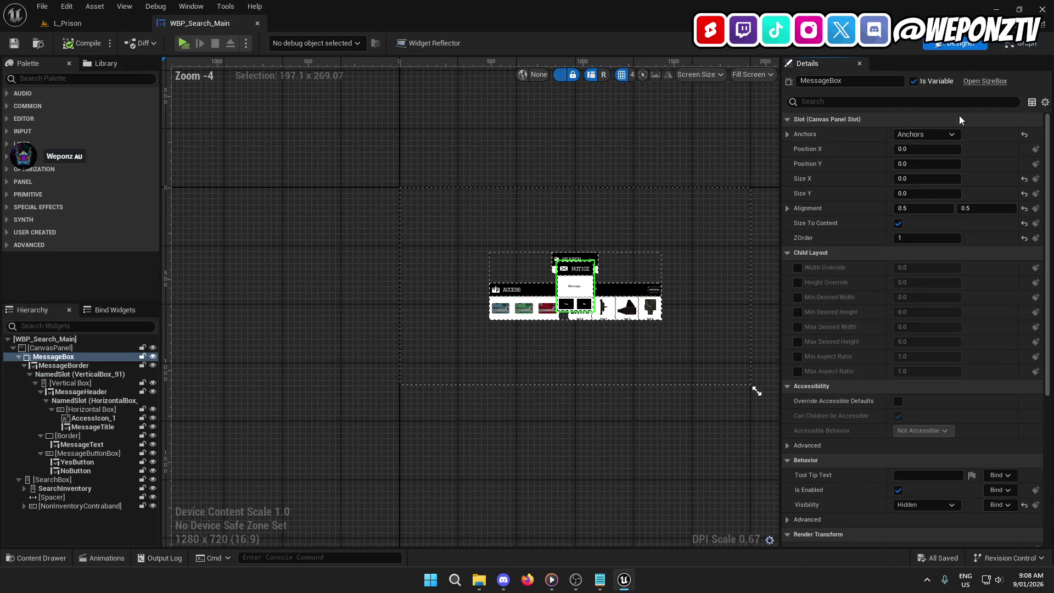
left_click(151, 357)
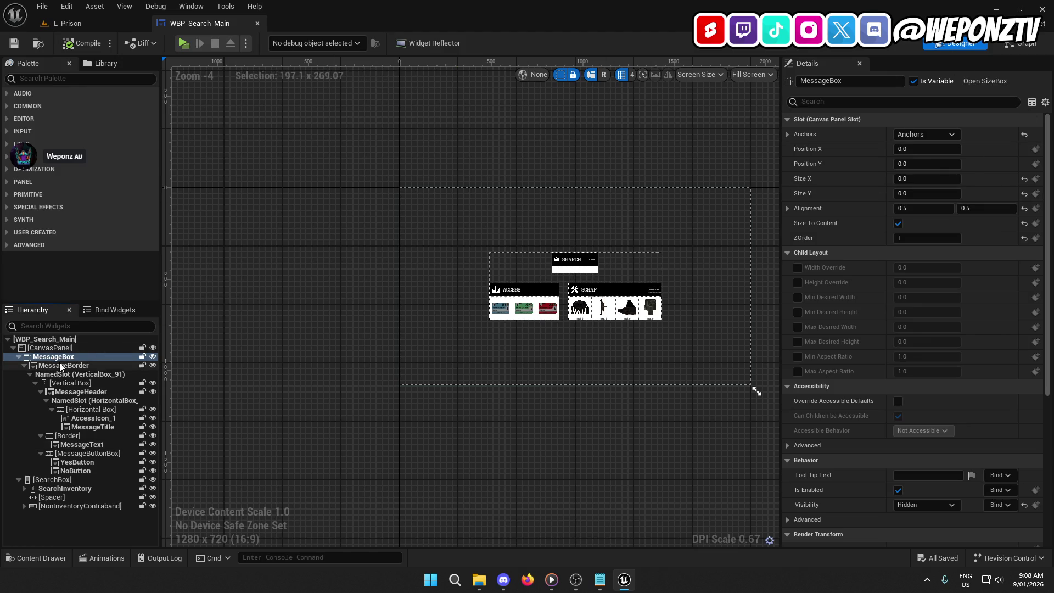
left_click_drag(41, 358, 33, 453)
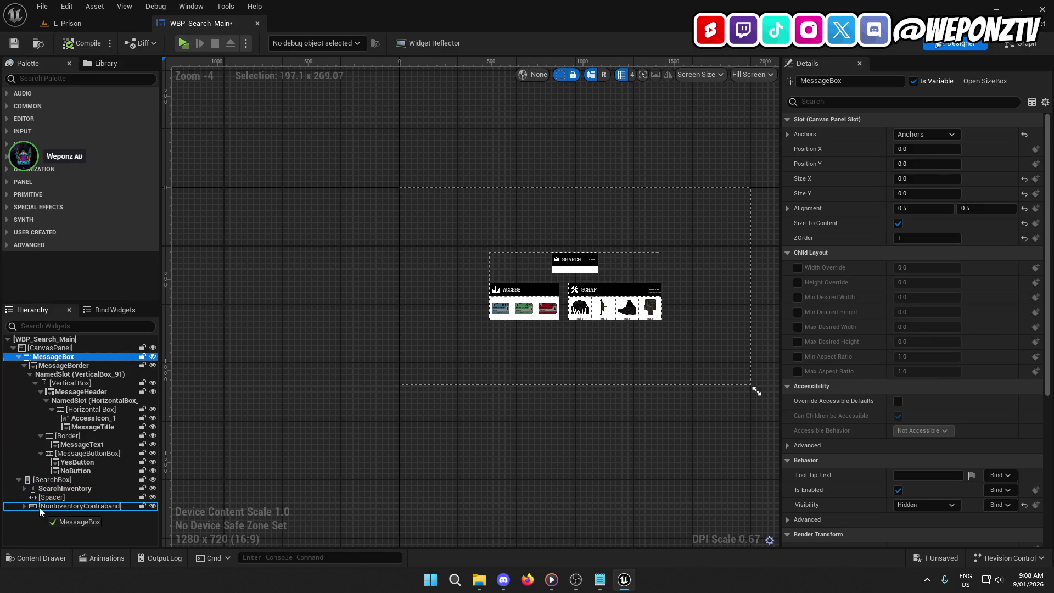
left_click_drag(39, 509, 39, 509)
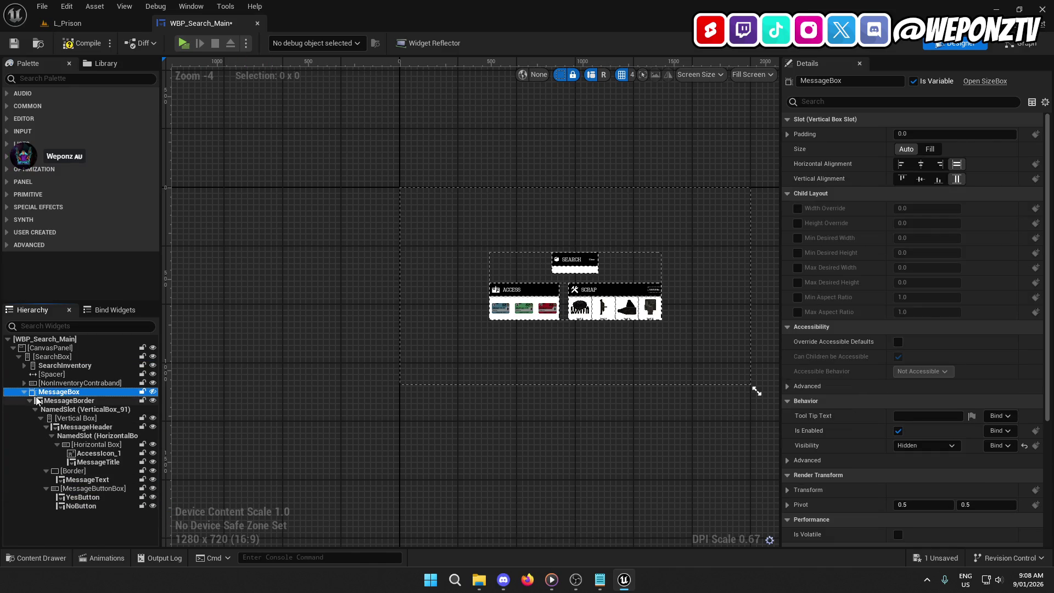
left_click(17, 357)
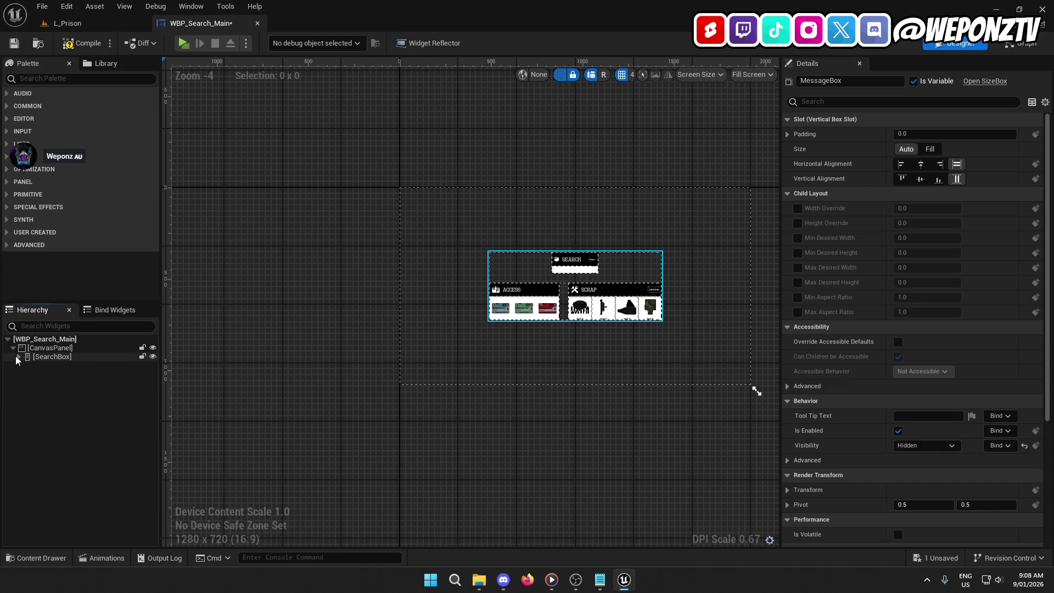
left_click(15, 355)
key("ctrl+z")
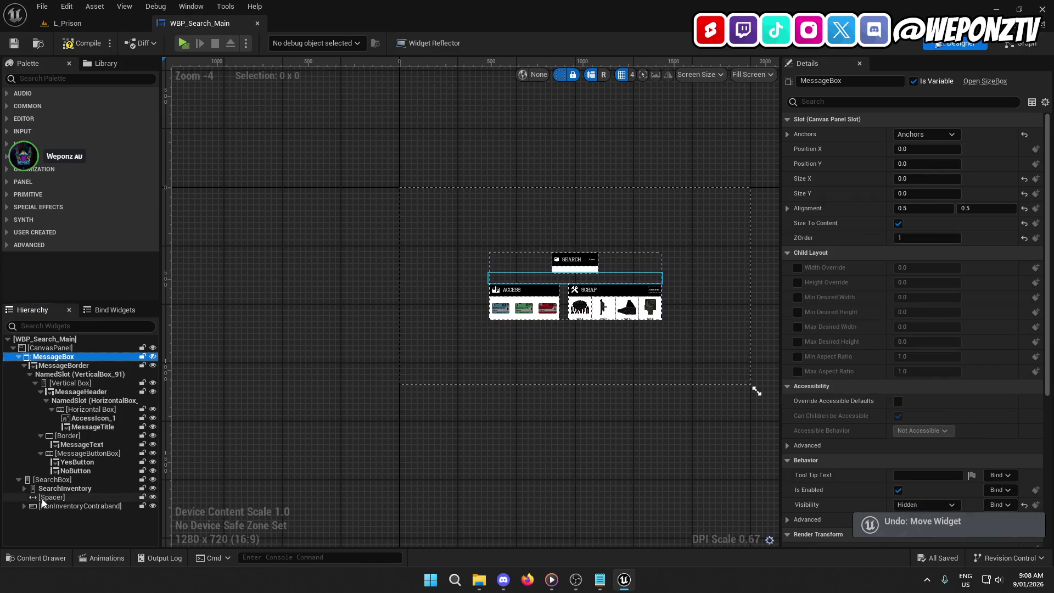
left_click(18, 357)
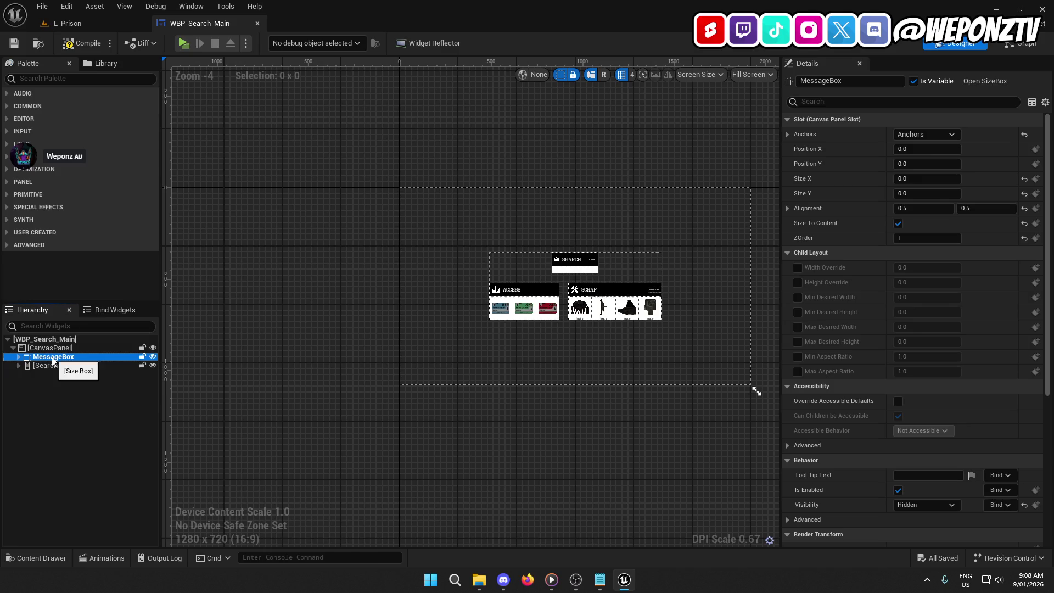
left_click_drag(53, 360, 51, 369)
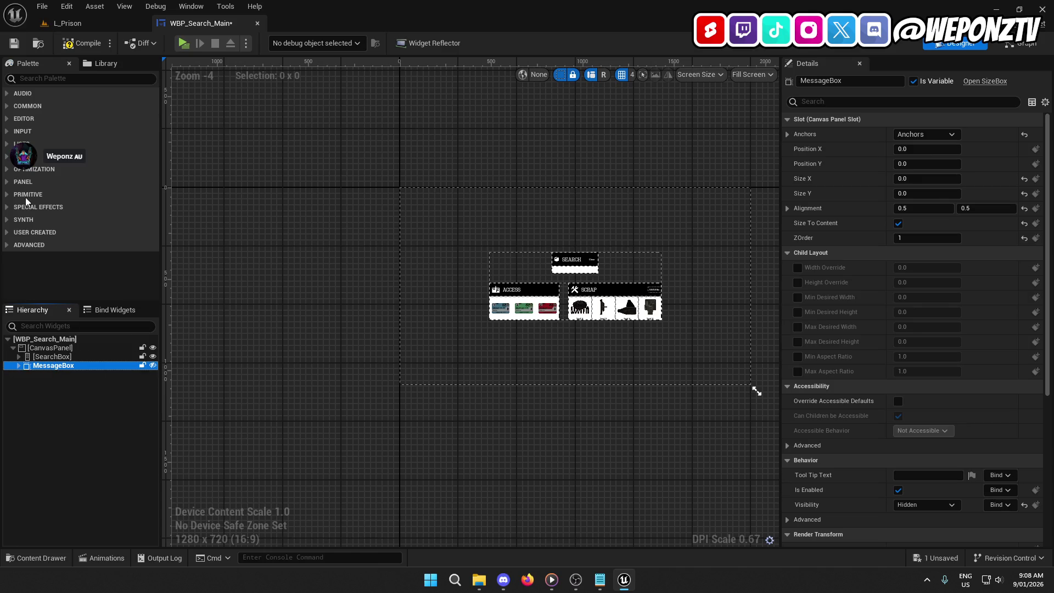
left_click(12, 44)
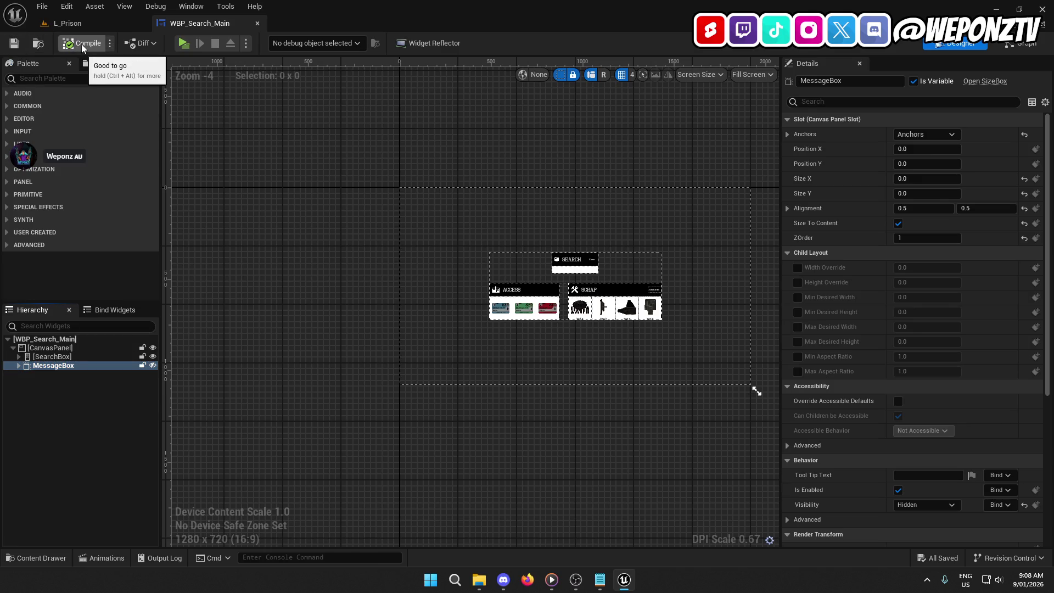
left_click(1016, 51)
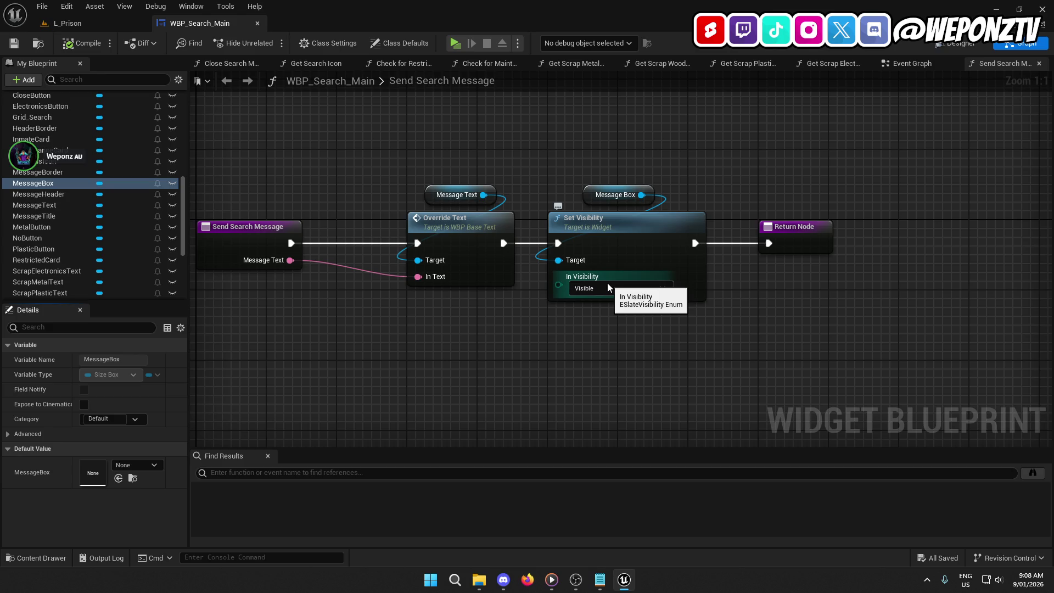
Switch to the Event Graph and check the NoButton's Set Visibility options without changing them.
left_click(957, 43)
left_click(1021, 43)
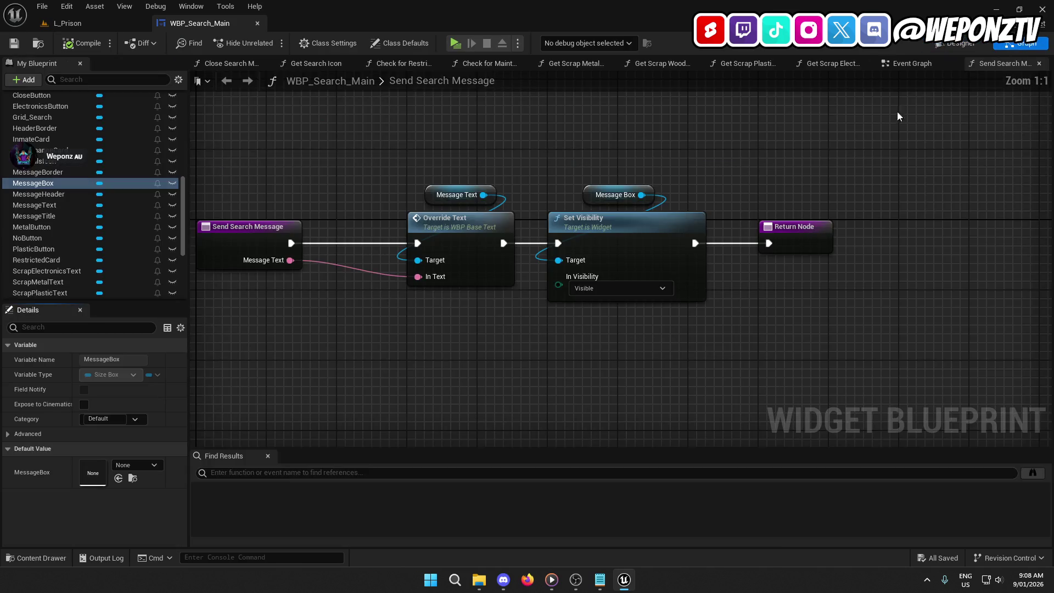
left_click(926, 66)
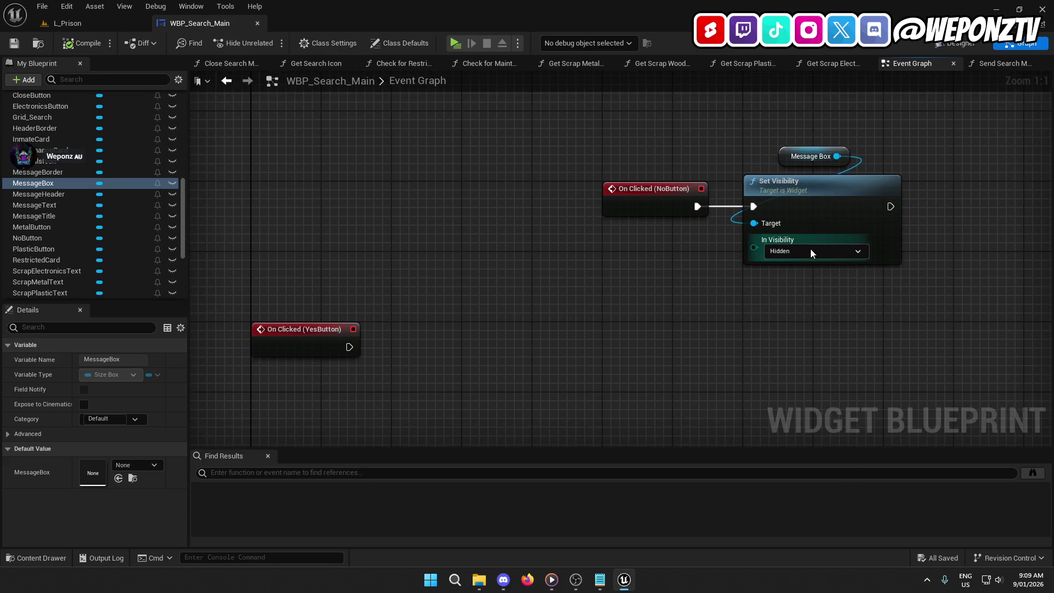
left_click_drag(786, 213, 620, 201)
left_click(663, 181)
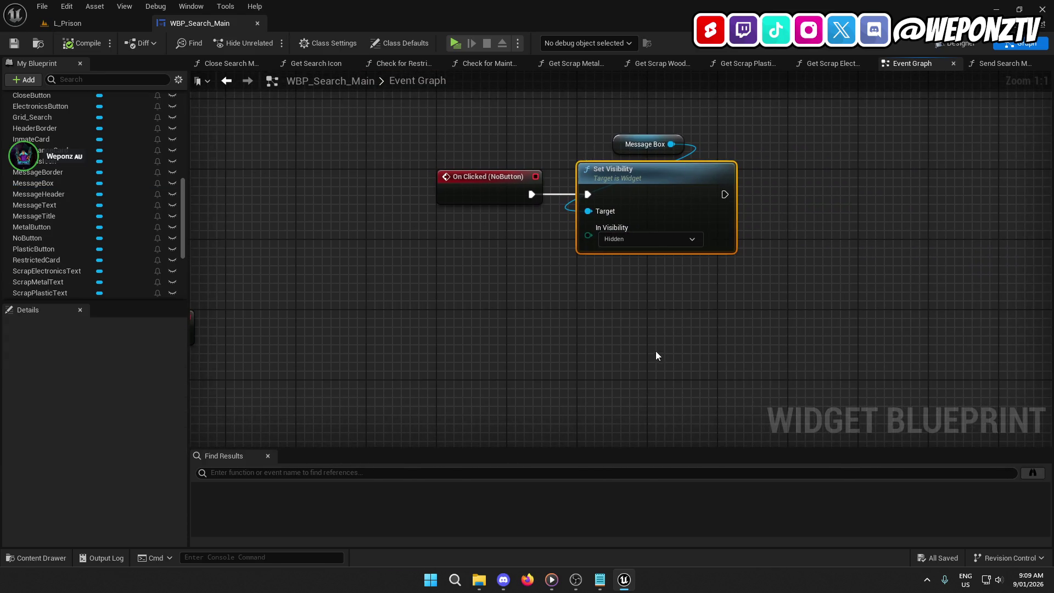
left_click(650, 238)
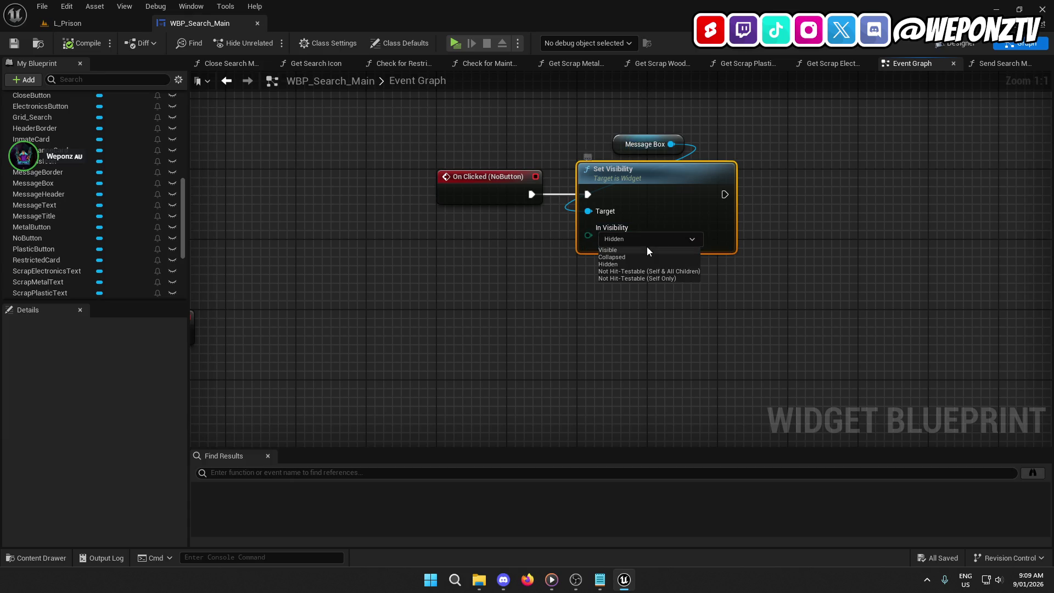
left_click(554, 294)
Bring the access-card click events into view and add a new Boolean variable.
mouse_move(485, 233)
left_mouse_down()
mouse_move(668, 219)
mouse_move(666, 261)
mouse_move(643, 288)
left_mouse_up()
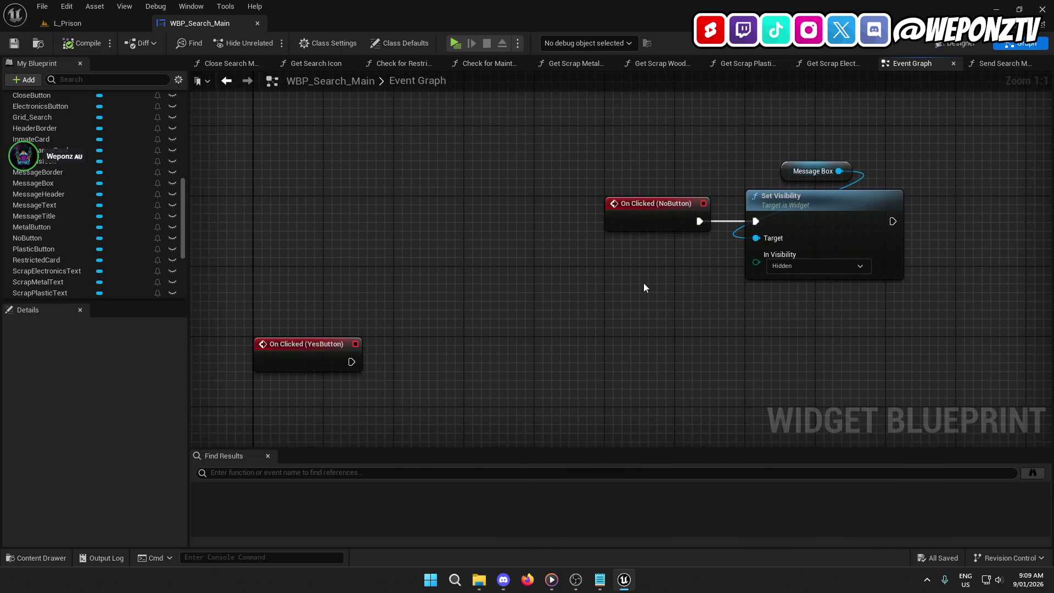
scroll(644, 288, "down", 2)
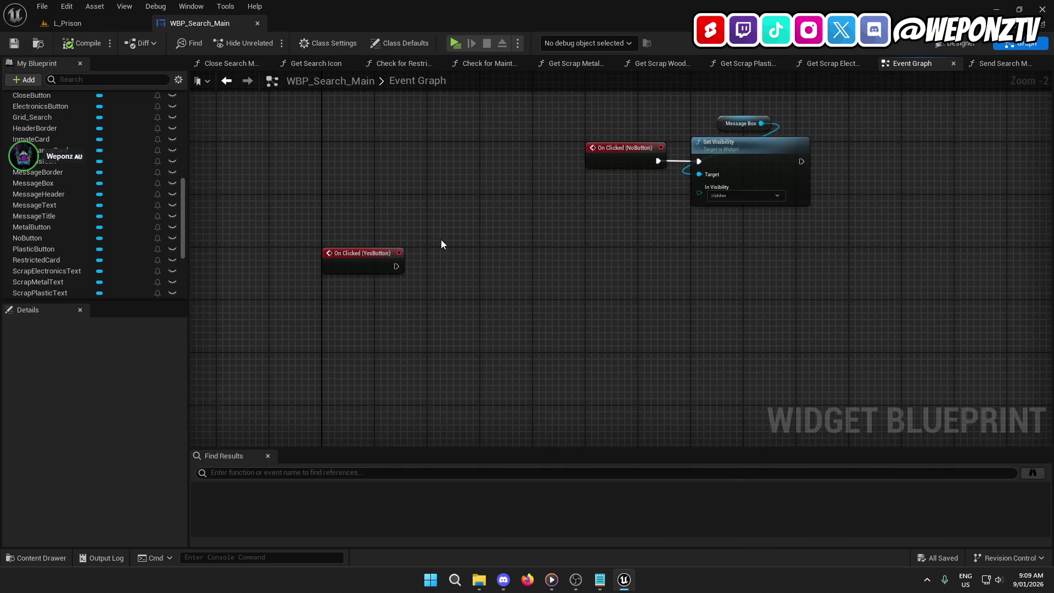
mouse_move(439, 225)
left_mouse_down()
mouse_move(483, 301)
mouse_move(296, 265)
left_mouse_up()
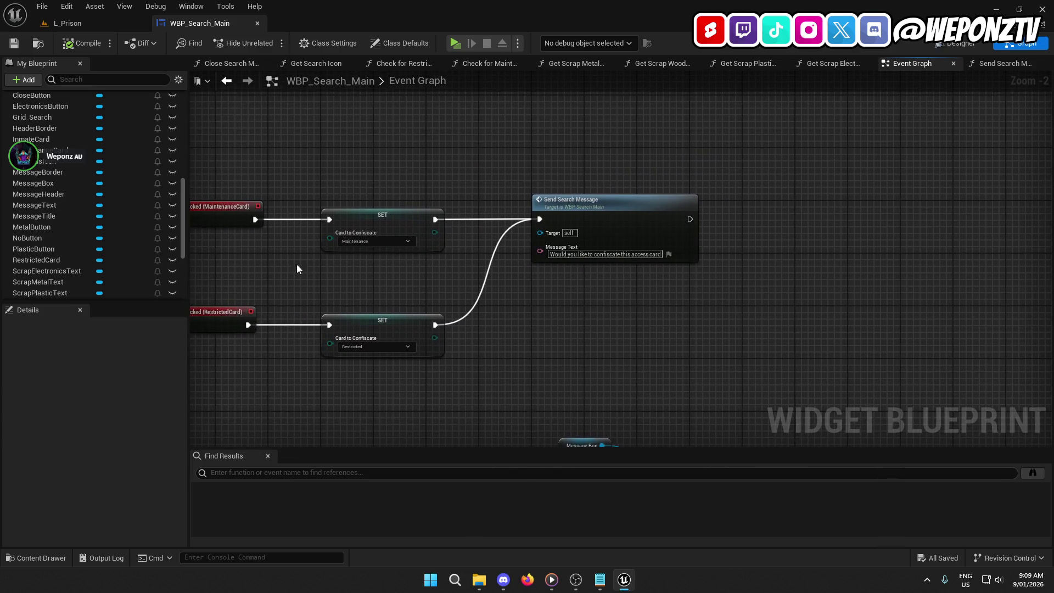
scroll(117, 256, "down", 5)
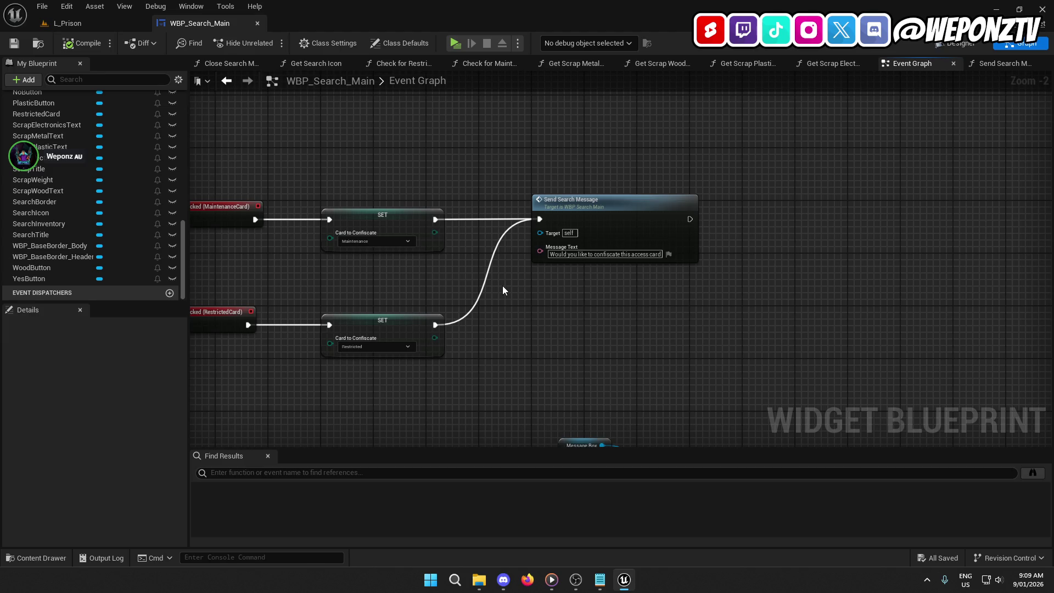
left_click_drag(503, 286, 560, 261)
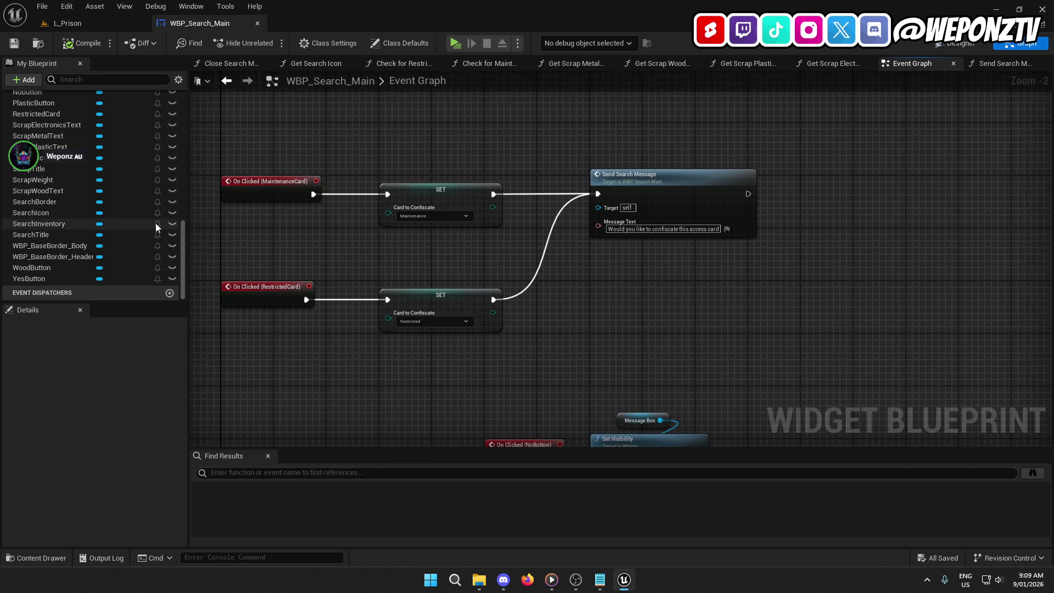
scroll(143, 219, "up", 10)
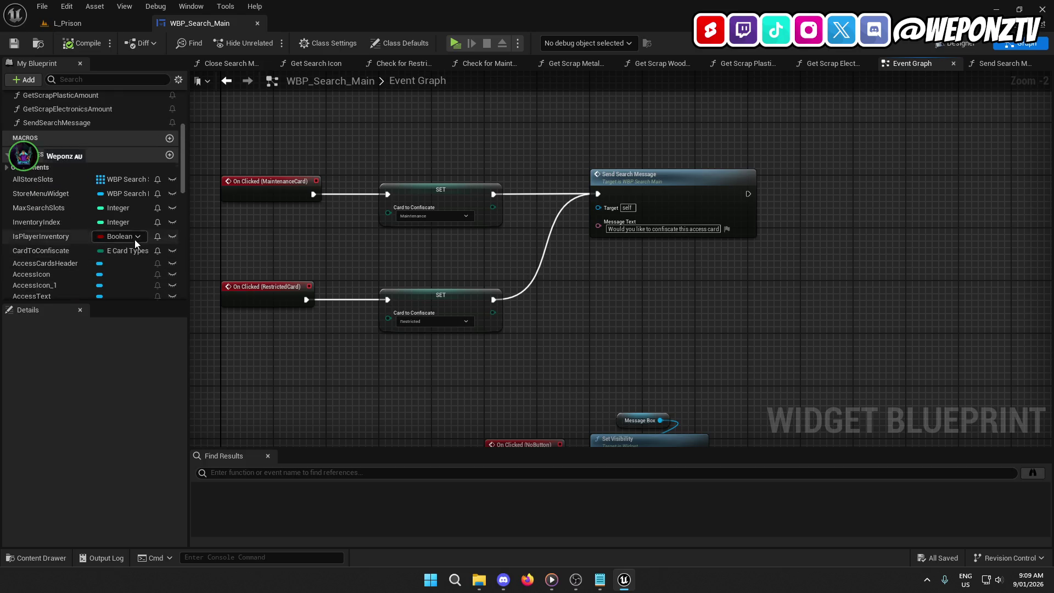
left_click(168, 192)
type("IsConfiscatingCar")
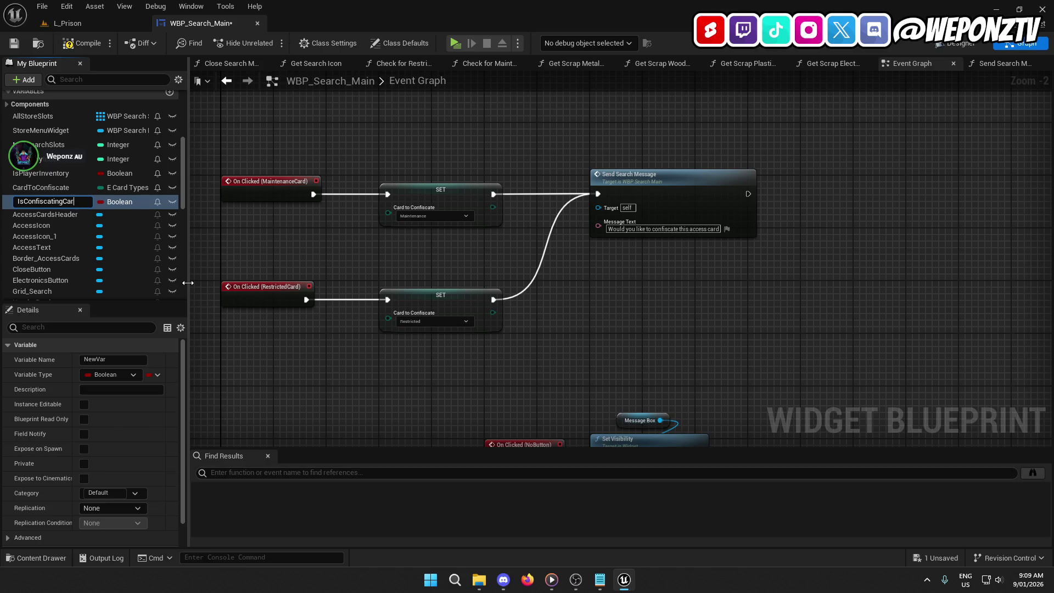
Name the Boolean IsConfiscatingCards and set it true after Send Search Message.
type("ds")
key("Return")
mouse_move(649, 367)
left_mouse_down()
mouse_move(587, 249)
mouse_move(494, 356)
left_mouse_up()
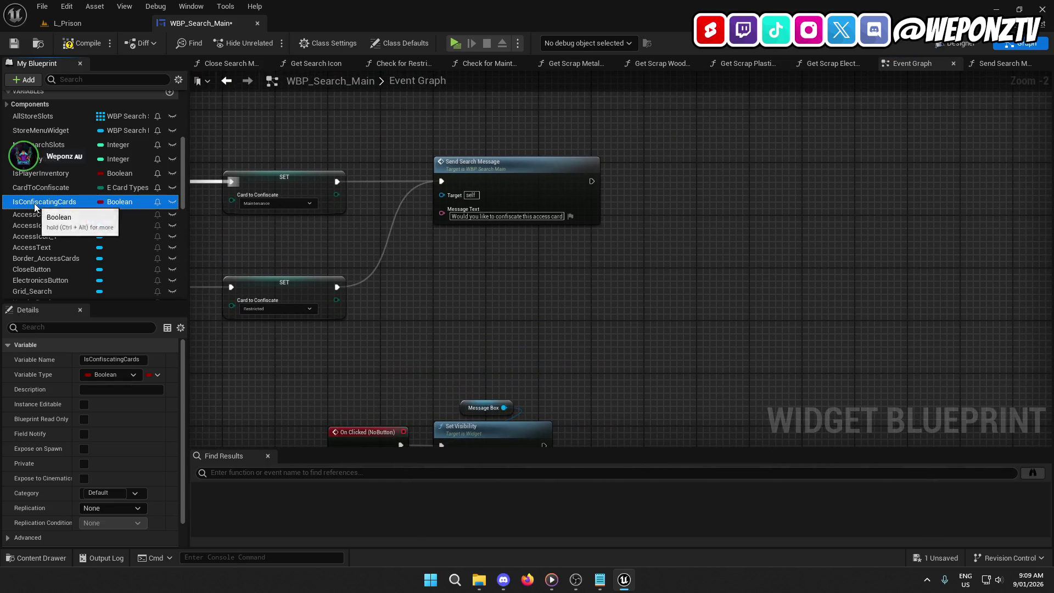
left_click_drag(44, 202, 681, 178)
left_click(698, 200)
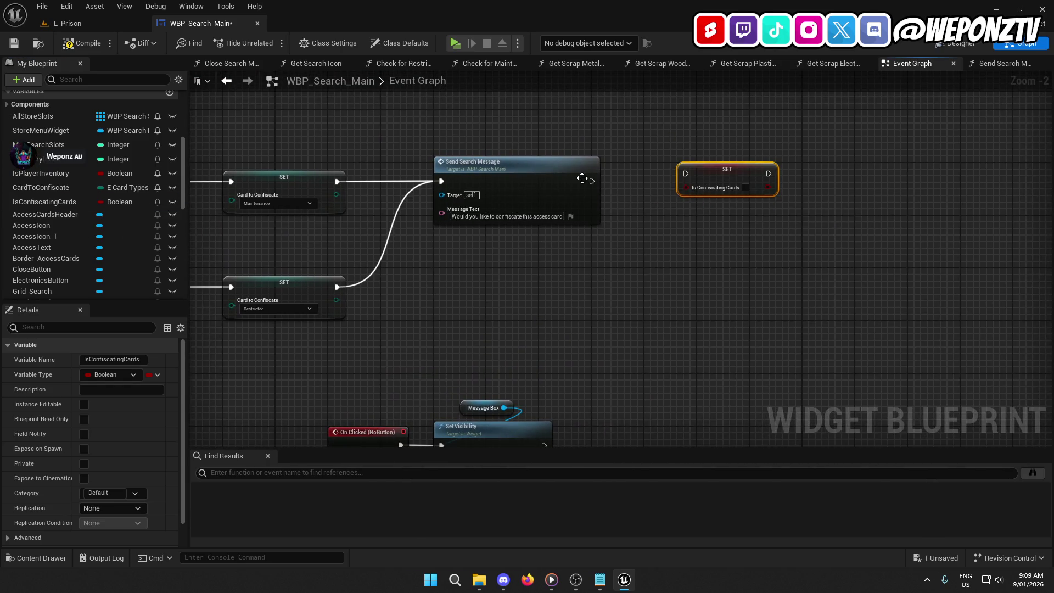
mouse_move(592, 181)
left_mouse_down()
mouse_move(712, 177)
mouse_move(697, 180)
left_mouse_up()
left_click(746, 188)
Rearrange the event chain and add a '?' to the Send Search Message prompt.
left_click(522, 169)
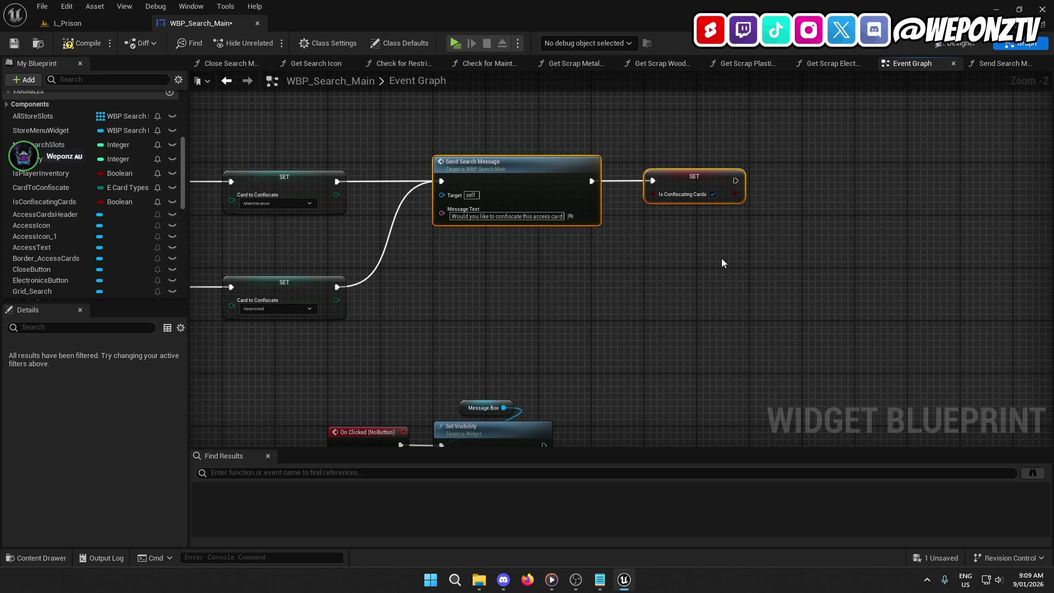
mouse_move(721, 258)
left_mouse_down()
mouse_move(748, 200)
mouse_move(694, 209)
mouse_move(693, 247)
mouse_move(661, 160)
mouse_move(691, 141)
mouse_move(461, 263)
mouse_move(397, 196)
mouse_move(400, 291)
left_mouse_up()
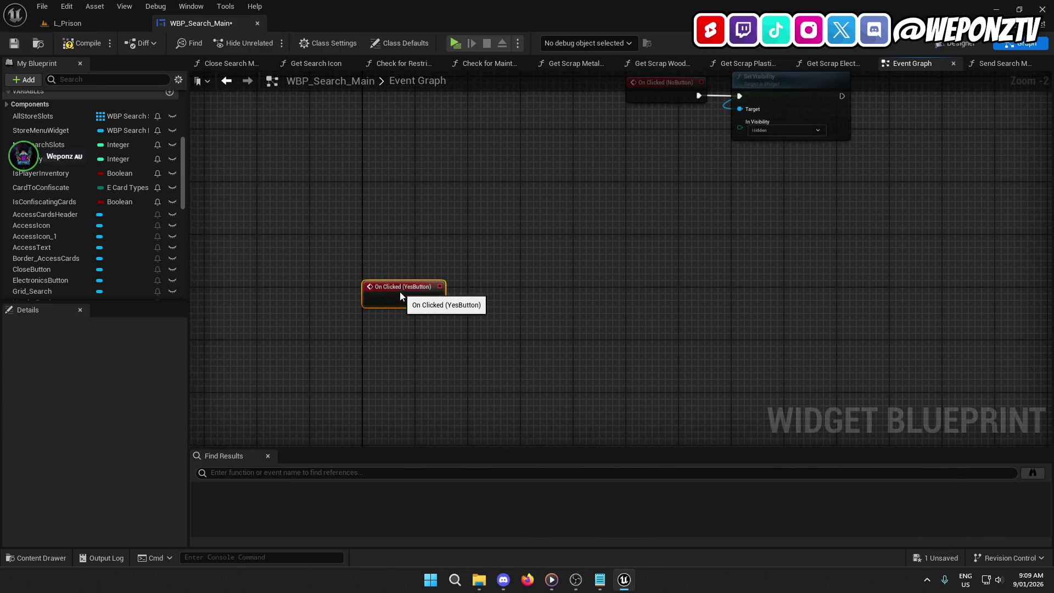
left_click_drag(581, 212, 443, 524)
left_click_drag(615, 213, 597, 258)
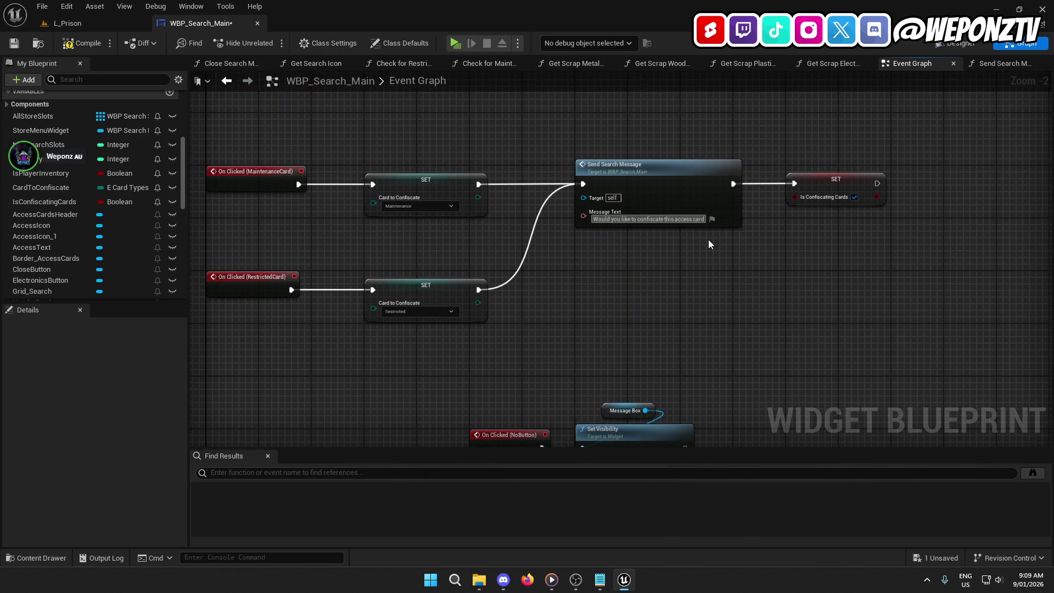
type("?")
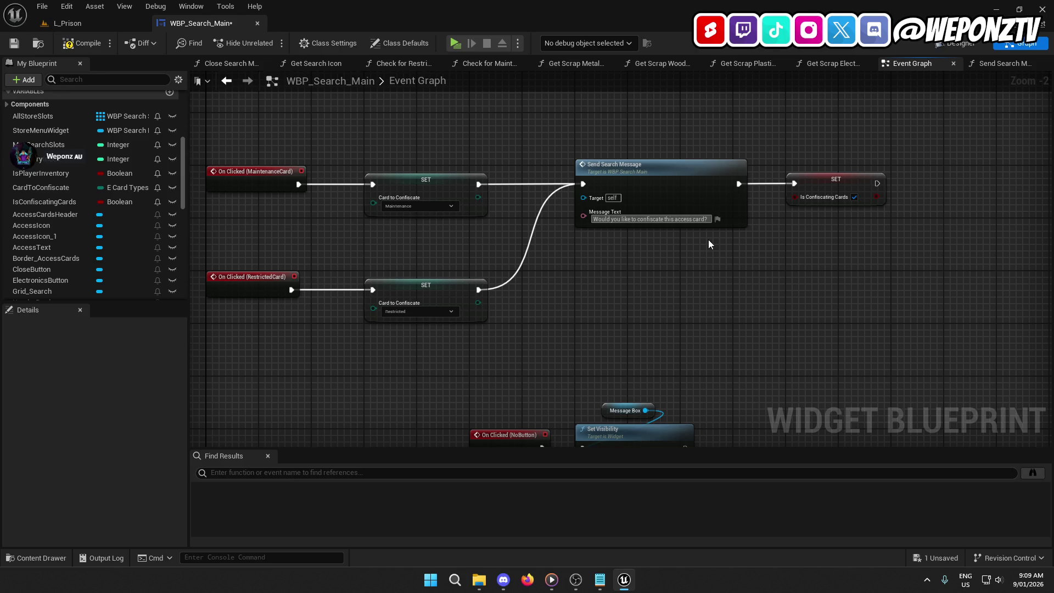
Duplicate the Send Search Message node and wire RestrictedCard's SET into the copy.
left_click(646, 189)
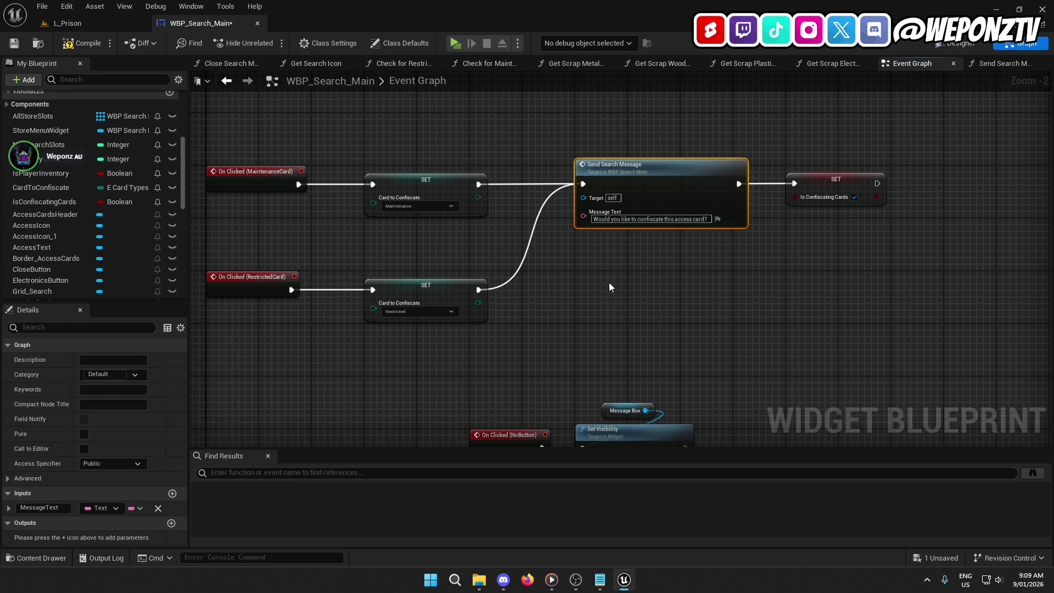
key("ctrl+c")
key("ctrl+v")
left_click_drag(591, 303, 482, 290)
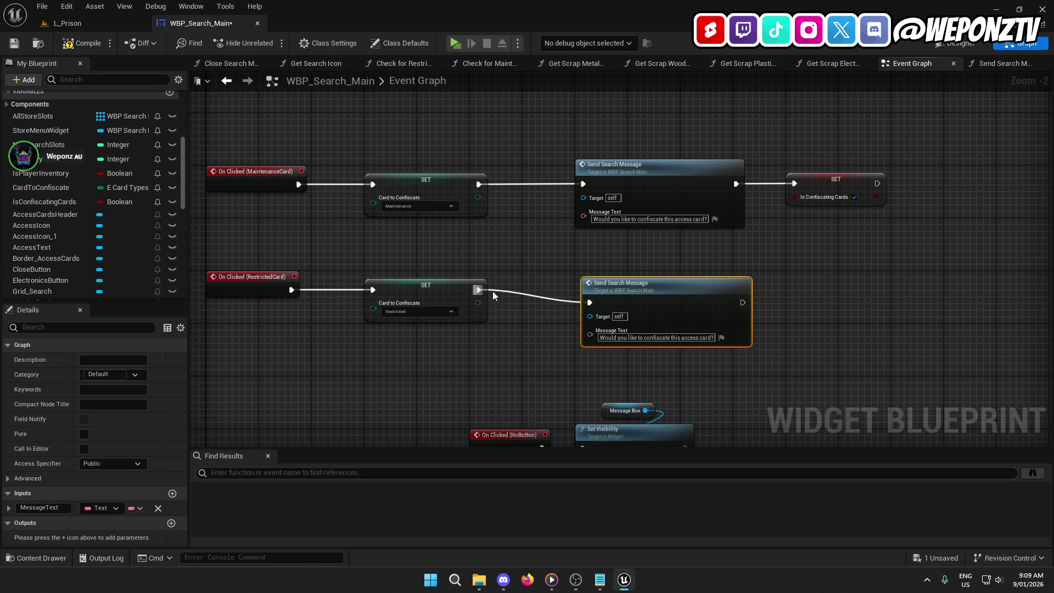
left_click_drag(628, 284, 621, 270)
left_click(440, 295)
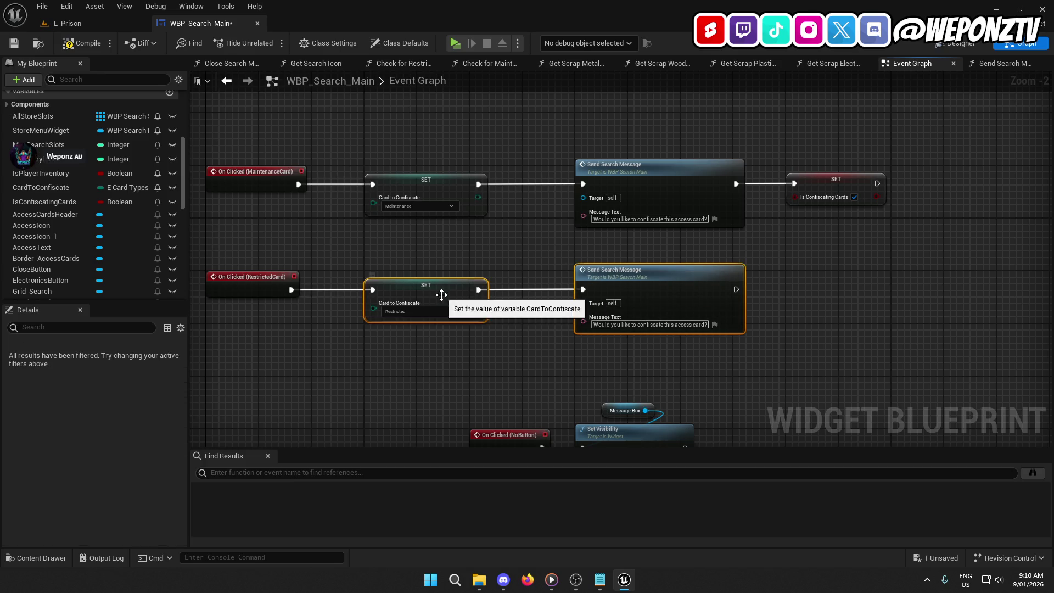
Reword the prompts to 'Maintenance Access Card' and 'Restricted Access Card'.
left_click(578, 368)
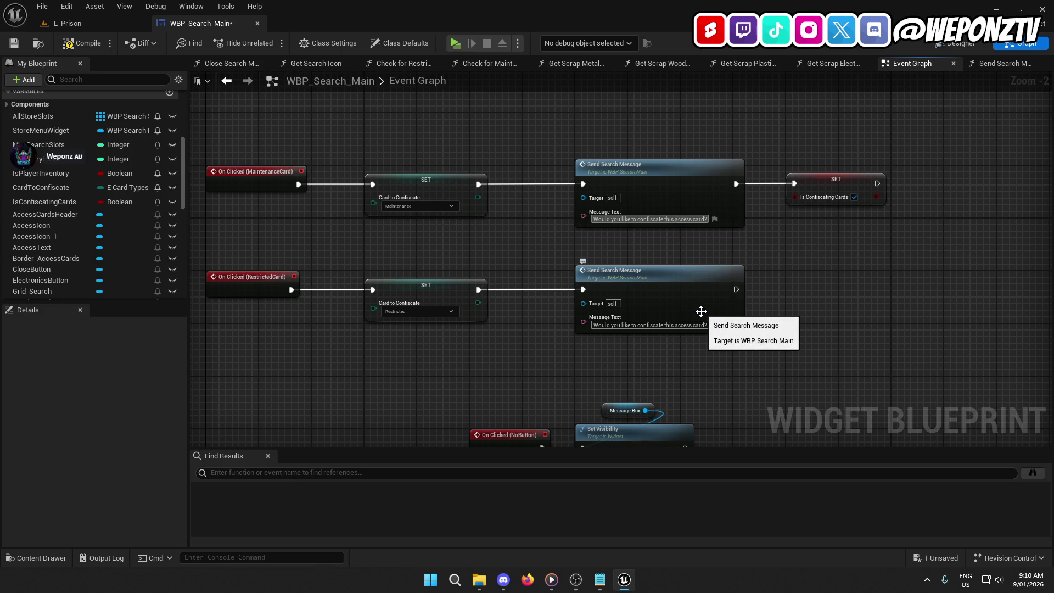
type("Maint")
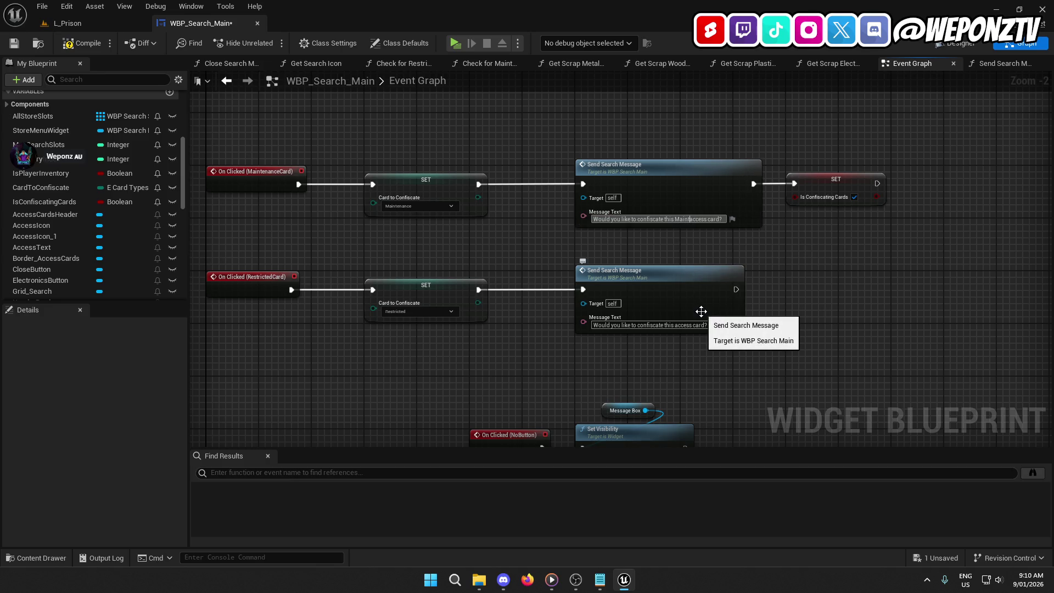
type("enance A")
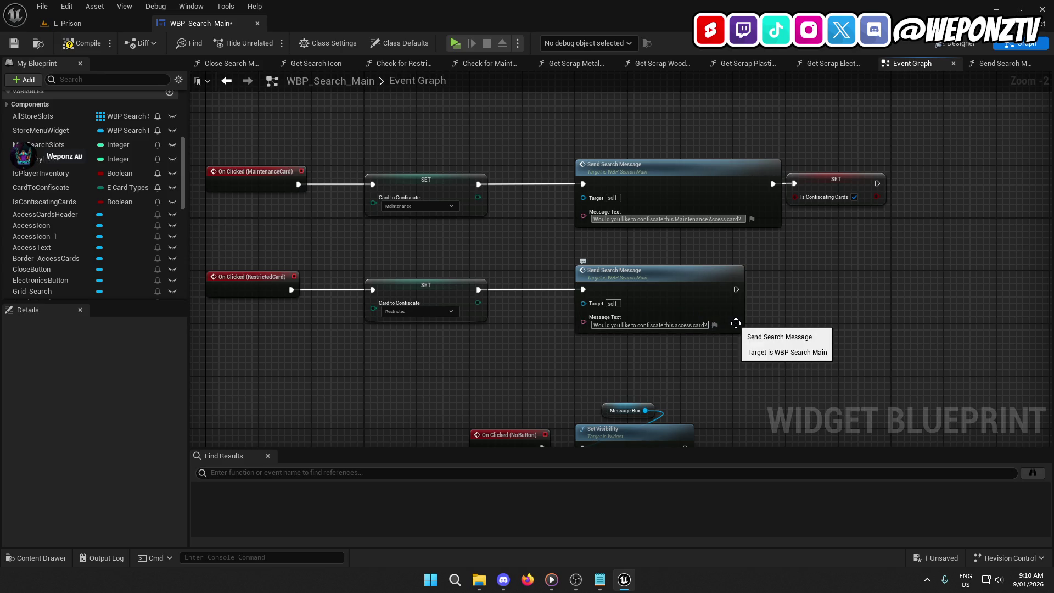
scroll(736, 218, "up", 1)
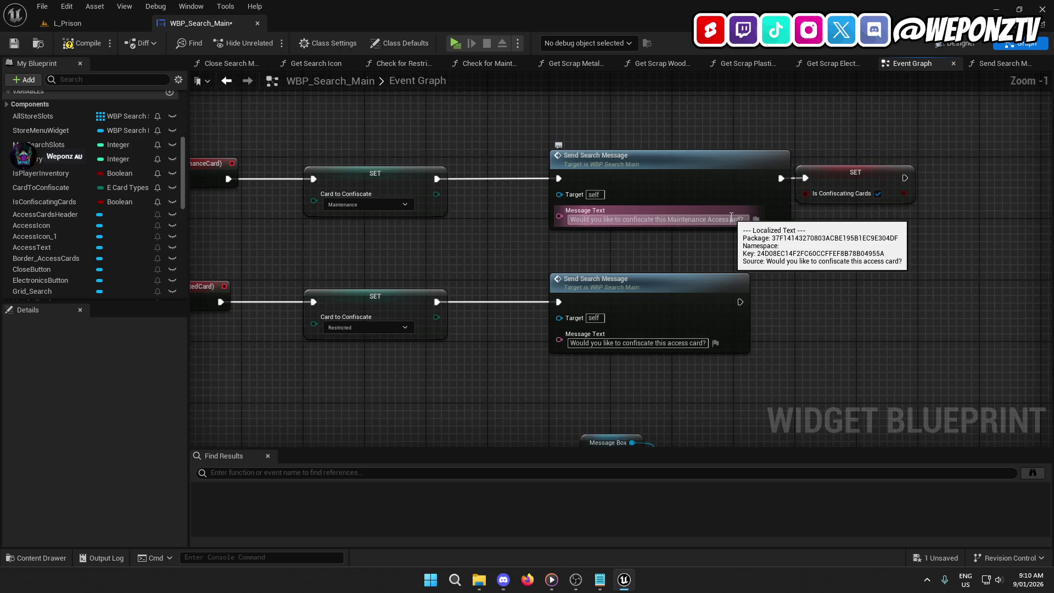
type("C")
key("Return")
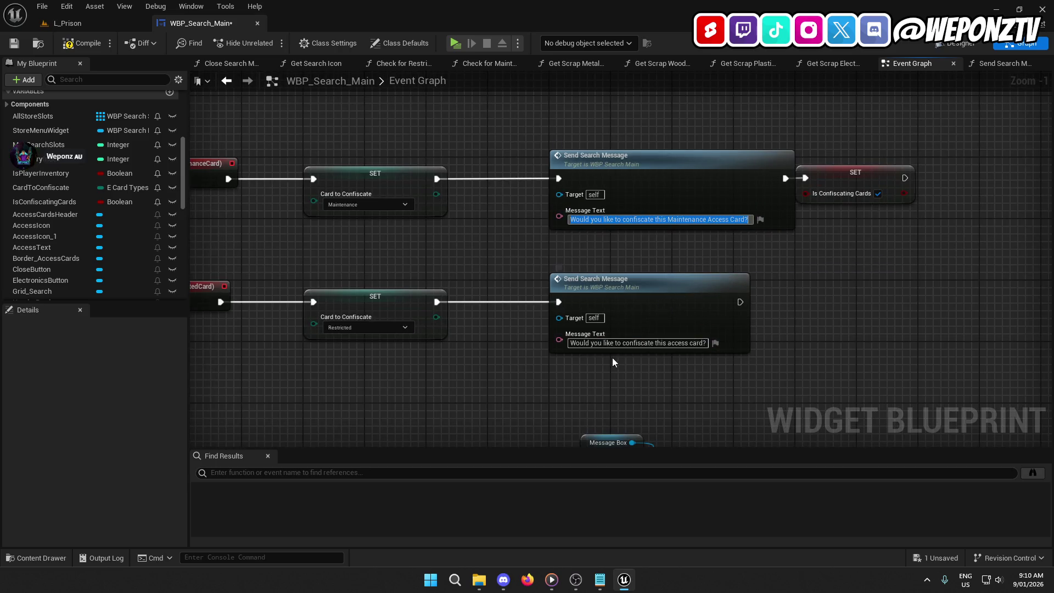
key("ctrl+v")
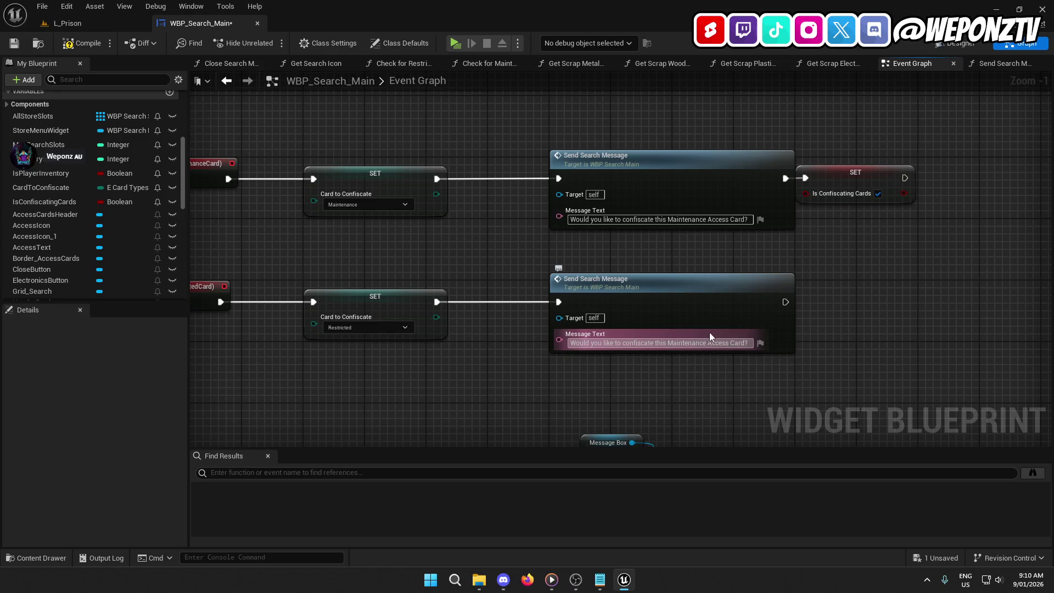
double_click(686, 345)
type("Restricted")
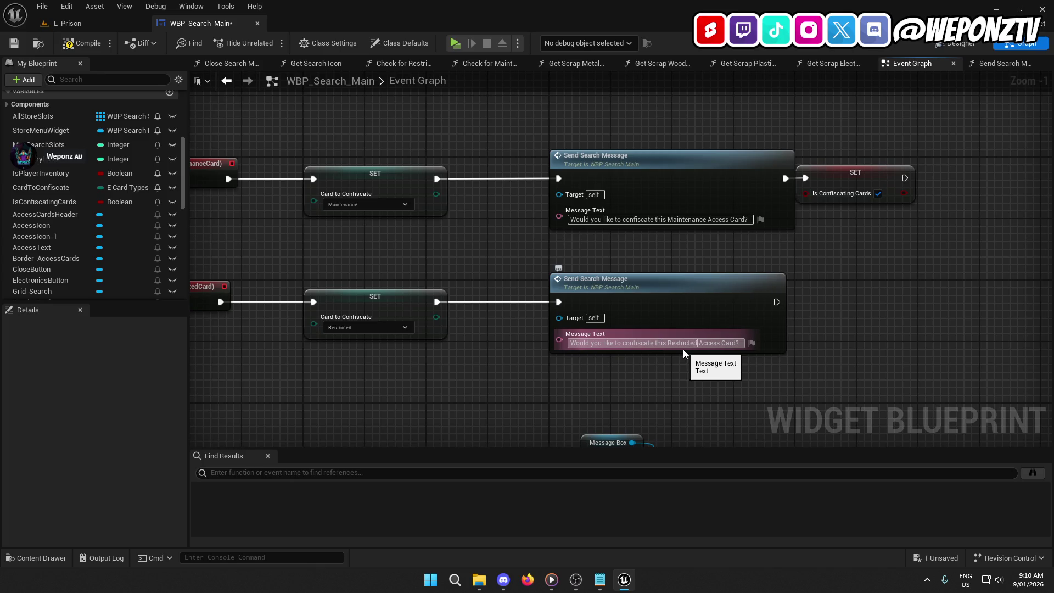
Wire the restricted card's message into the Is Confiscating Cards SET and save the blueprint.
left_click_drag(841, 278, 640, 287)
mouse_move(637, 189)
left_mouse_down()
mouse_move(788, 192)
mouse_move(759, 193)
left_mouse_up()
left_click_drag(562, 312, 714, 186)
left_click(14, 43)
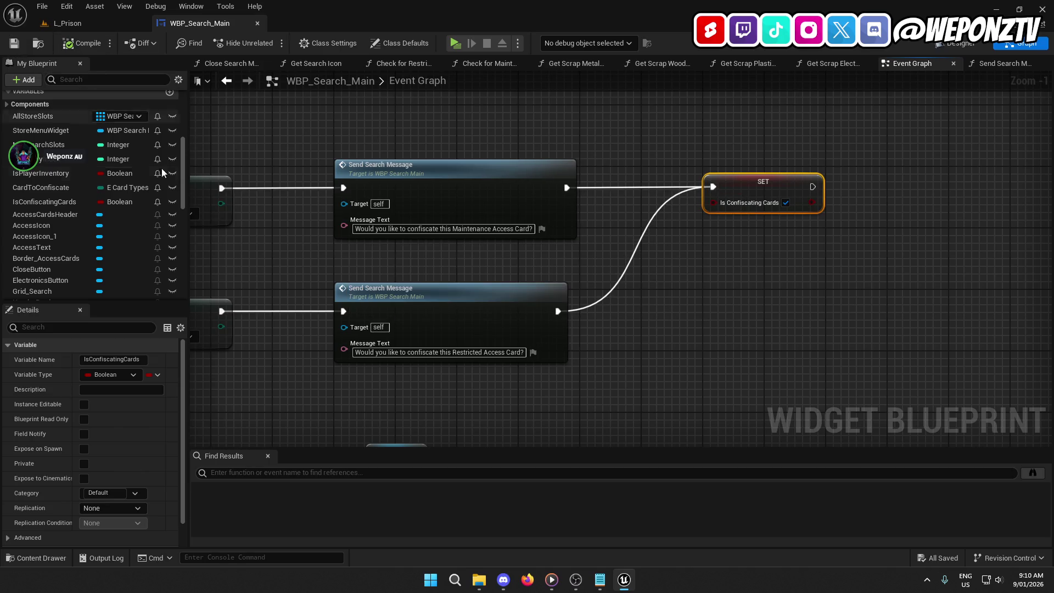
left_click_drag(651, 342, 683, 273)
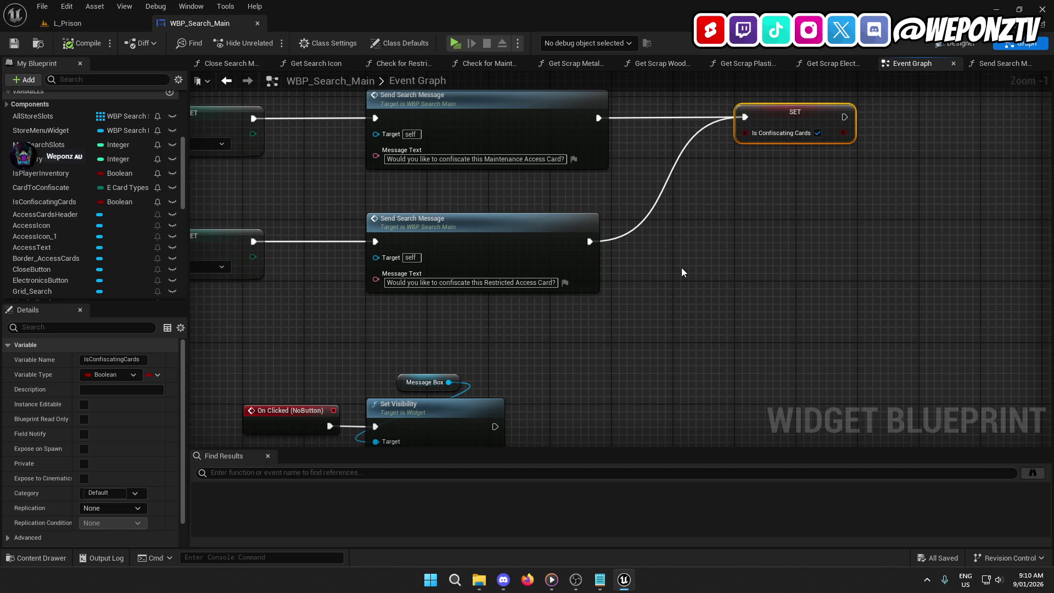
Briefly check L_Prison and the Designer, then pan the Event Graph to On Clicked (YesButton).
left_click_drag(683, 272, 697, 284)
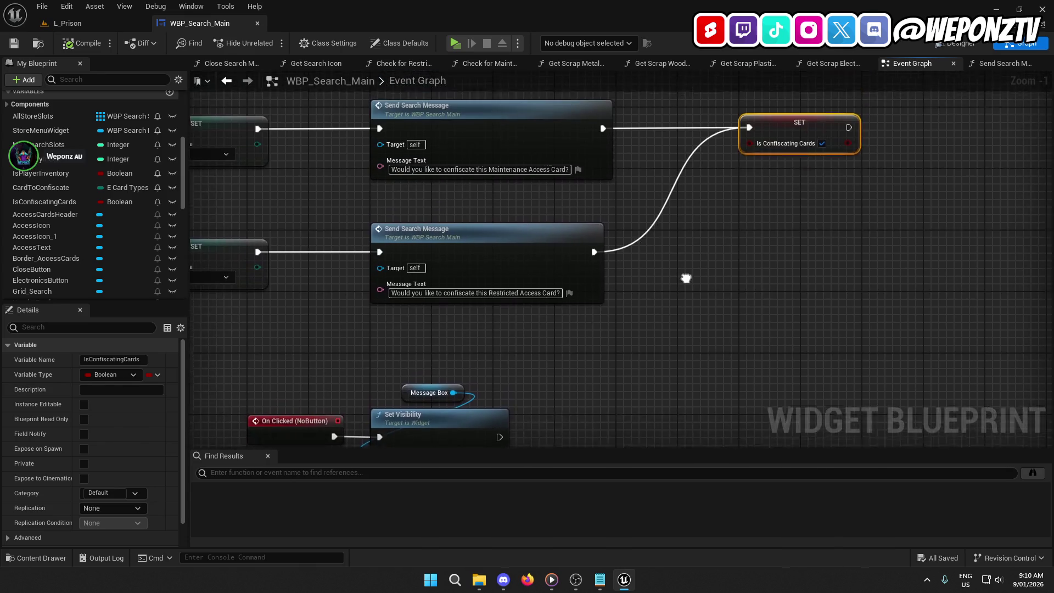
left_click(112, 24)
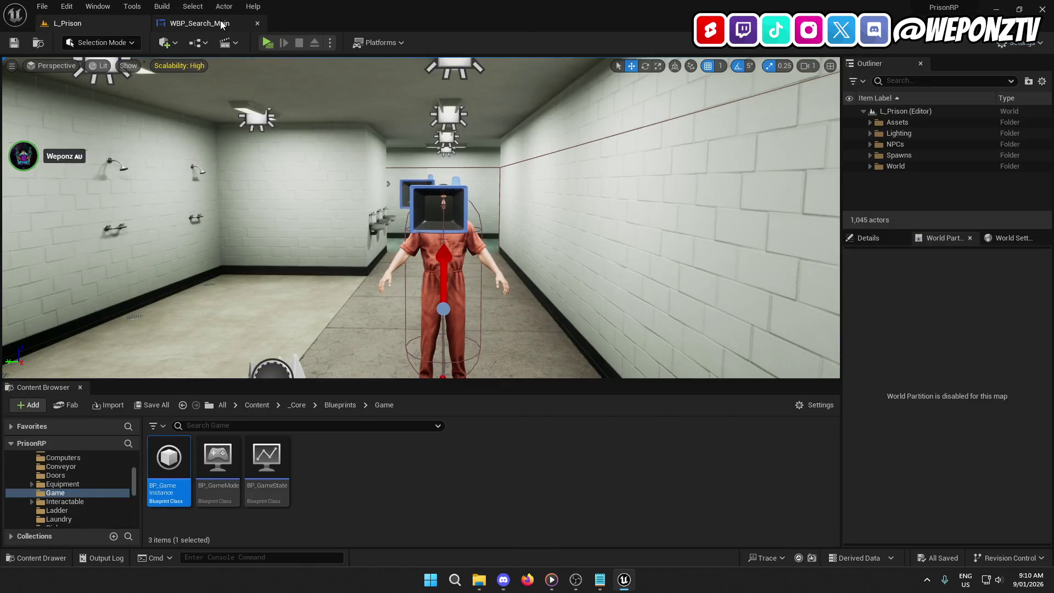
left_click(198, 23)
left_click(962, 43)
left_click(1020, 42)
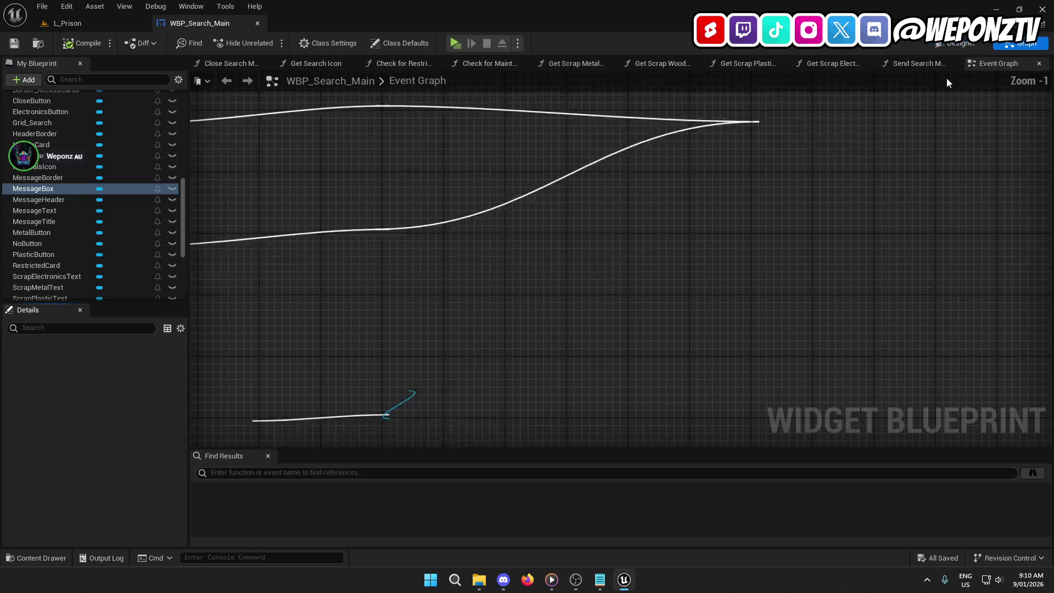
left_click_drag(703, 240, 704, 370)
scroll(673, 292, "down", 2)
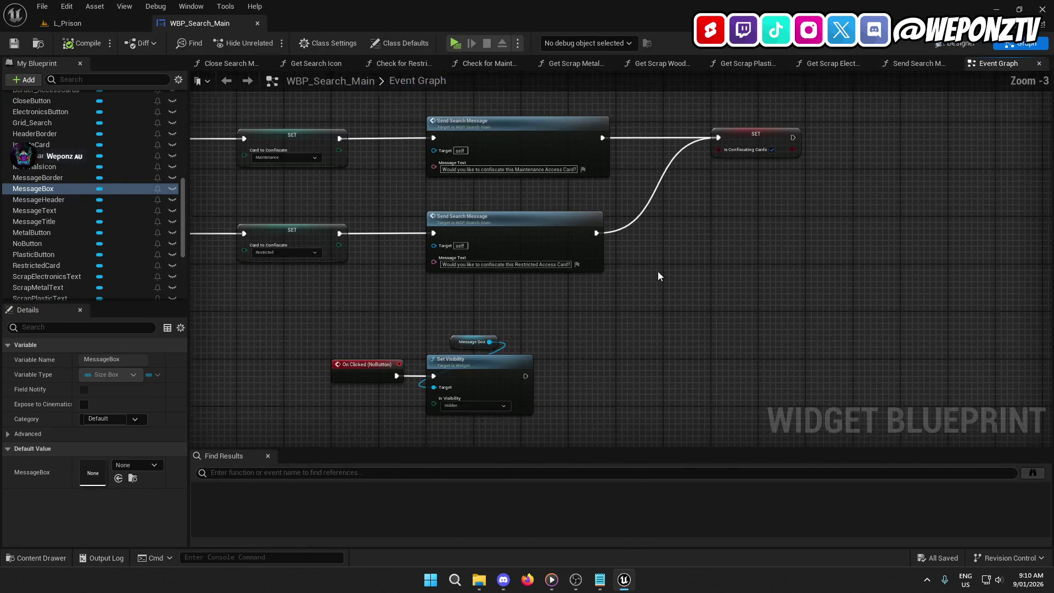
left_click_drag(659, 276, 692, 179)
scroll(660, 234, "down", 1)
scroll(660, 238, "down", 2)
scroll(637, 220, "up", 2)
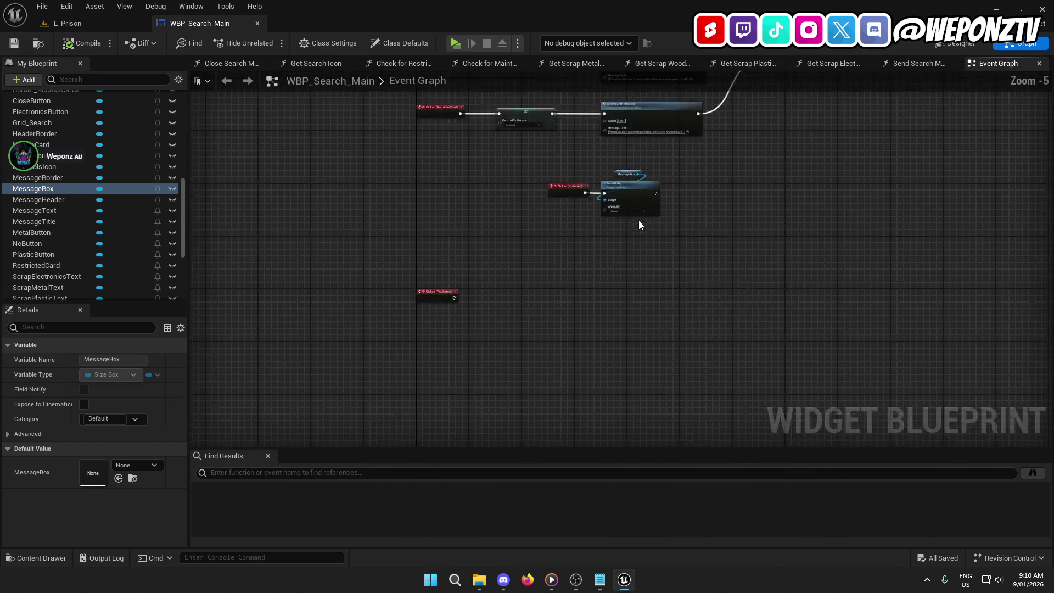
left_click_drag(657, 229, 528, 159)
scroll(532, 182, "up", 1)
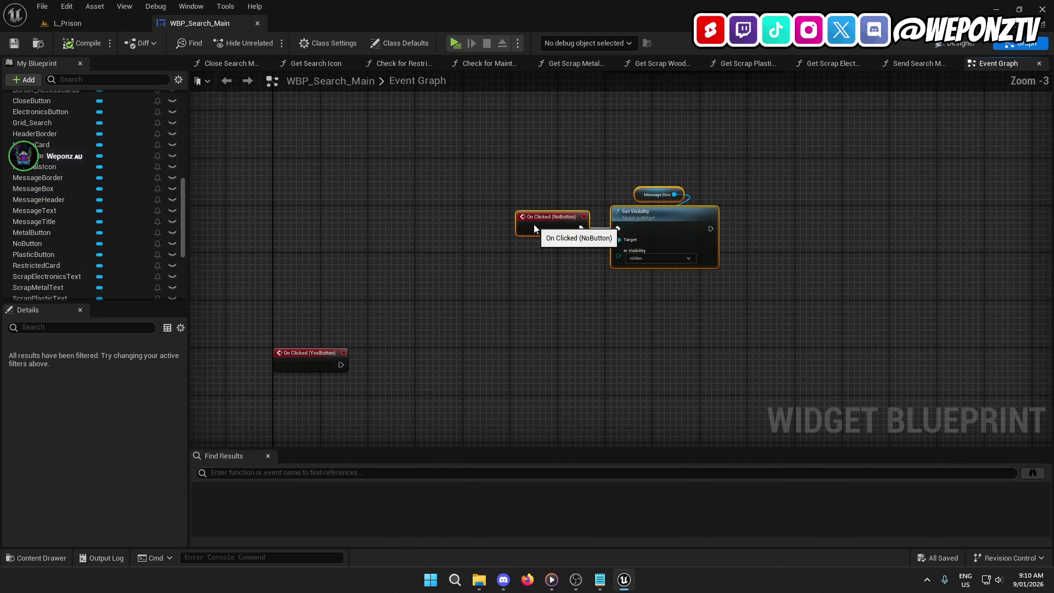
left_click_drag(536, 214, 521, 148)
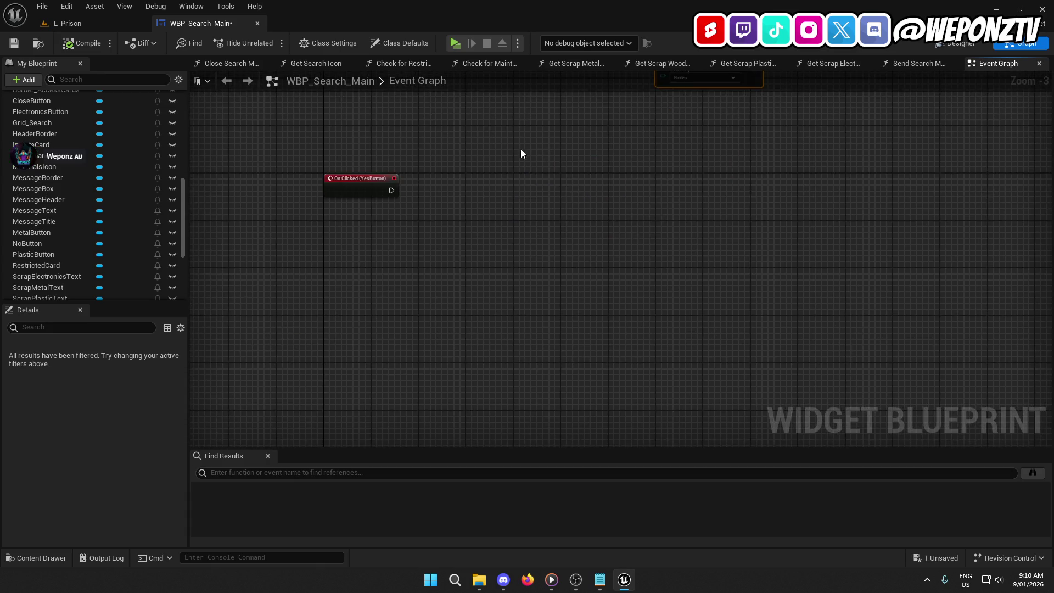
Add a Branch after On Clicked (YesButton) conditioned on an IsConfiscatingCards getter.
left_click_drag(341, 185, 342, 279)
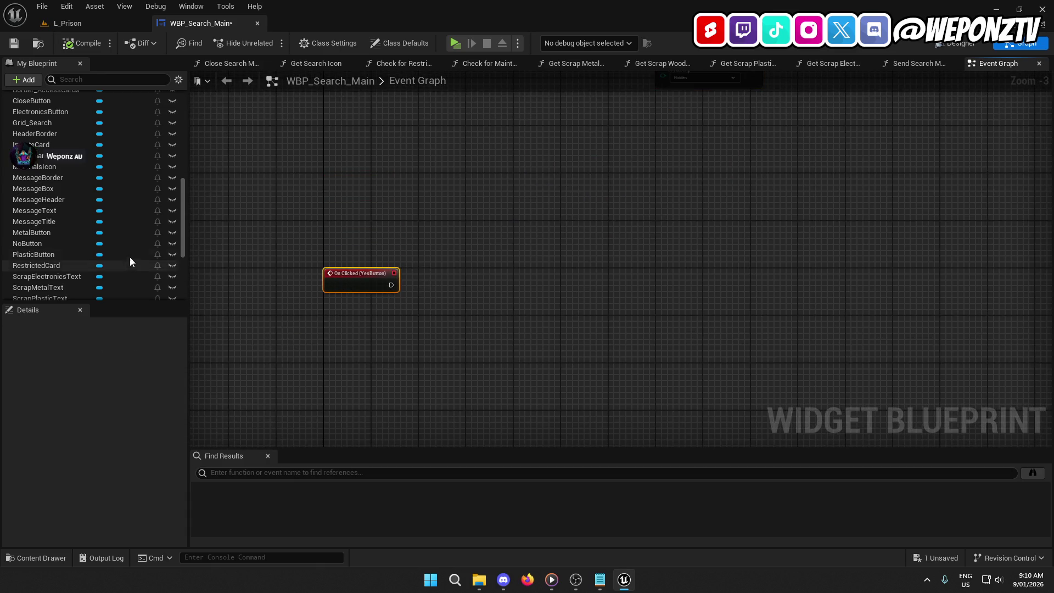
scroll(111, 263, "down", 5)
scroll(82, 236, "up", 10)
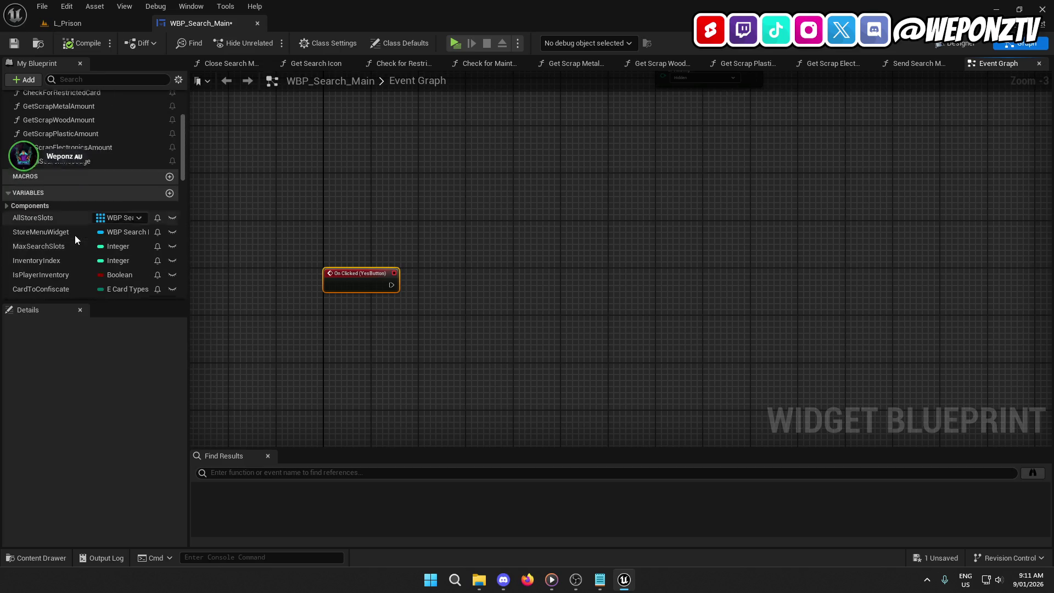
left_click_drag(55, 233, 459, 250)
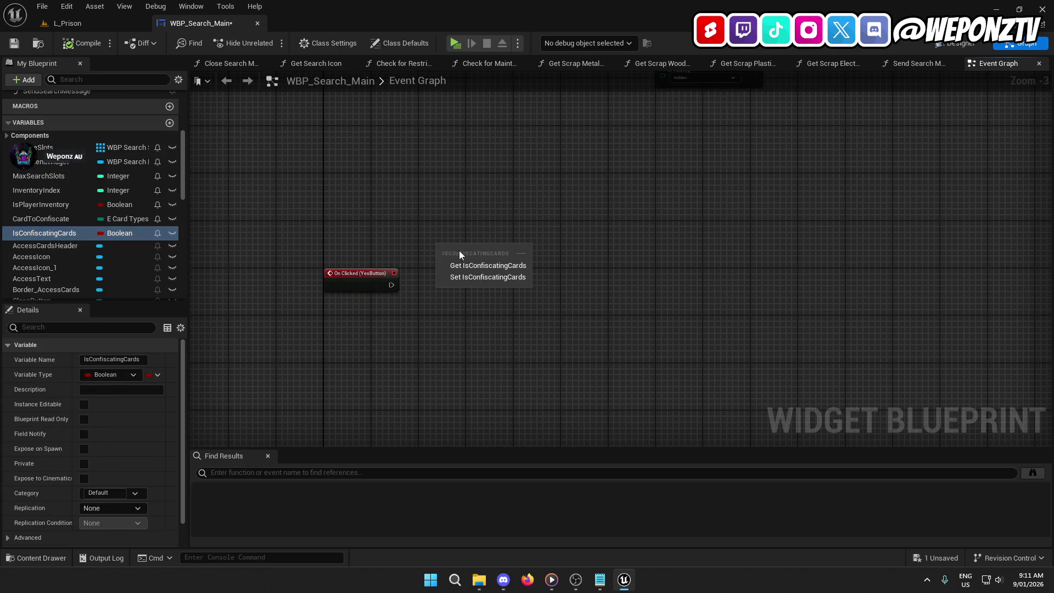
left_click(490, 267)
left_click(429, 269)
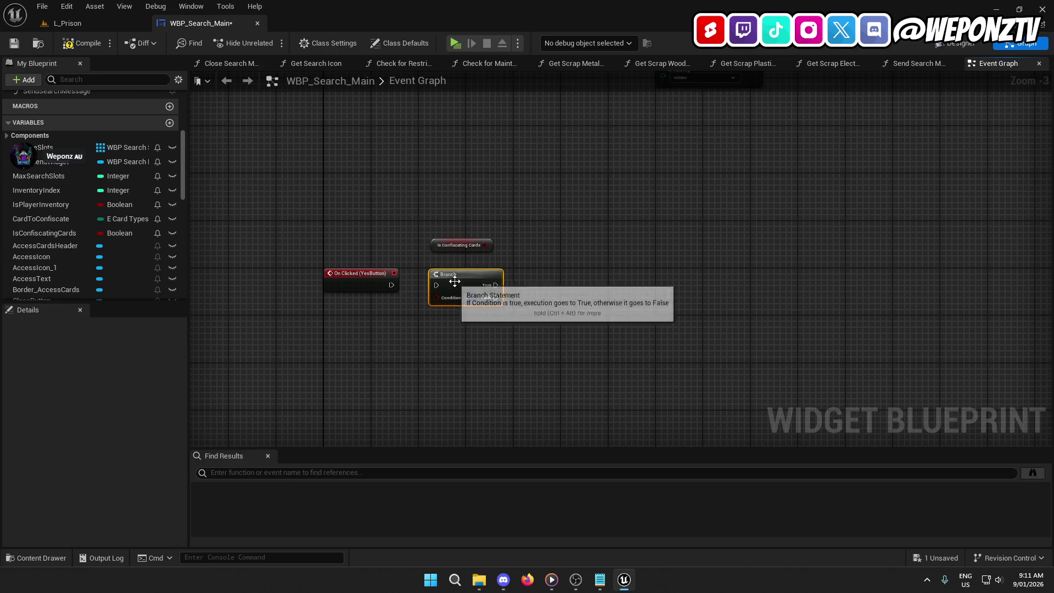
left_click_drag(391, 285, 453, 285)
left_click(463, 304)
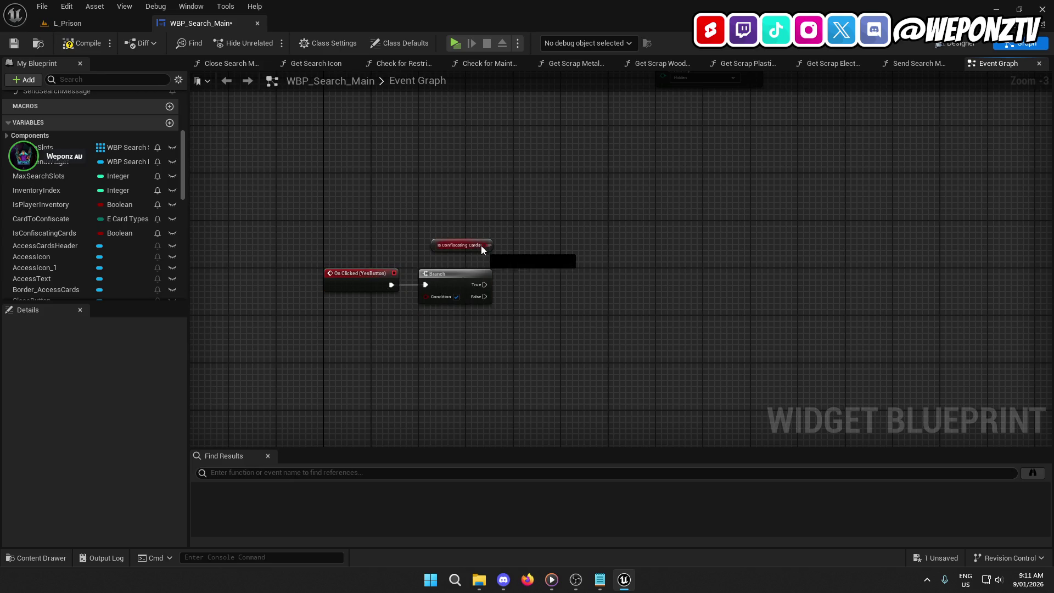
left_click_drag(481, 245, 426, 296)
left_click_drag(440, 247, 429, 255)
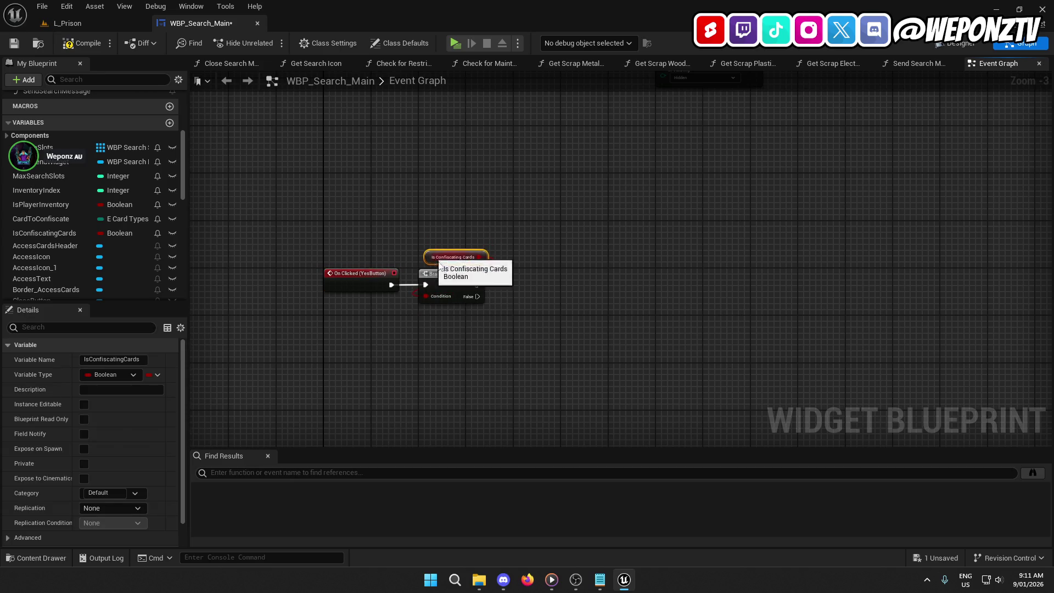
left_click(482, 344)
Feed CardToConfiscate into a Switch on E_CardTypes, run Branch True into it, and save.
left_click_drag(482, 344, 356, 262)
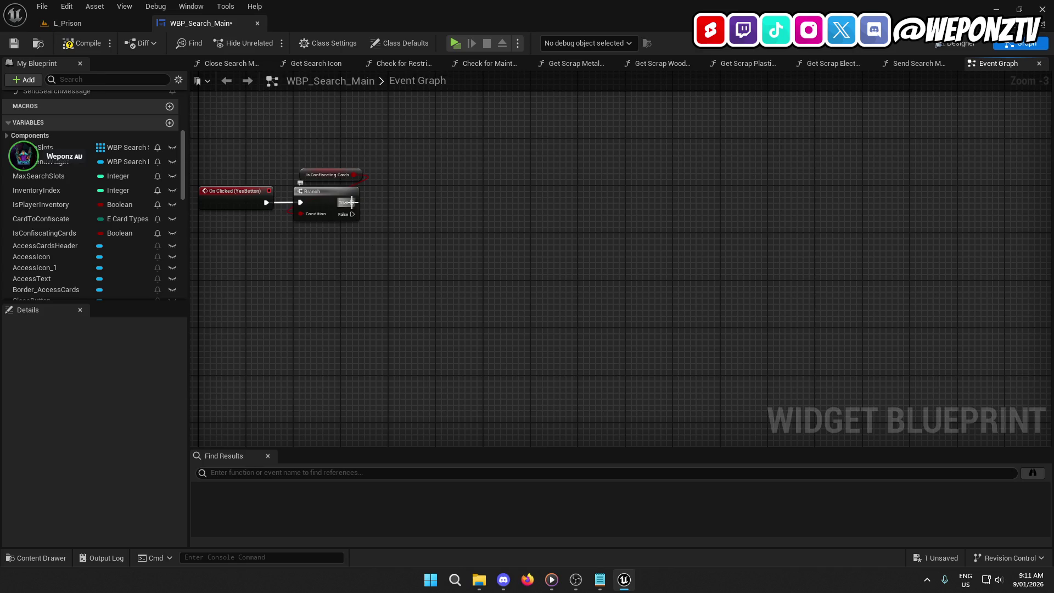
mouse_move(352, 202)
left_mouse_down()
mouse_move(436, 134)
mouse_move(435, 275)
mouse_move(445, 225)
mouse_move(386, 207)
mouse_move(494, 328)
mouse_move(412, 528)
mouse_move(396, 438)
mouse_move(434, 277)
mouse_move(483, 137)
mouse_move(516, 110)
left_mouse_up()
mouse_move(87, 219)
left_mouse_down()
mouse_move(567, 393)
mouse_move(588, 367)
mouse_move(566, 256)
mouse_move(562, 283)
left_mouse_up()
left_click(588, 414)
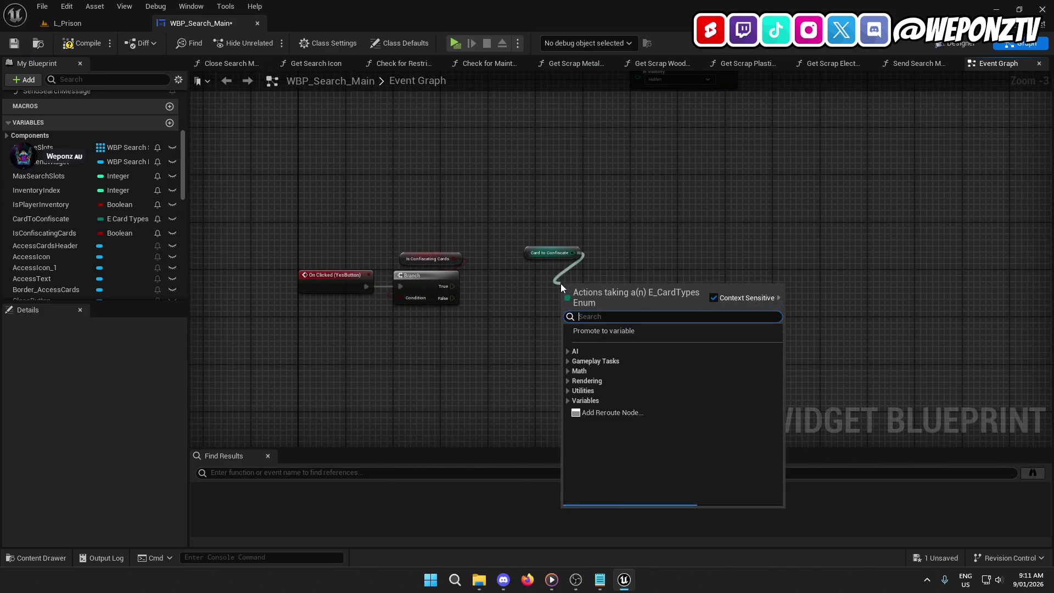
type("sw")
left_click(628, 359)
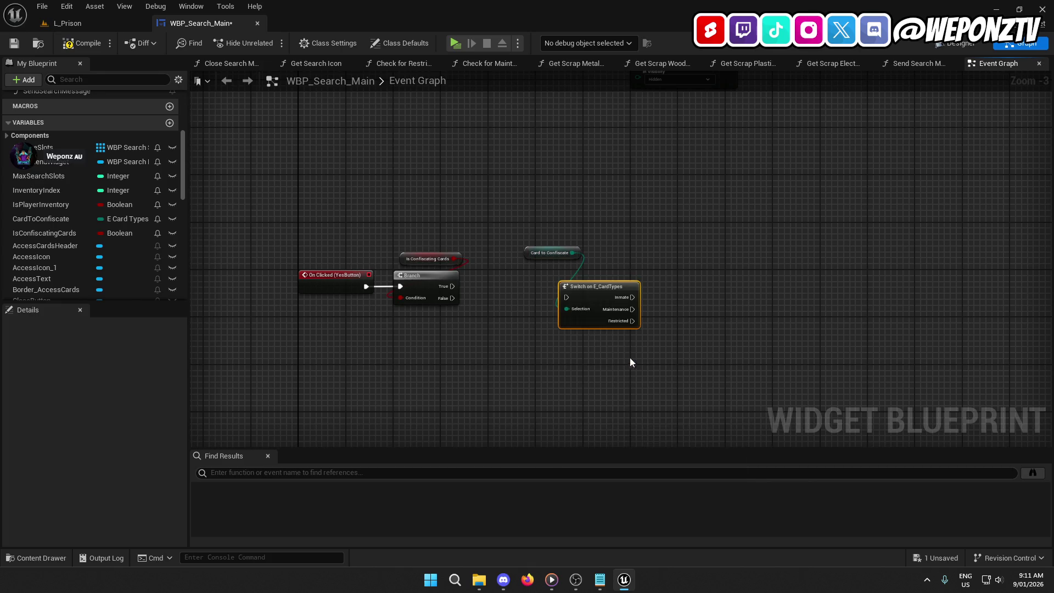
mouse_move(453, 287)
left_mouse_down()
mouse_move(466, 298)
mouse_move(566, 295)
mouse_move(573, 275)
left_mouse_up()
left_click(531, 348)
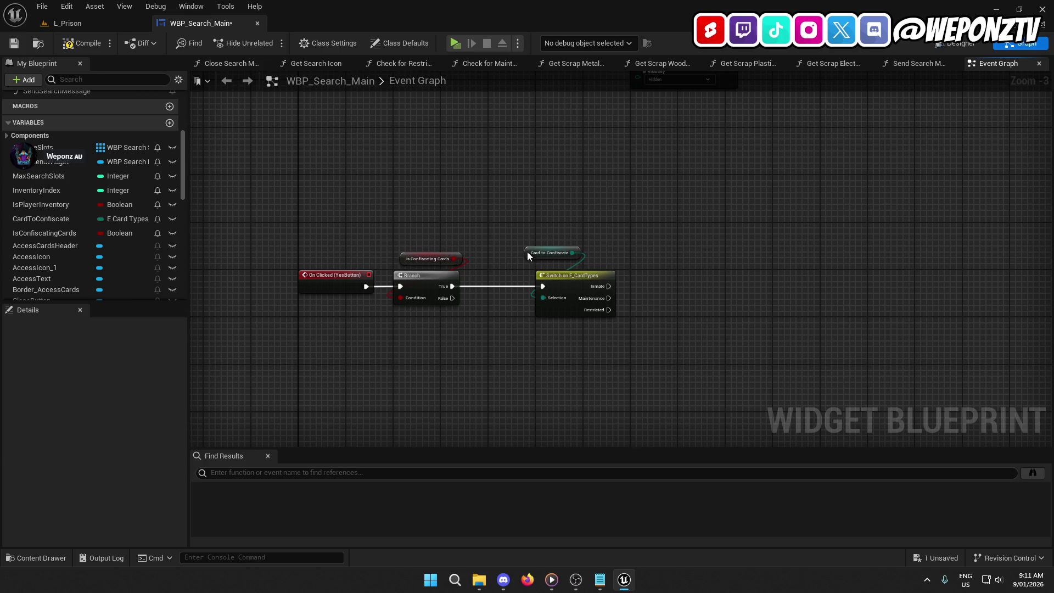
left_click_drag(593, 370, 460, 341)
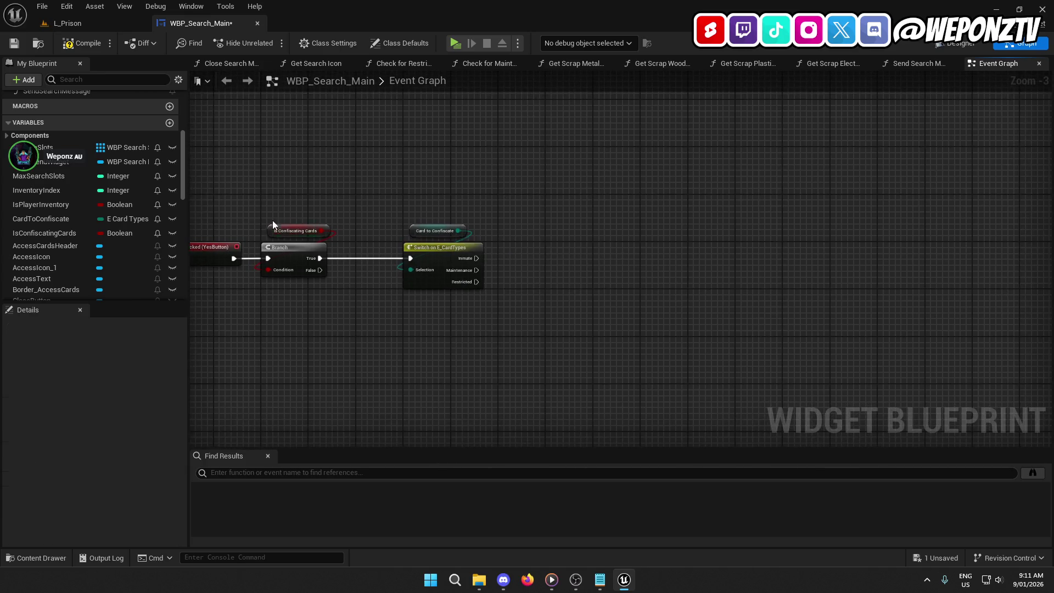
left_click(18, 46)
mouse_move(373, 293)
left_mouse_down()
mouse_move(400, 304)
mouse_move(391, 301)
left_mouse_up()
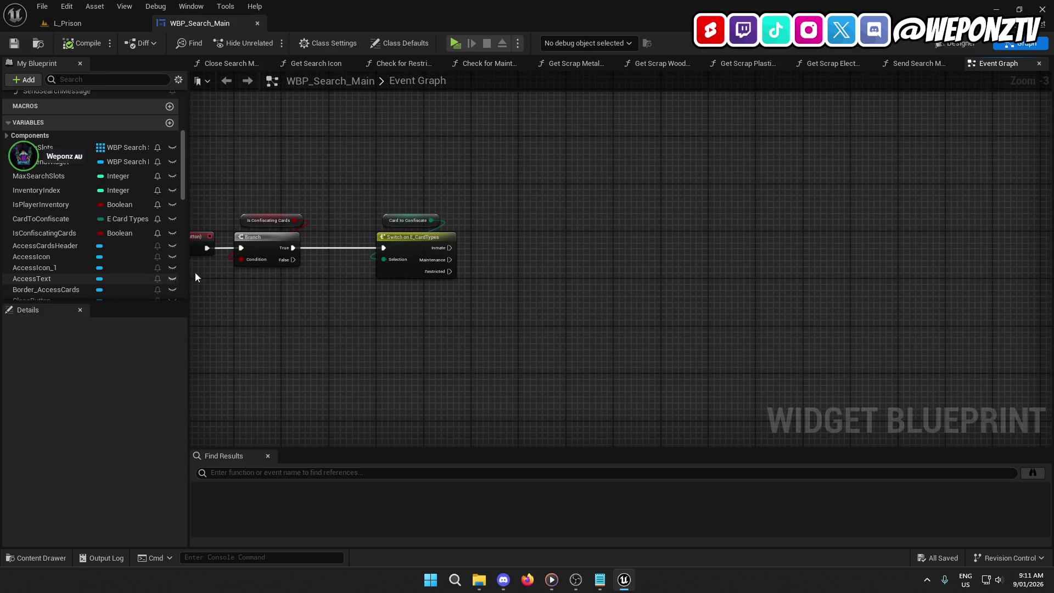
Add an AC_References getter chained to AC Searching and Get Target Player.
mouse_move(318, 320)
left_mouse_down()
mouse_move(504, 294)
mouse_move(390, 303)
mouse_move(367, 327)
left_mouse_up()
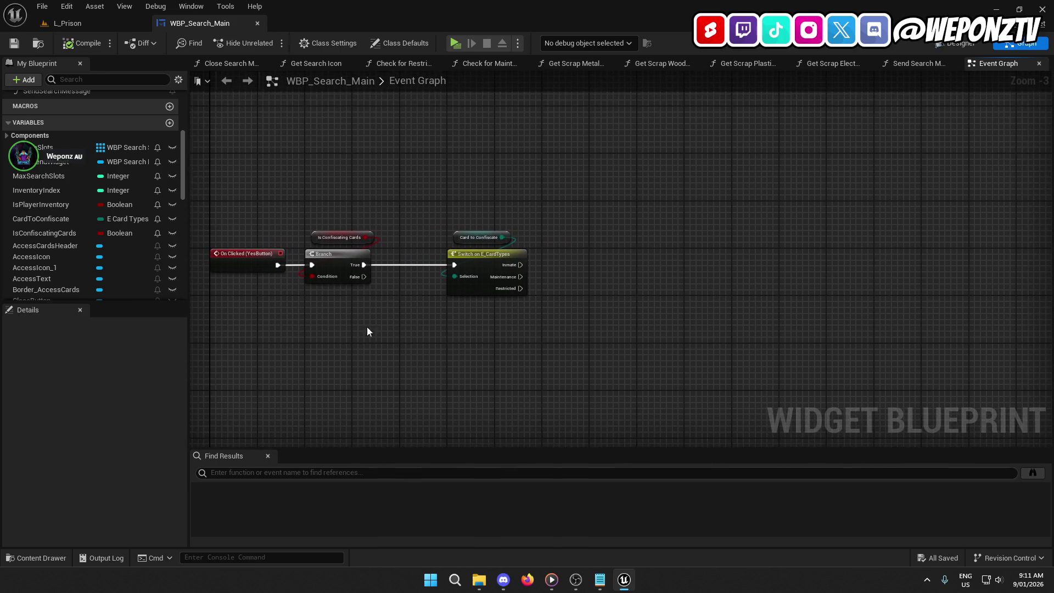
left_click(6, 135)
mouse_move(434, 158)
left_mouse_down()
mouse_move(427, 391)
mouse_move(330, 384)
mouse_move(385, 230)
mouse_move(395, 368)
mouse_move(471, 299)
mouse_move(470, 63)
mouse_move(417, 87)
left_mouse_up()
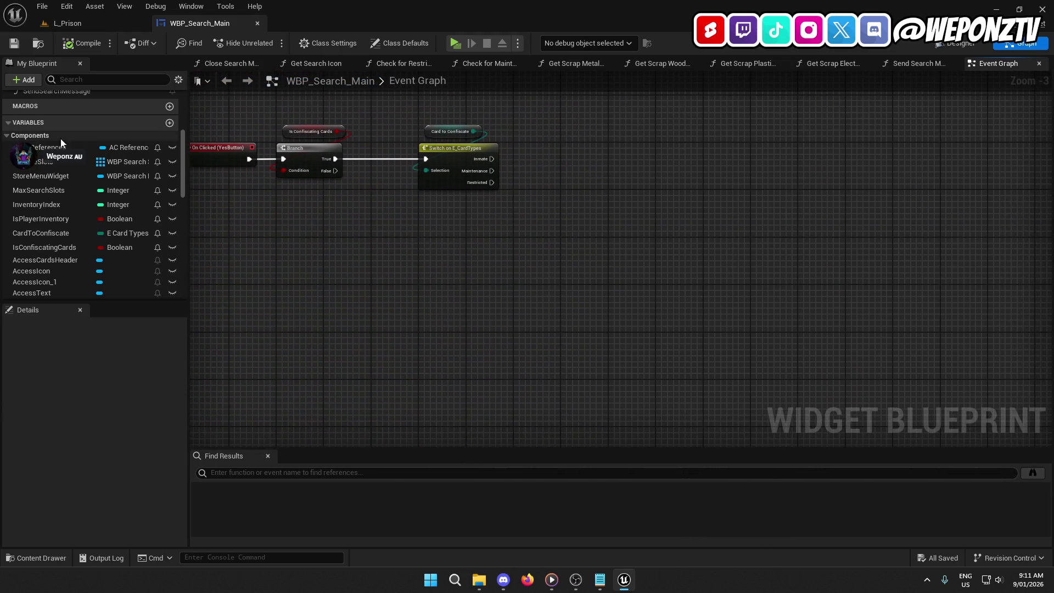
mouse_move(55, 147)
left_mouse_down()
mouse_move(409, 247)
mouse_move(449, 248)
mouse_move(436, 285)
mouse_move(489, 318)
mouse_move(464, 308)
mouse_move(483, 282)
mouse_move(433, 258)
left_mouse_up()
left_click(453, 258)
type("searching")
key("Return")
type("tar")
left_click(567, 503)
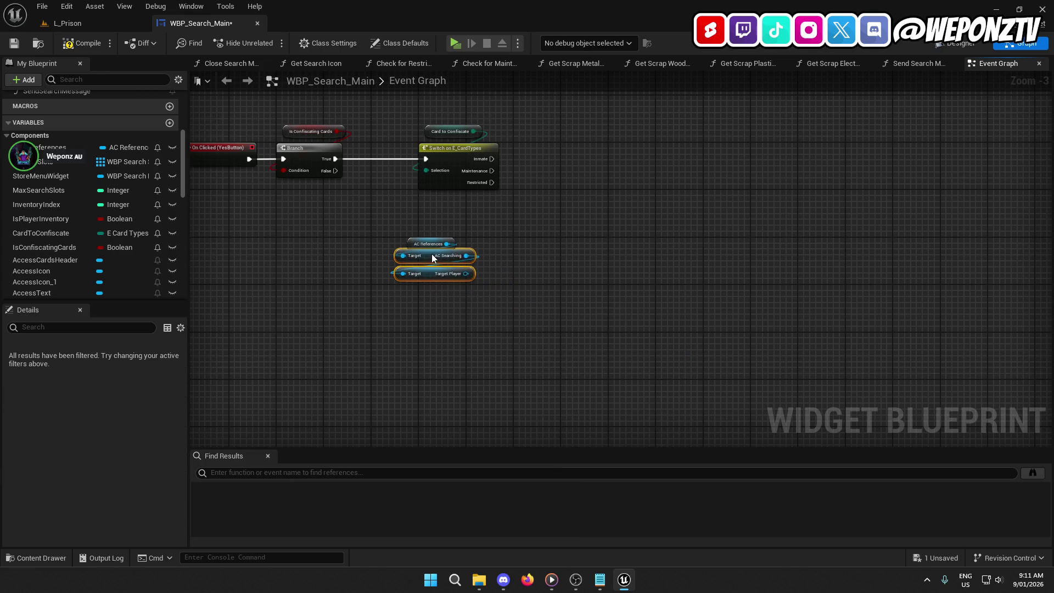
left_click(481, 331)
left_click_drag(481, 331, 390, 234)
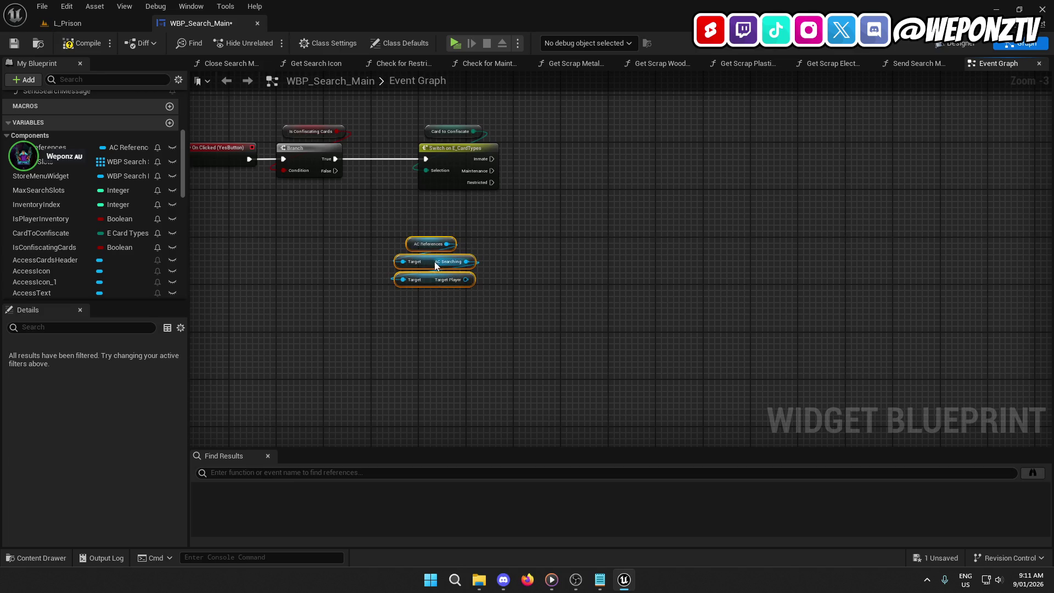
left_click_drag(434, 261, 453, 245)
left_click(479, 301)
Convert the Target Player node into a validated get.
mouse_move(479, 301)
left_mouse_down()
mouse_move(361, 301)
mouse_move(444, 265)
mouse_move(472, 180)
mouse_move(431, 258)
mouse_move(490, 223)
mouse_move(494, 176)
left_mouse_up()
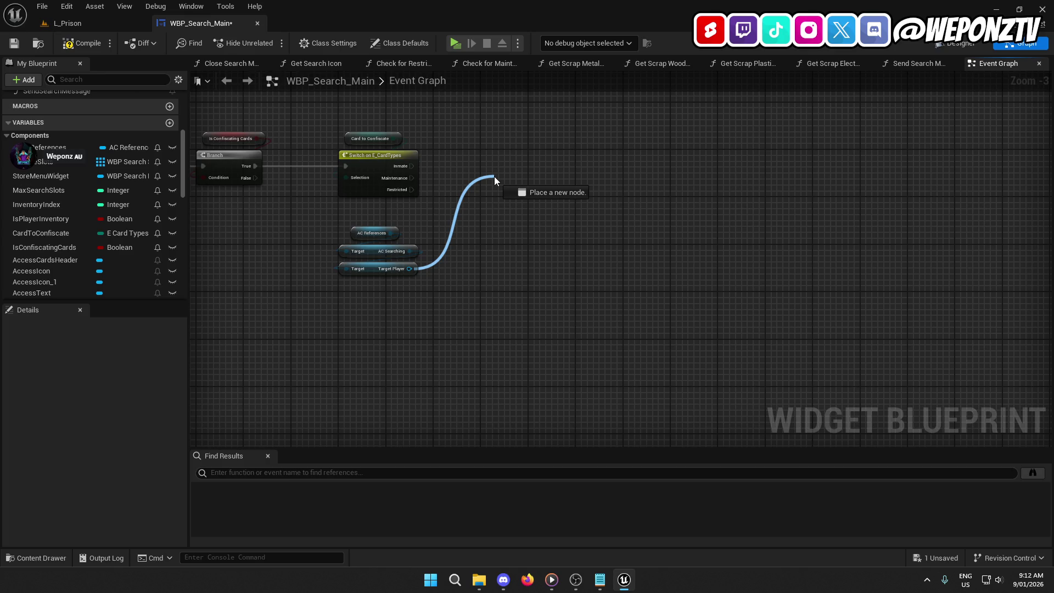
mouse_move(494, 176)
left_mouse_down()
mouse_move(374, 312)
mouse_move(370, 294)
left_mouse_up()
type("is valid")
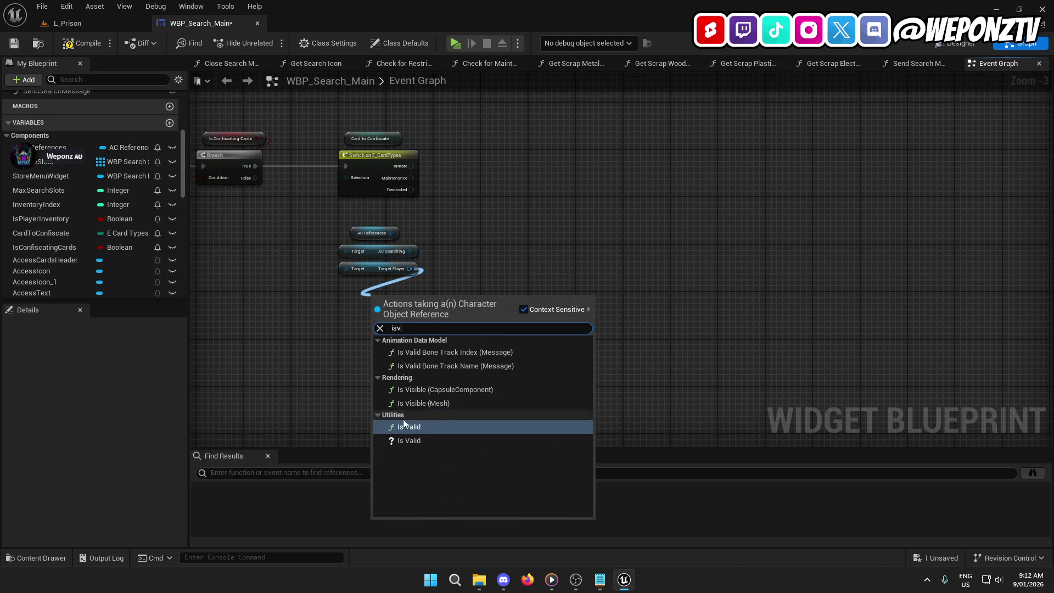
left_click(403, 419)
right_click(376, 271)
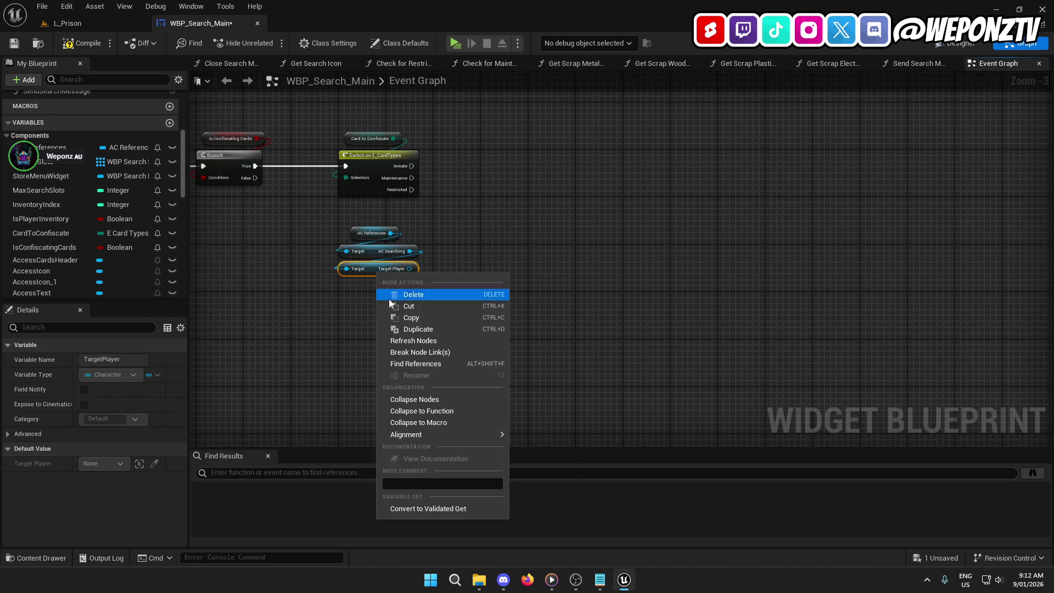
left_click(441, 503)
Place the validated GET beside On Clicked, wiring the click into it and Is Valid into the Branch.
left_click_drag(576, 330, 461, 220)
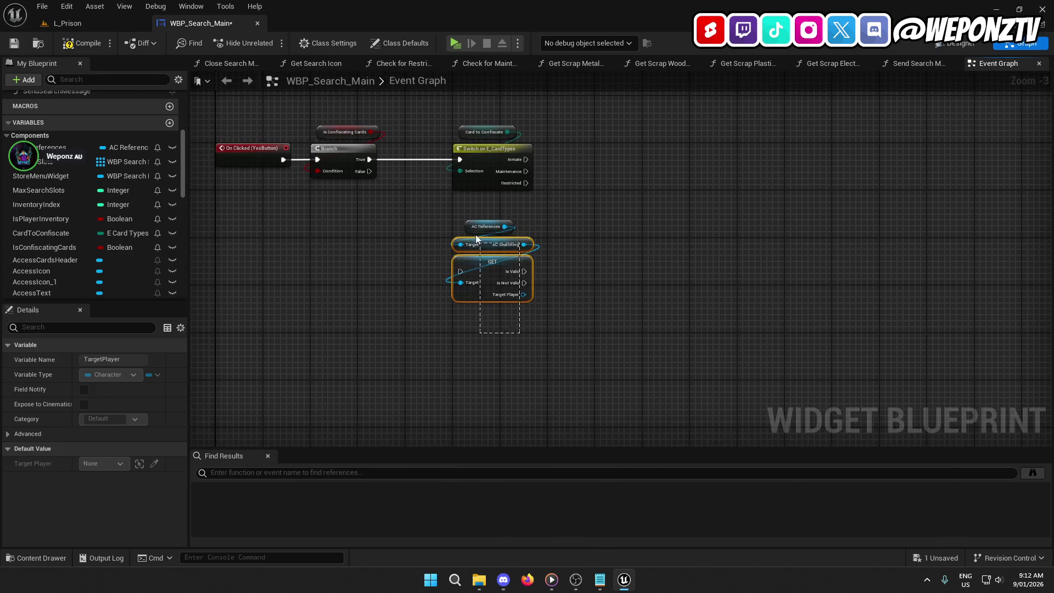
left_click_drag(534, 274, 347, 272)
left_click_drag(544, 192, 307, 122)
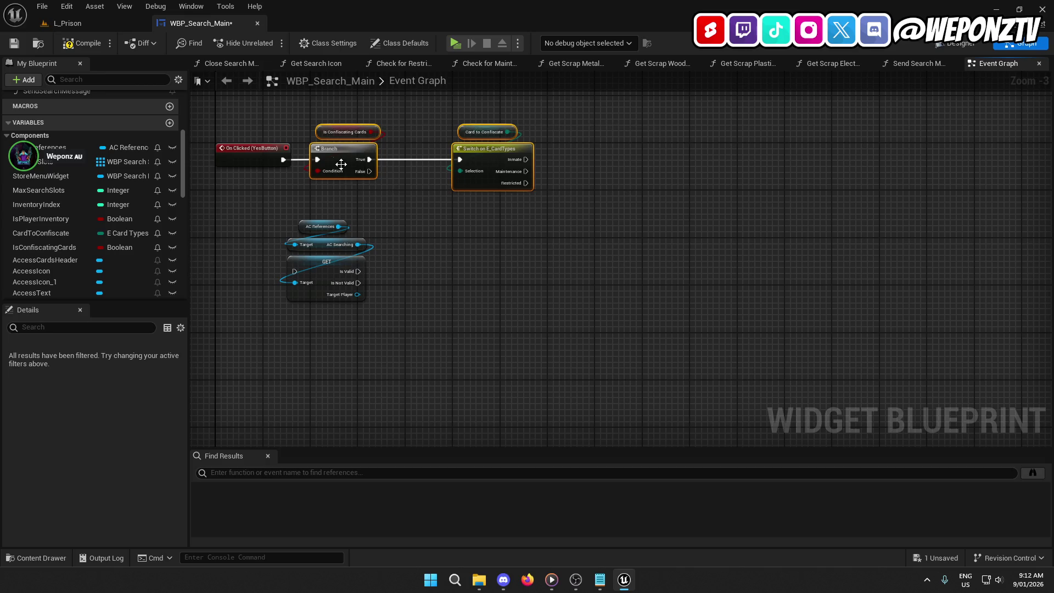
left_click_drag(339, 167, 500, 165)
left_click_drag(366, 305, 281, 219)
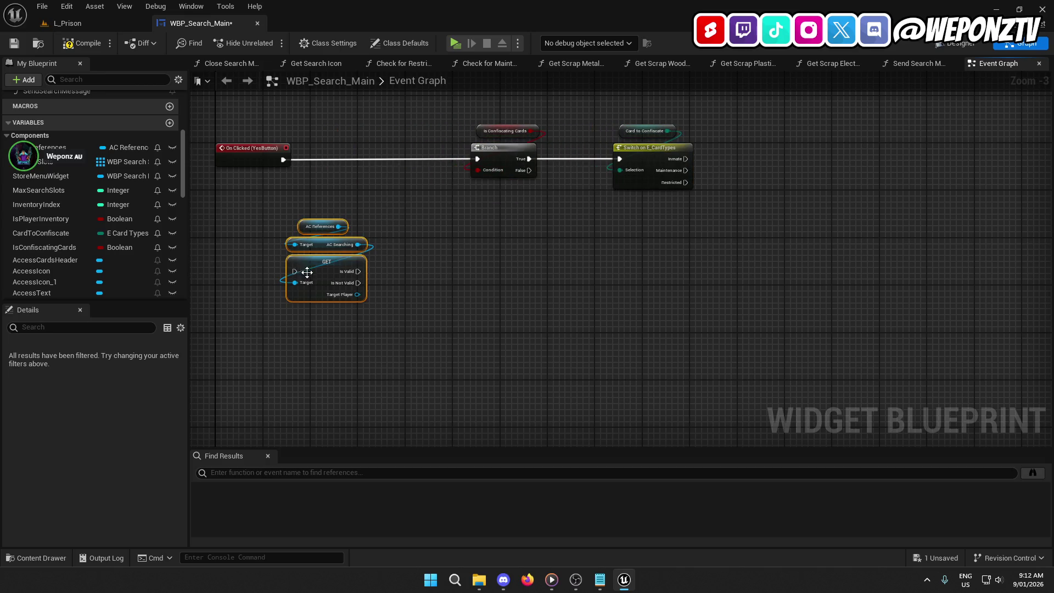
mouse_move(301, 275)
left_mouse_down()
mouse_move(332, 160)
mouse_move(283, 160)
left_mouse_up()
left_click(395, 184)
left_click_drag(396, 185, 282, 155)
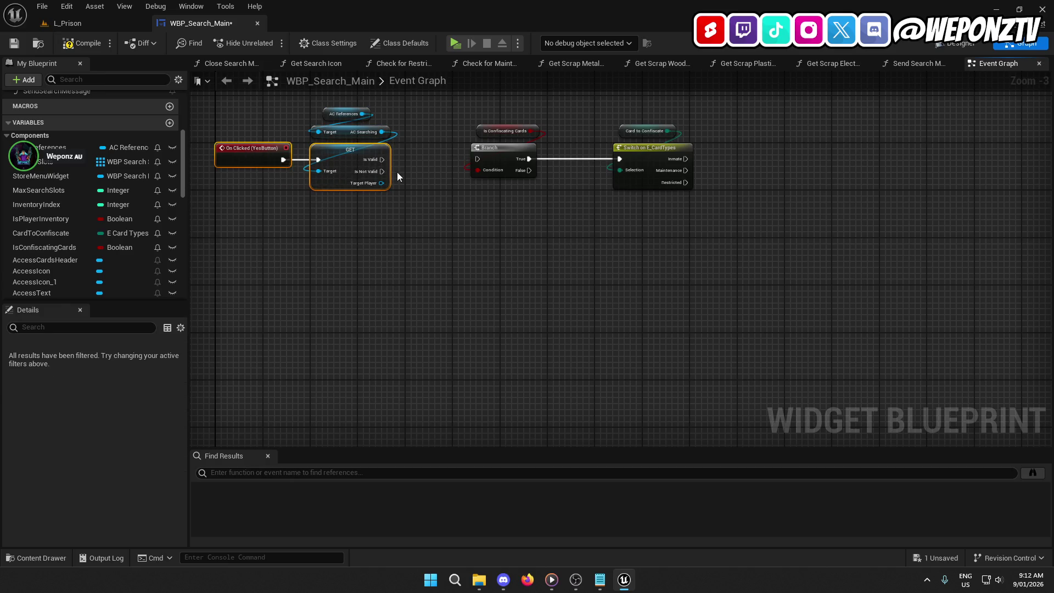
mouse_move(383, 170)
left_mouse_down()
mouse_move(465, 247)
mouse_move(382, 171)
mouse_move(410, 157)
mouse_move(477, 159)
left_mouse_up()
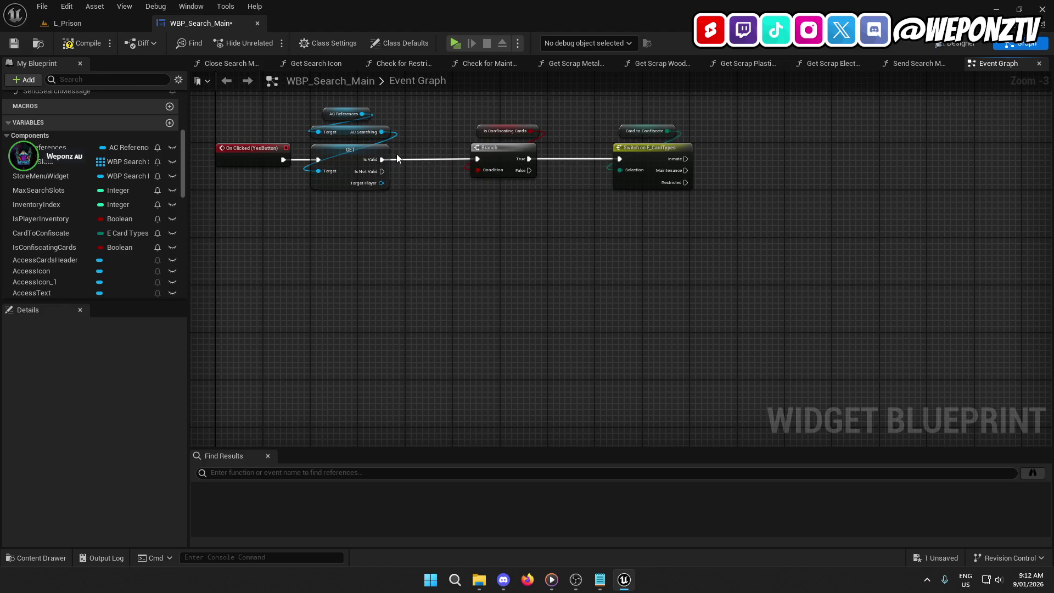
Tidy the Switch and Card to Confiscate nodes and pull a new action from Target Player.
left_click_drag(506, 267, 502, 143)
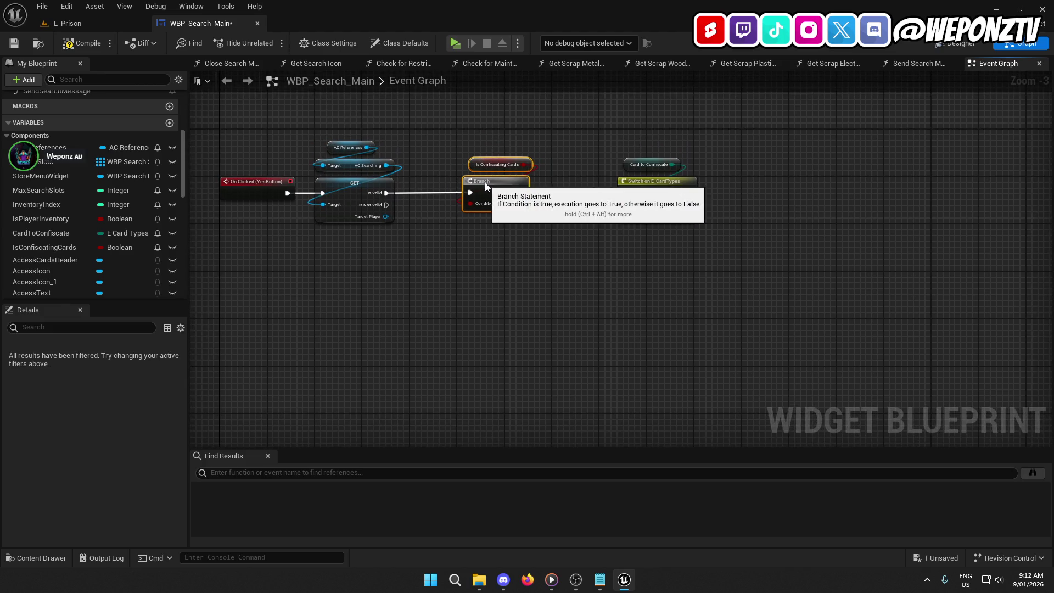
left_click(530, 255)
mouse_move(558, 271)
left_mouse_down()
mouse_move(593, 240)
mouse_move(459, 122)
left_mouse_up()
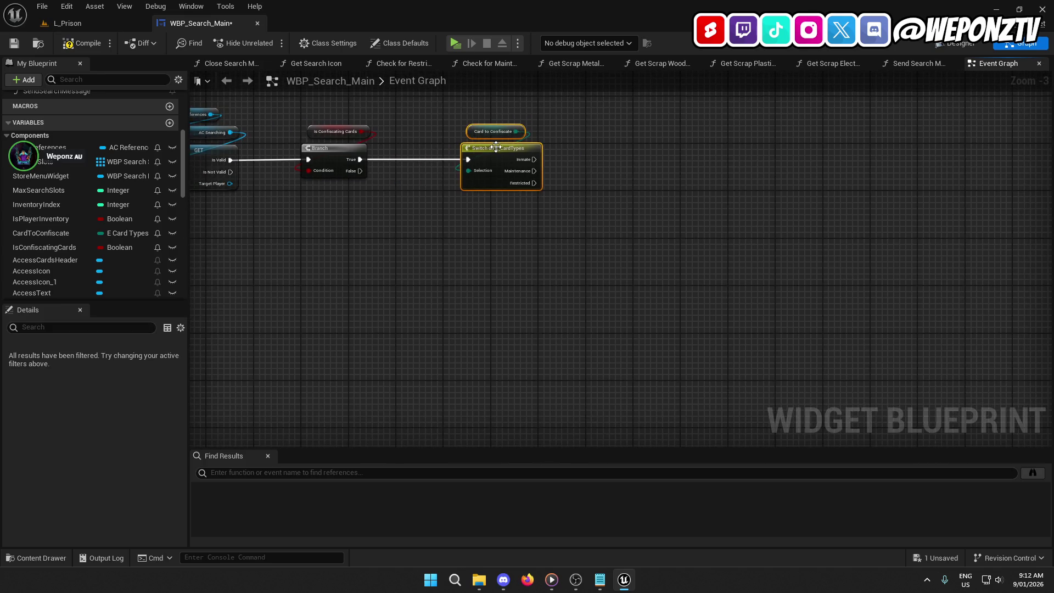
left_click_drag(492, 153, 426, 158)
left_click(462, 254)
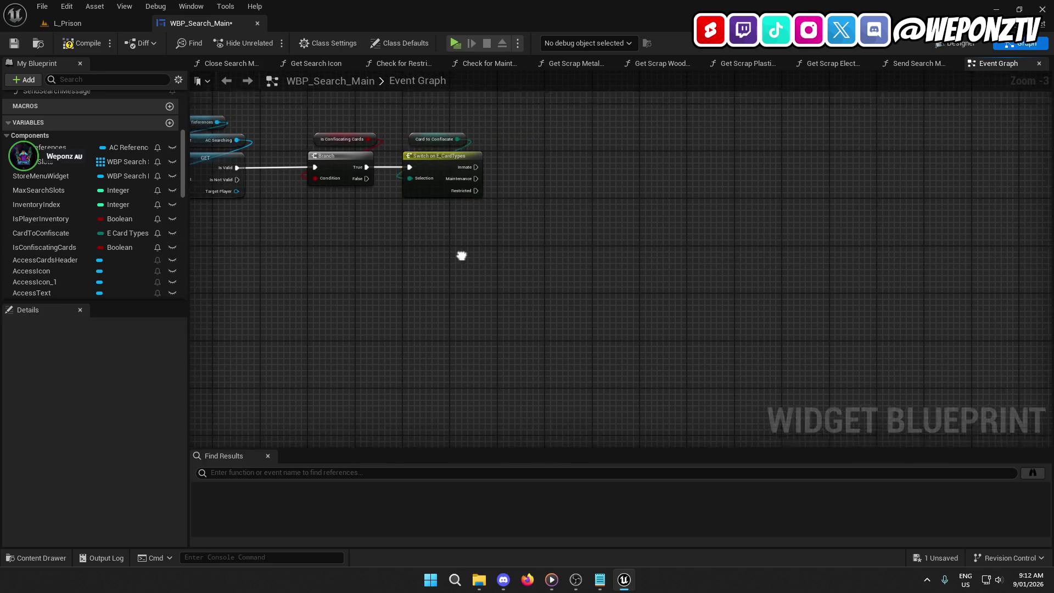
left_click_drag(462, 254, 525, 308)
mouse_move(451, 291)
left_mouse_down()
mouse_move(405, 259)
mouse_move(494, 261)
mouse_move(462, 268)
left_mouse_up()
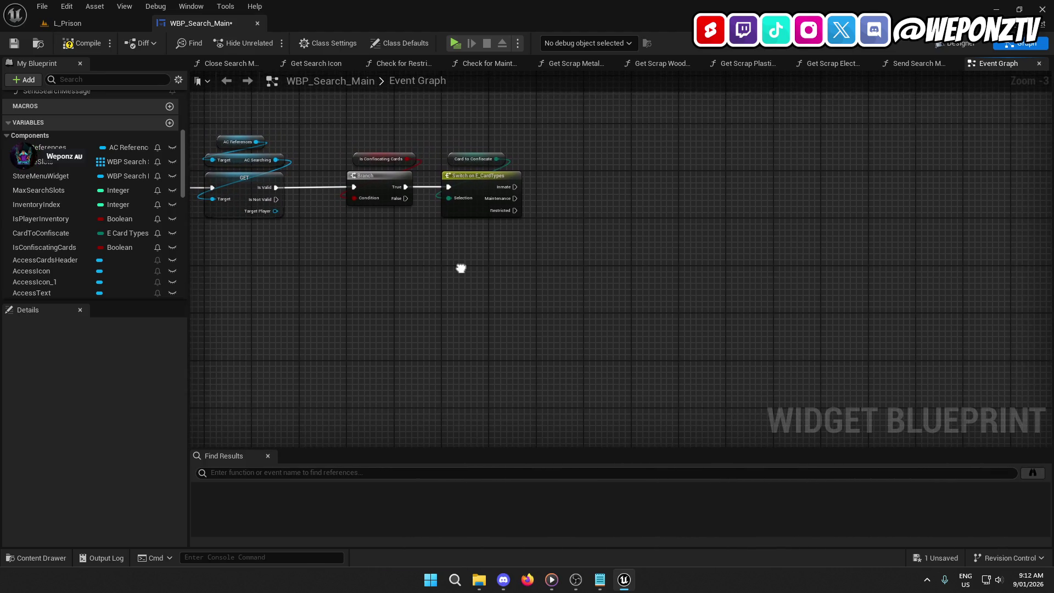
left_click_drag(276, 211, 437, 250)
Add a Get Component by Class node on Target Player with its class set to AC_Saving.
type("getc")
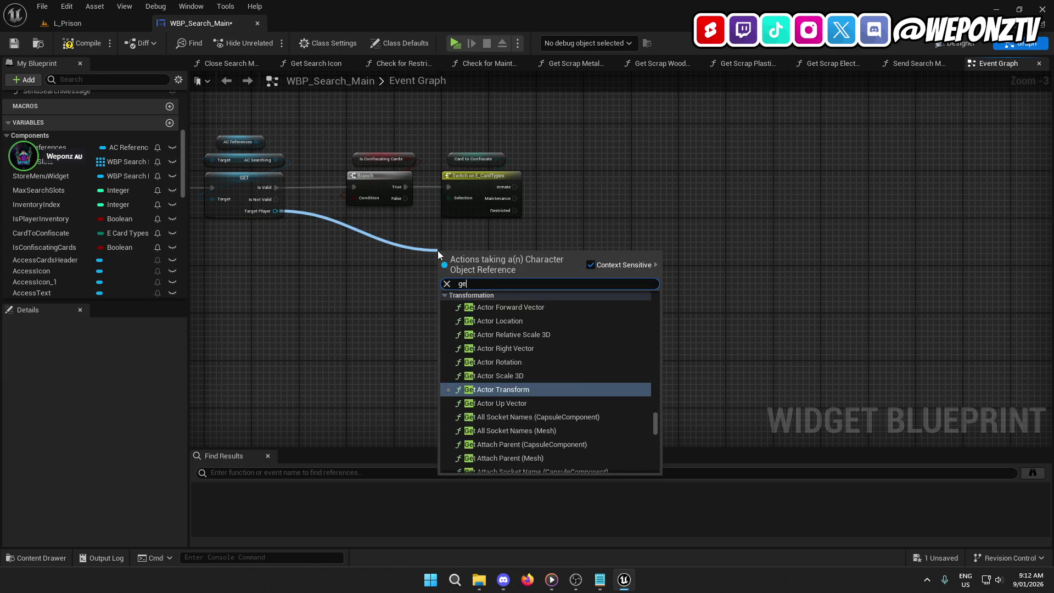
left_click_drag(655, 384, 656, 284)
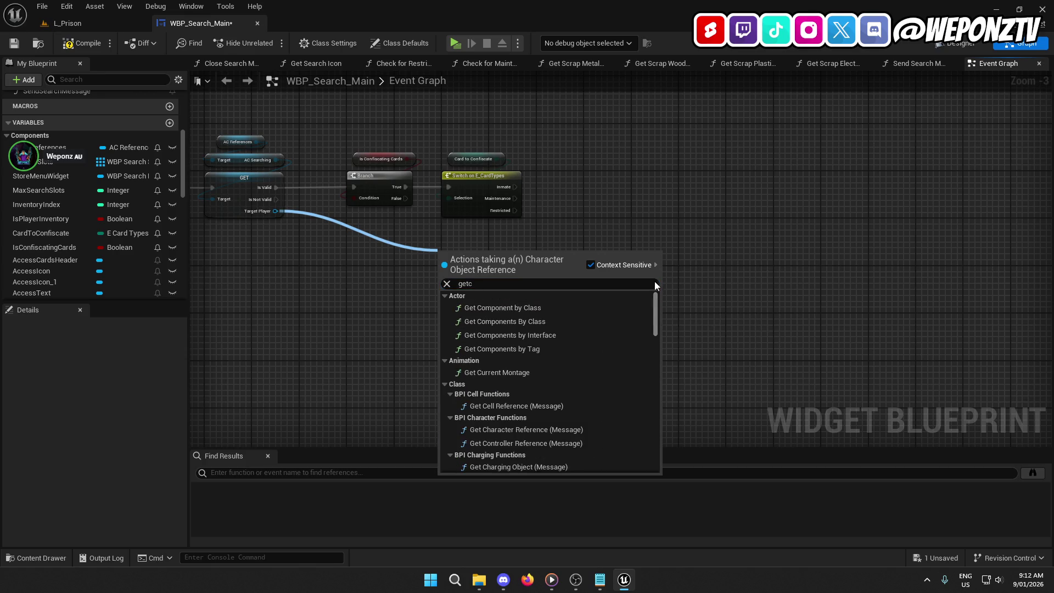
left_click(551, 311)
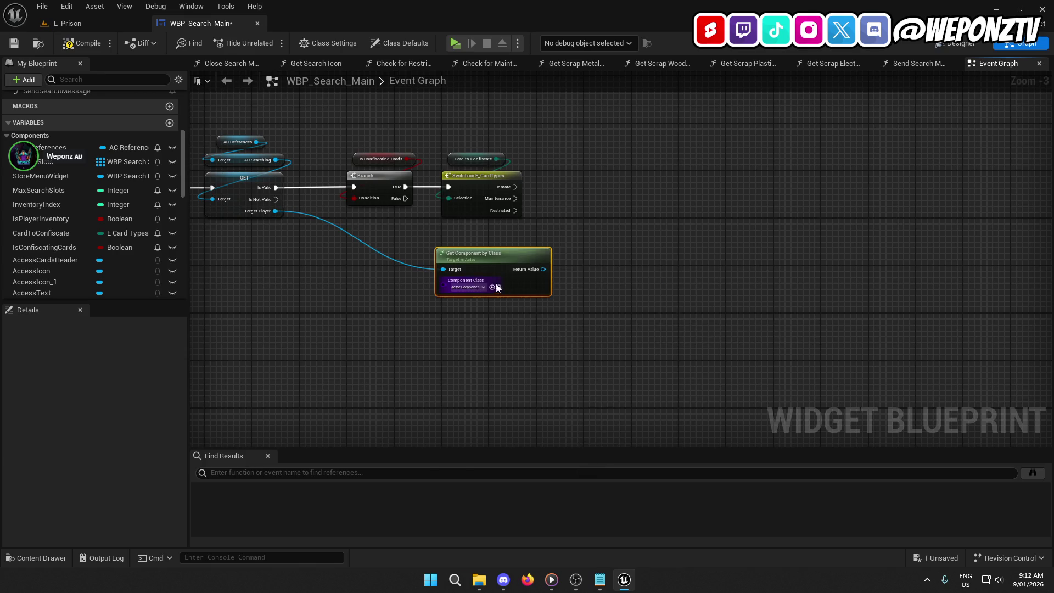
left_click(463, 289)
type("sav")
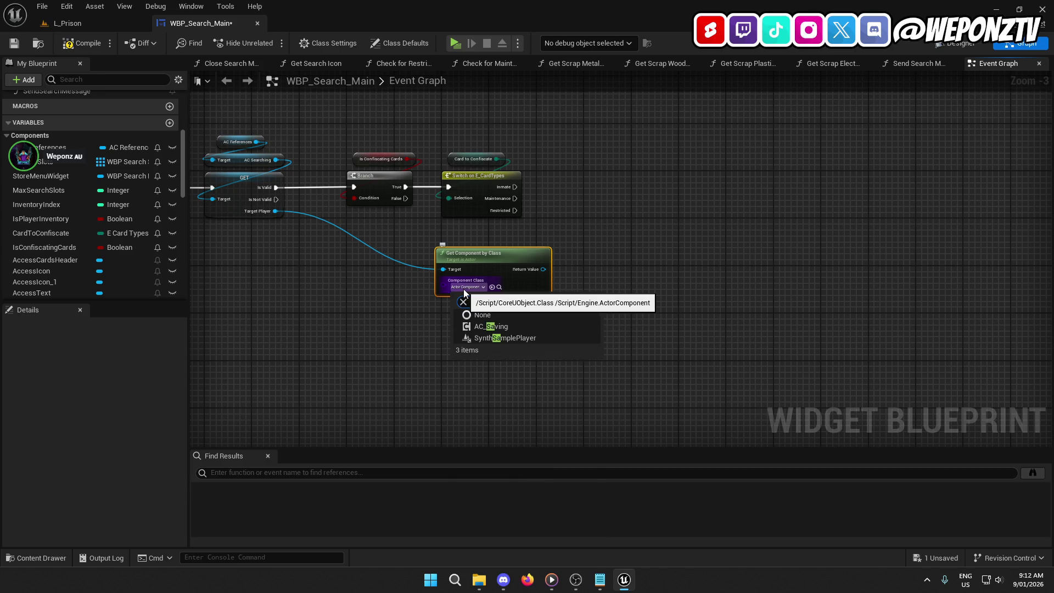
left_click(505, 326)
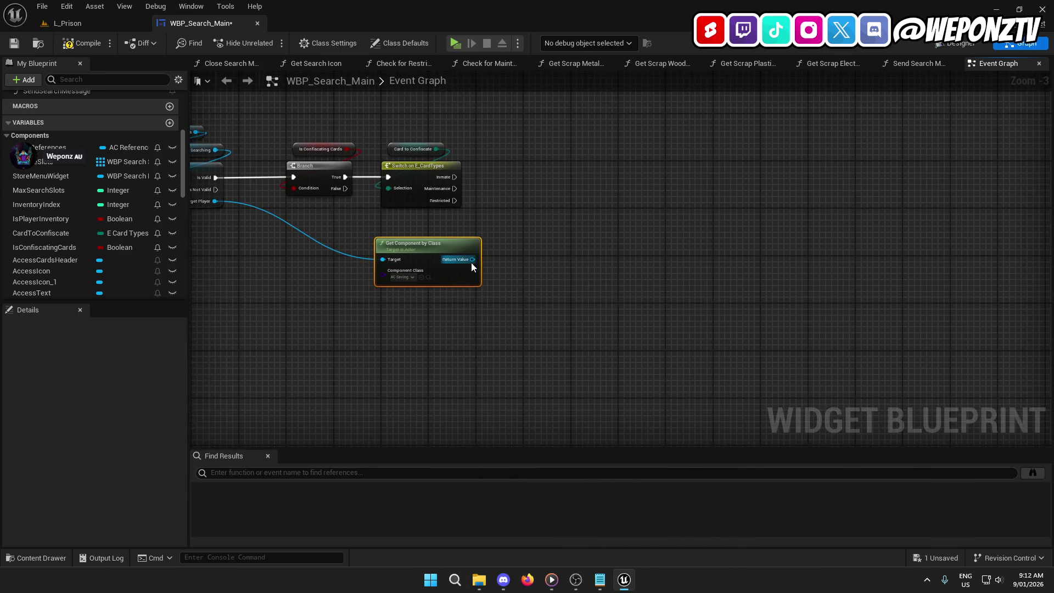
mouse_move(471, 261)
left_mouse_down()
mouse_move(532, 203)
mouse_move(527, 181)
left_mouse_up()
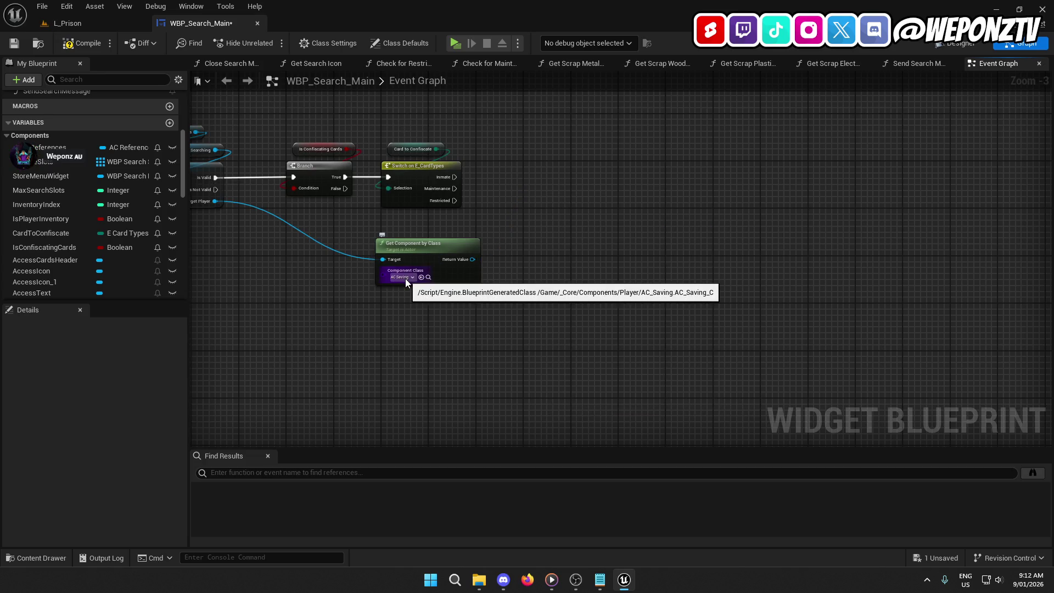
left_click(107, 24)
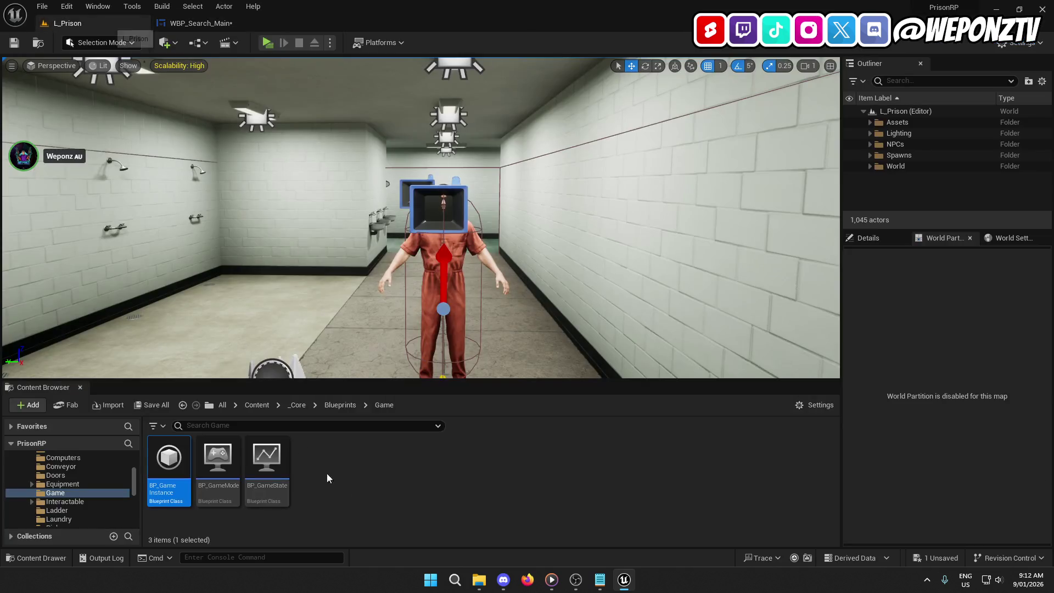
Open AC_Access from _Core > Components > Player to review SRV_RemoveAccessCard, then reopen the class choices in WBP_Search_Main.
left_click(332, 405)
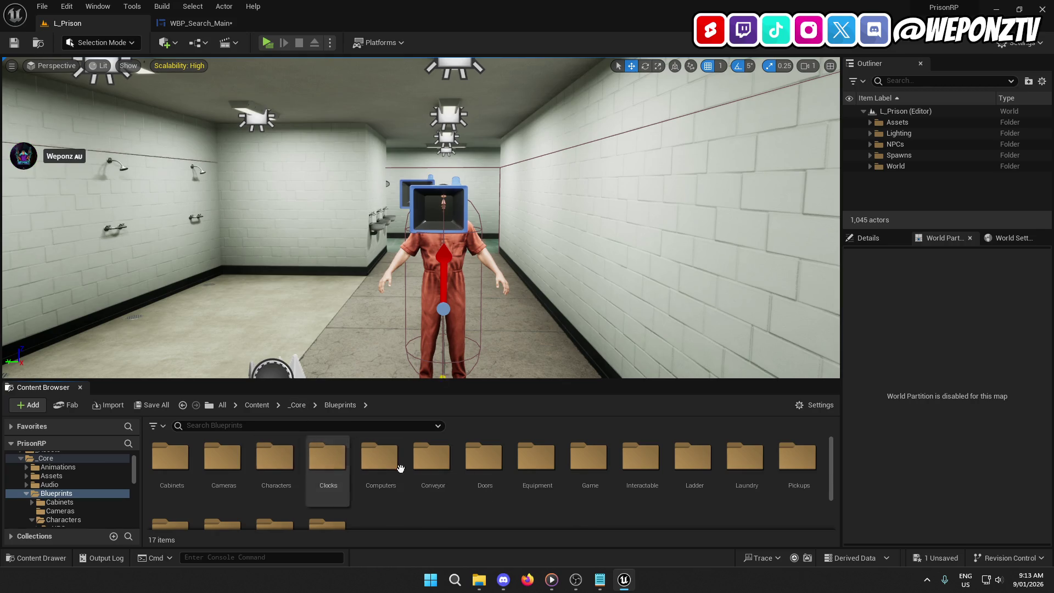
left_click(296, 405)
double_click(377, 461)
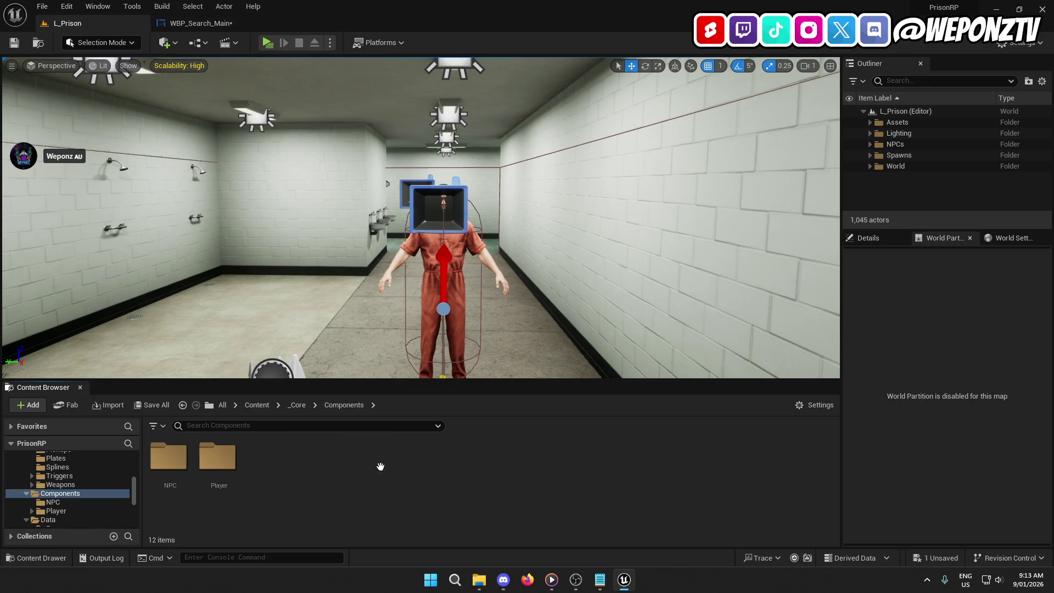
double_click(221, 460)
double_click(222, 467)
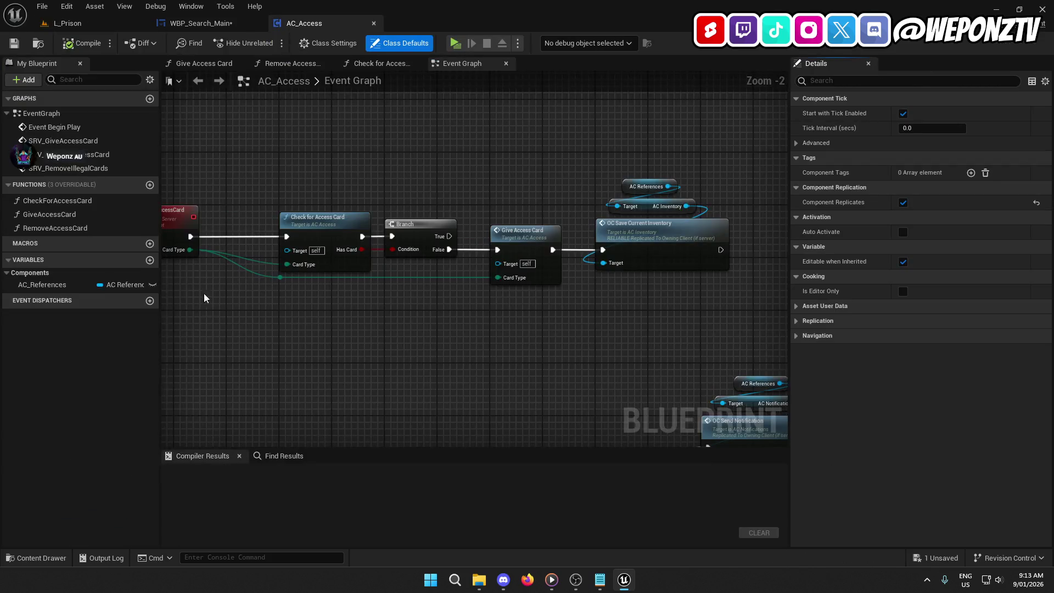
mouse_move(410, 256)
left_mouse_down()
mouse_move(383, 243)
mouse_move(370, 298)
mouse_move(360, 256)
mouse_move(488, 364)
left_mouse_up()
left_click_drag(335, 78, 335, 74)
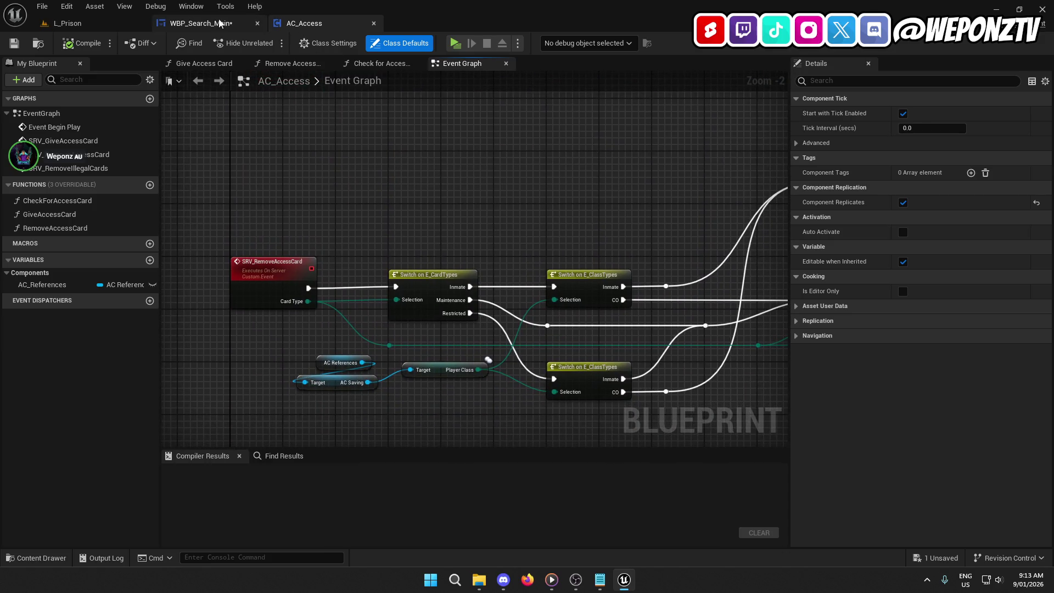
left_click(220, 23)
mouse_move(472, 264)
left_mouse_down()
mouse_move(507, 239)
mouse_move(493, 252)
left_mouse_up()
left_click(402, 277)
Add an SRV Remove Access Card call on AC Access, fed Card to Confiscate, on Branch true.
left_click(432, 316)
type("rem")
scroll(578, 391, "down", 5)
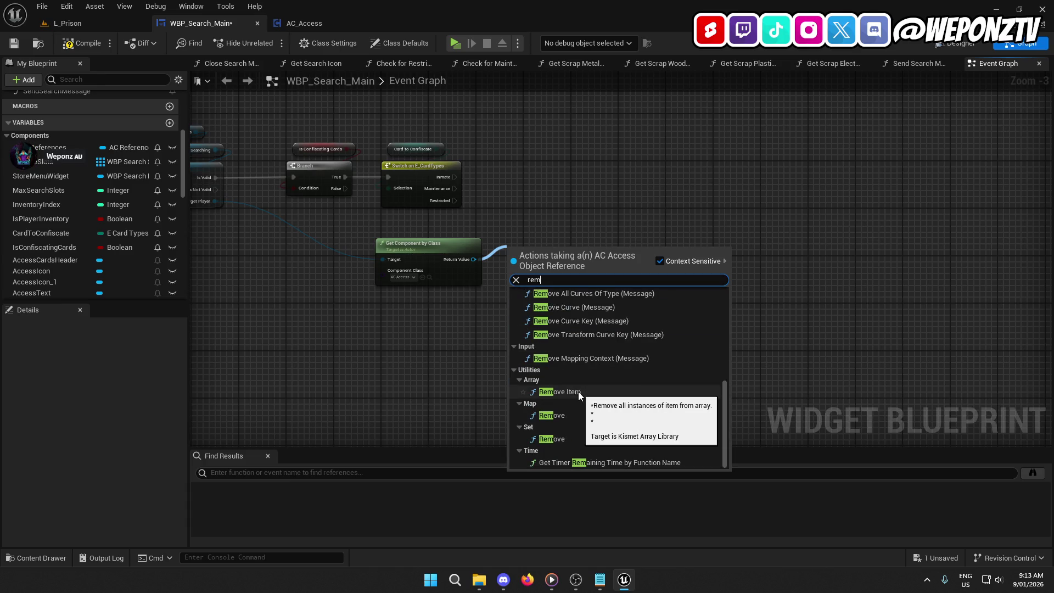
type("ove")
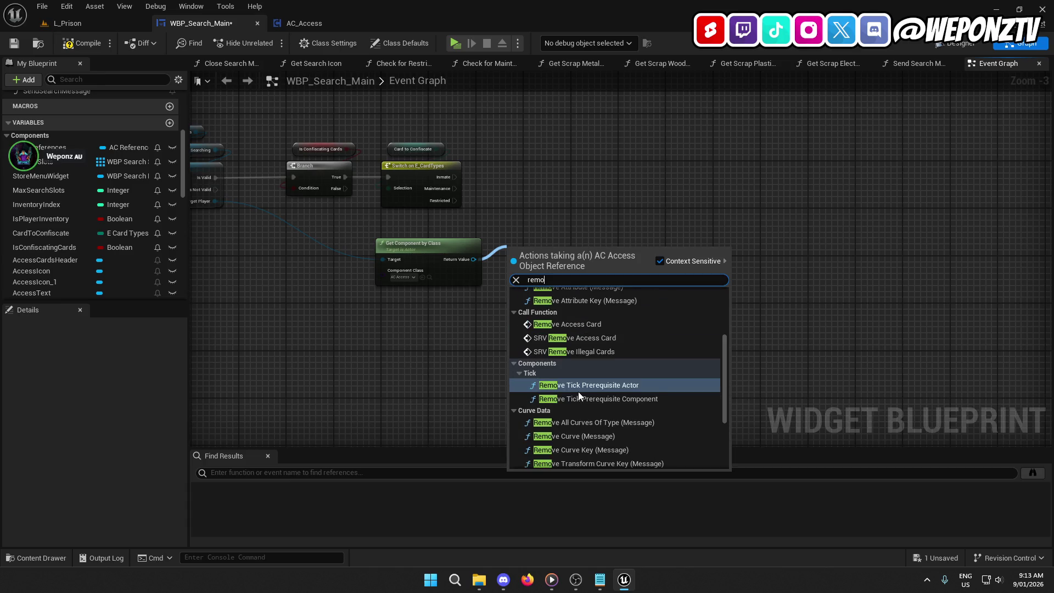
left_click(582, 338)
mouse_move(549, 263)
left_mouse_down()
mouse_move(571, 157)
mouse_move(565, 169)
mouse_move(467, 181)
left_mouse_up()
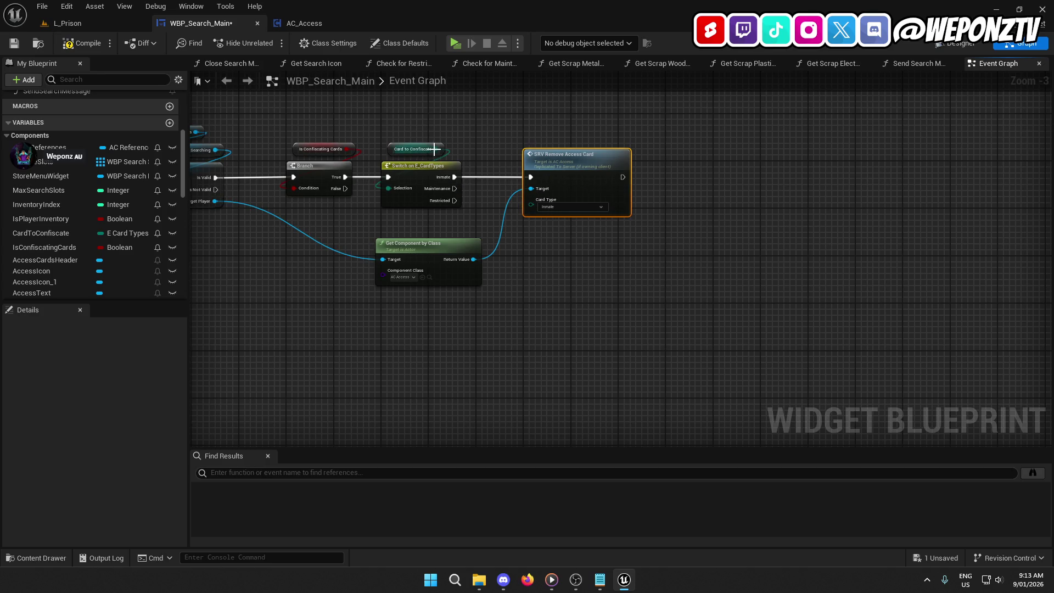
left_click_drag(434, 149, 531, 199)
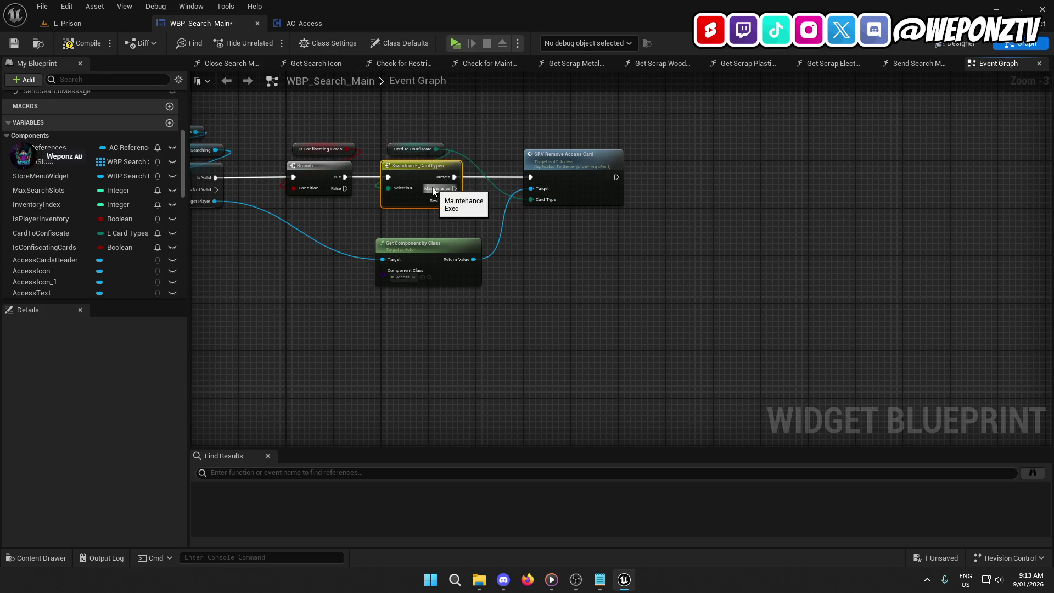
mouse_move(402, 147)
left_mouse_down()
mouse_move(516, 129)
mouse_move(556, 136)
left_mouse_up()
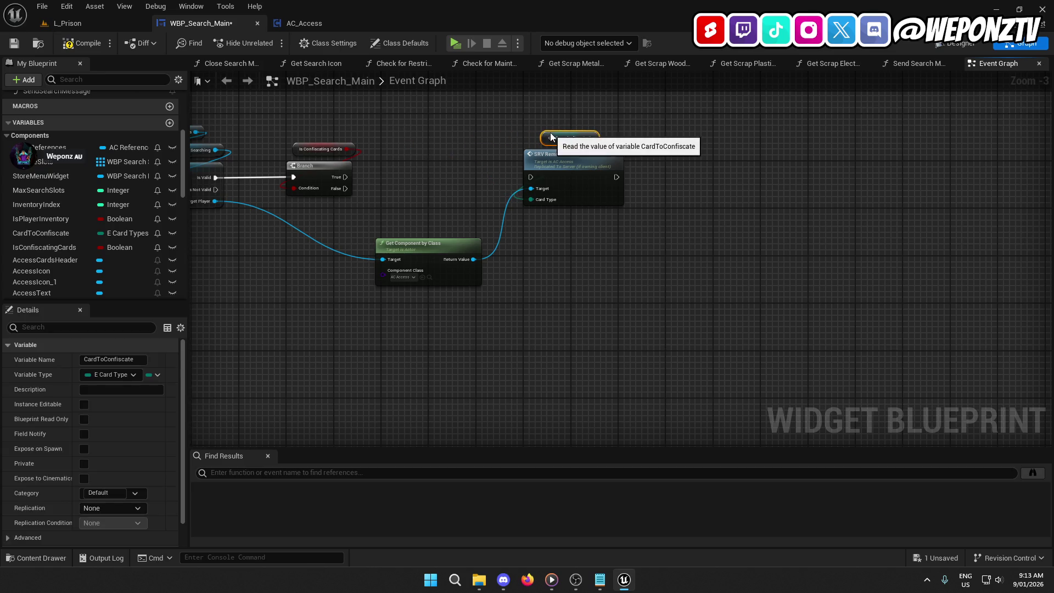
left_click_drag(362, 180, 345, 177)
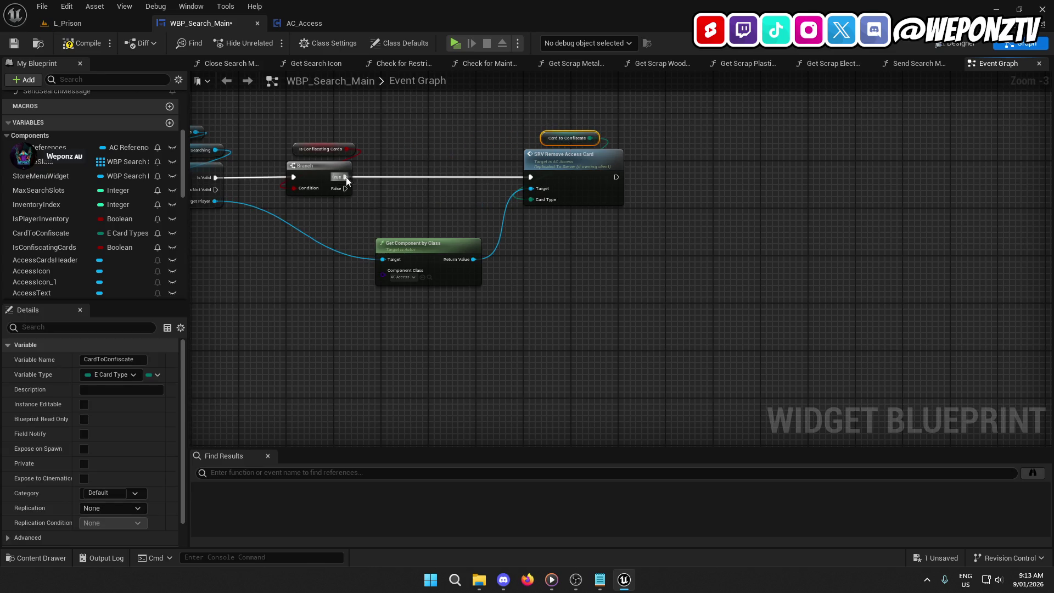
Tidy the Yes-button chain layout, then compile and save WBP_Search_Main.
mouse_move(425, 248)
left_mouse_down()
mouse_move(371, 229)
mouse_move(448, 176)
mouse_move(402, 108)
mouse_move(331, 222)
left_mouse_up()
left_click(391, 334)
left_click_drag(391, 334, 543, 387)
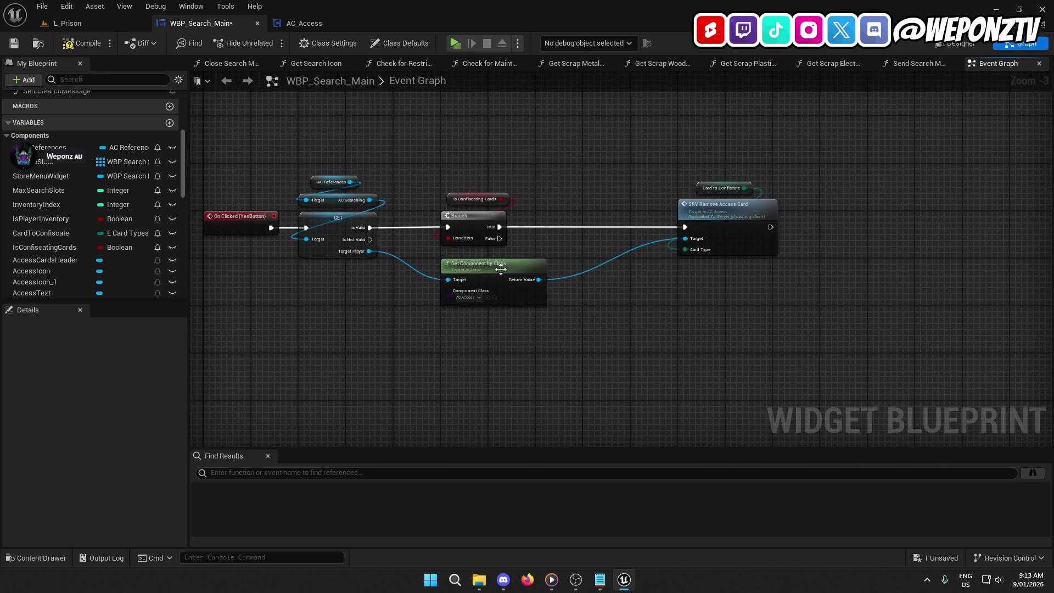
left_click_drag(617, 308, 415, 320)
left_click_drag(509, 298, 561, 299)
mouse_move(593, 318)
left_mouse_down()
mouse_move(501, 207)
mouse_move(501, 189)
left_mouse_up()
left_click_drag(549, 226, 500, 228)
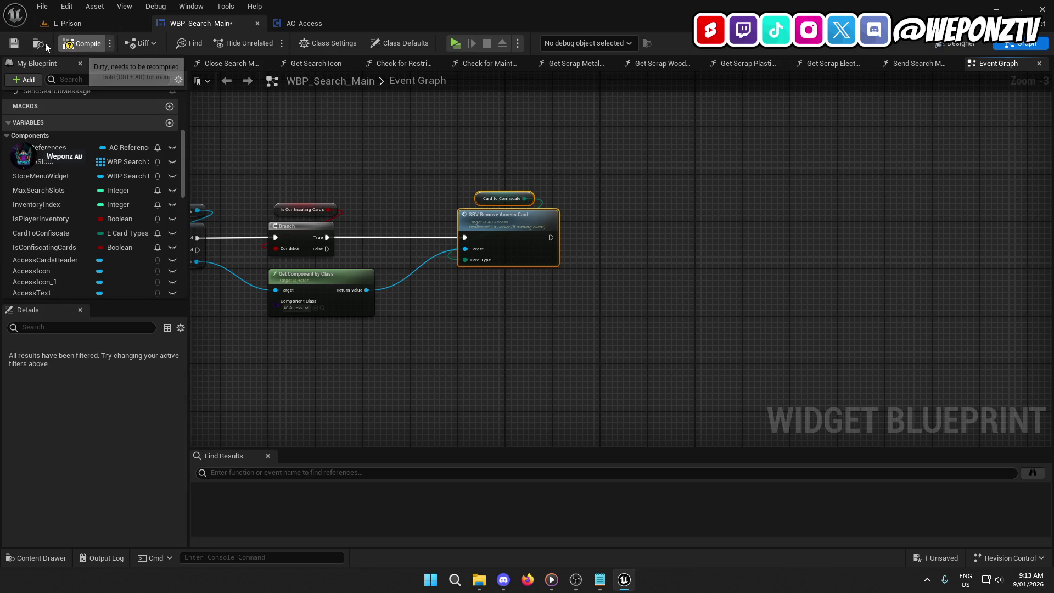
left_click(79, 43)
left_click(13, 43)
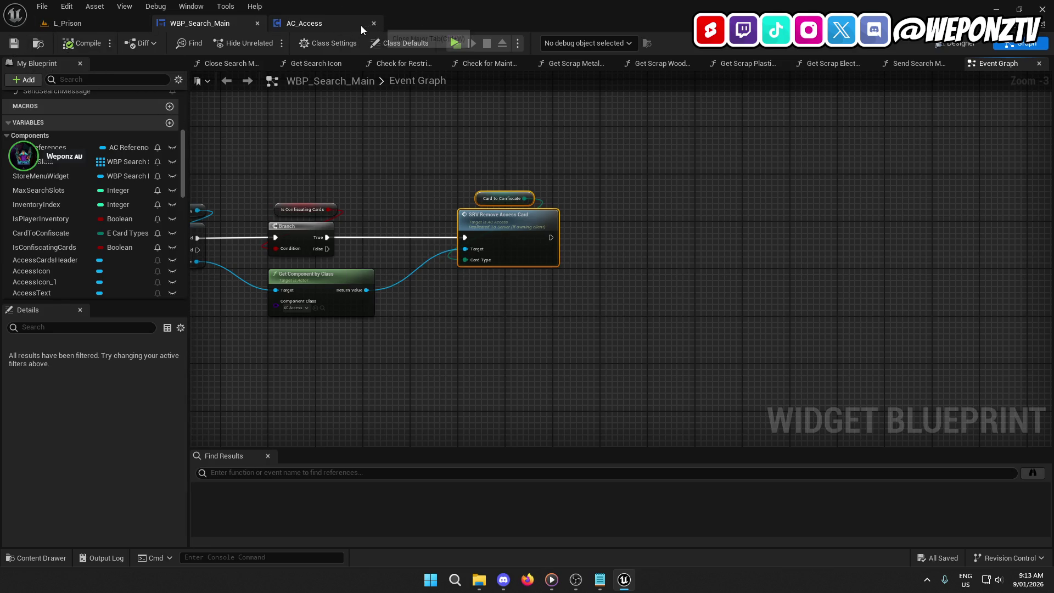
Close the AC_Access blueprint and open the AC_Searching component from the Content Browser.
left_click(374, 23)
left_click(110, 22)
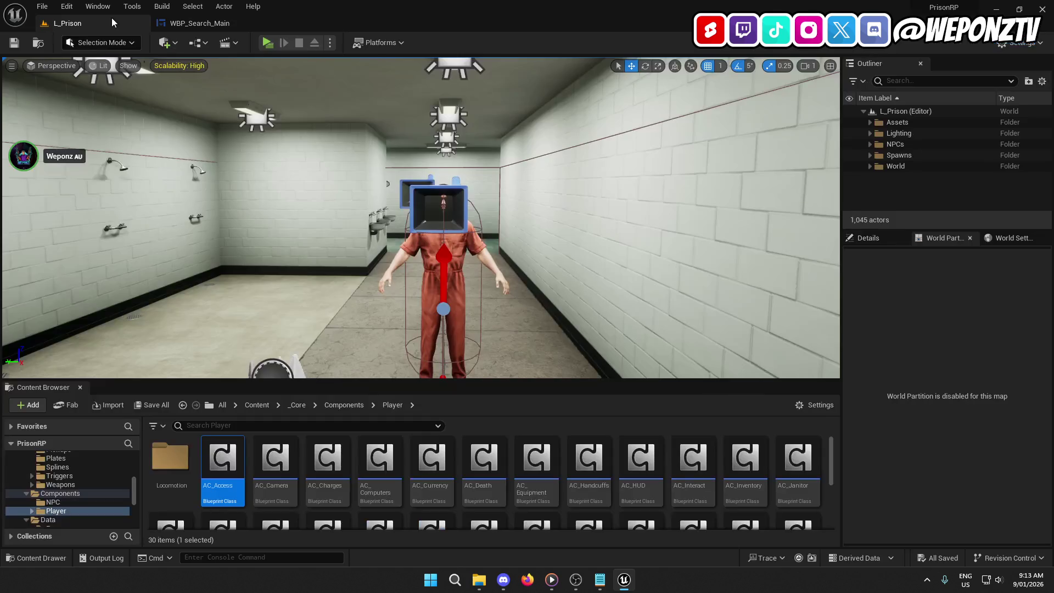
scroll(591, 516, "down", 2)
left_click(586, 469)
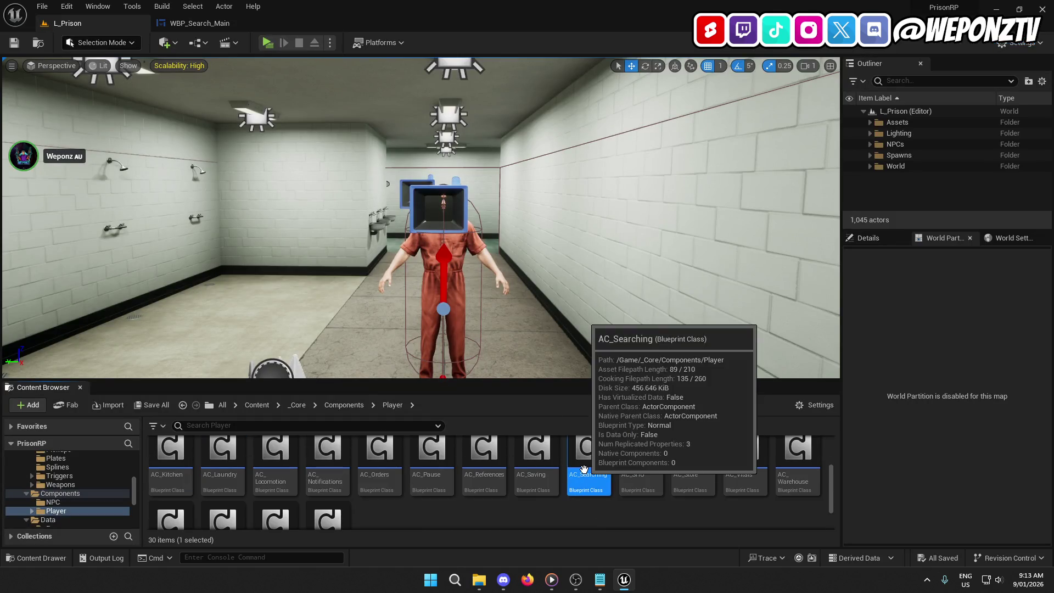
double_click(584, 469)
Find the SRV_ConfiscateItem logic and box-select its Play Interact Animation and Send Notification nodes.
scroll(466, 147, "down", 5)
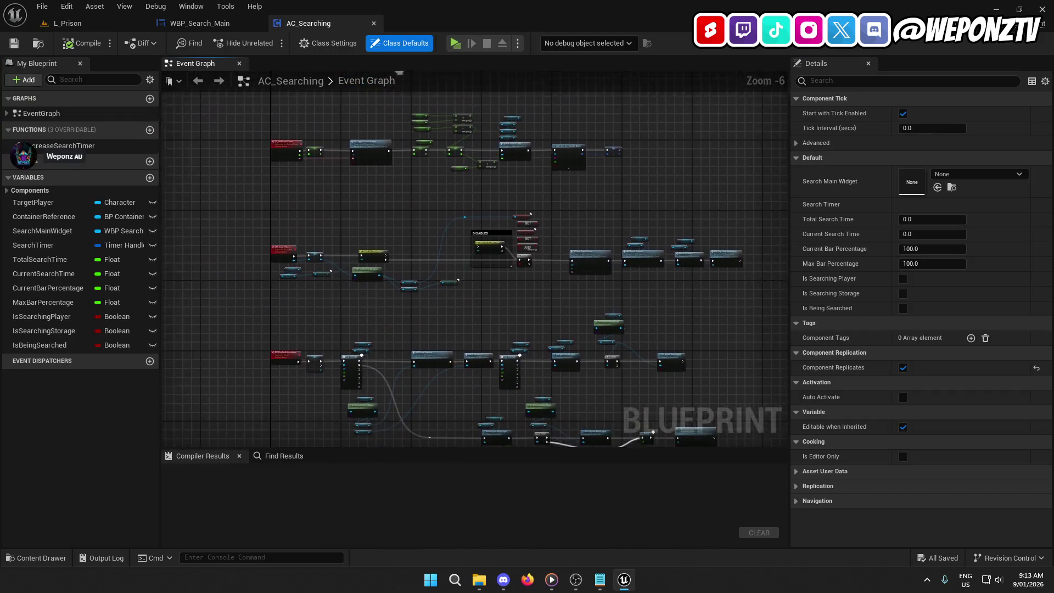
scroll(466, 148, "up", 6)
scroll(224, 306, "down", 1)
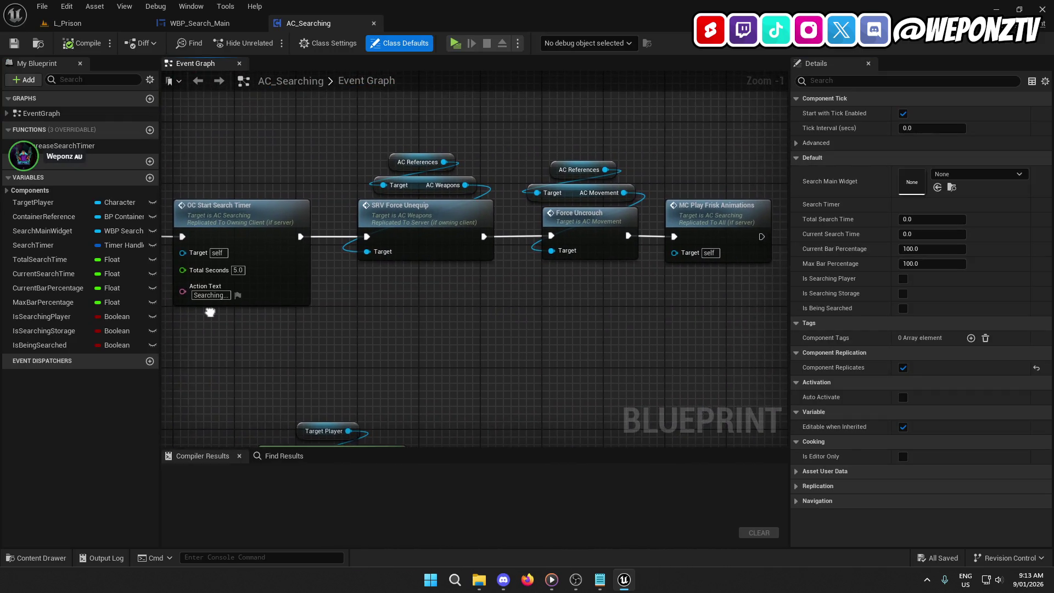
scroll(523, 341, "down", 3)
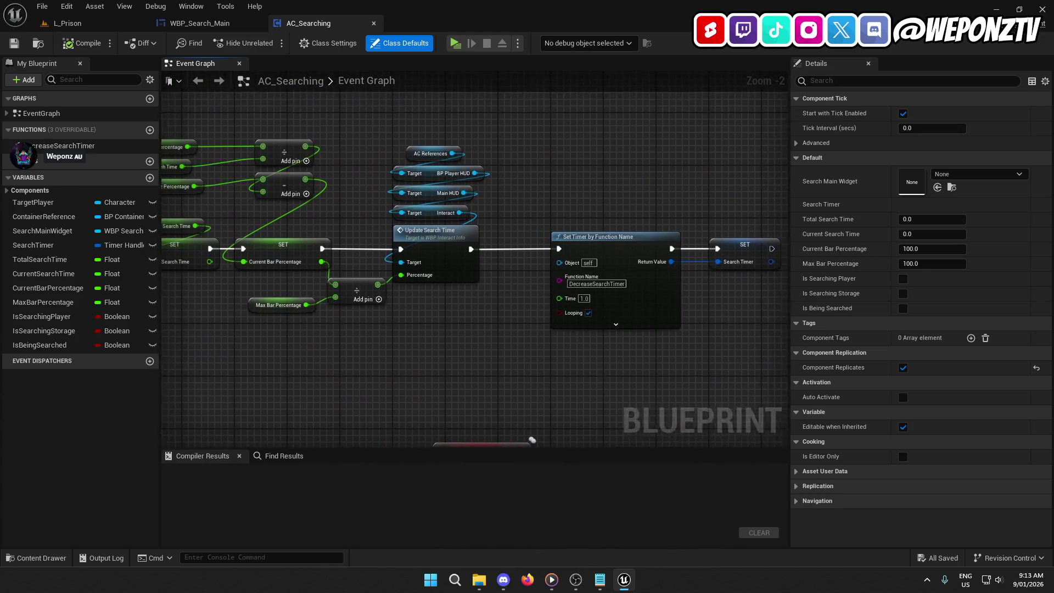
mouse_move(610, 384)
left_mouse_down()
mouse_move(598, 138)
mouse_move(589, 135)
mouse_move(610, 203)
mouse_move(559, 36)
left_mouse_up()
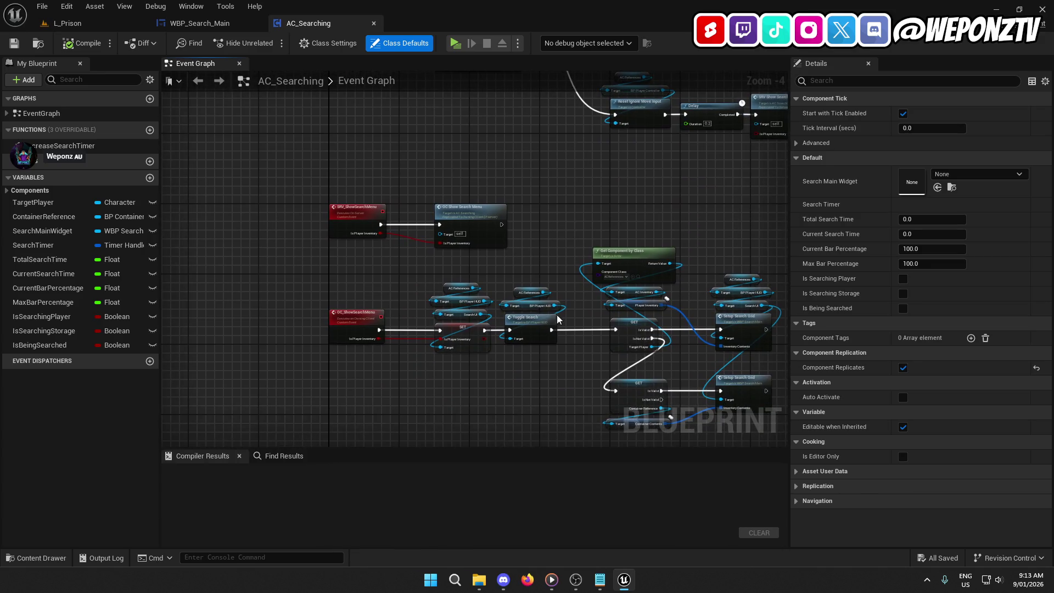
mouse_move(558, 319)
left_mouse_down()
mouse_move(513, 364)
mouse_move(309, 287)
left_mouse_up()
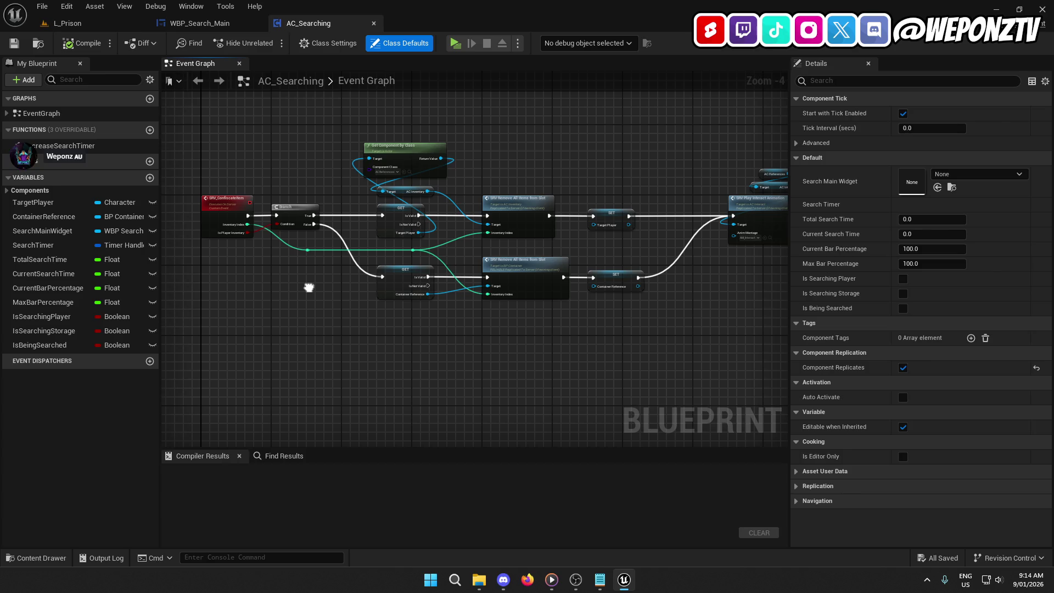
scroll(309, 287, "up", 2)
mouse_move(387, 328)
left_mouse_down()
mouse_move(301, 316)
mouse_move(38, 324)
left_mouse_up()
left_click_drag(22, 288, 406, 290)
left_click(352, 274)
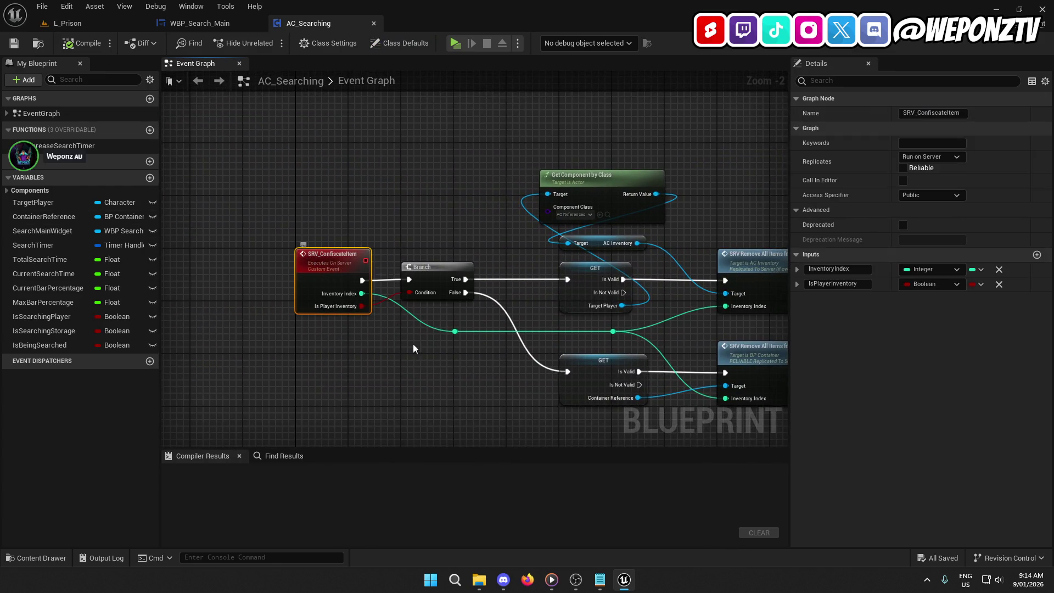
mouse_move(414, 346)
left_mouse_down()
mouse_move(306, 302)
mouse_move(33, 299)
left_mouse_up()
left_click_drag(472, 302, 399, 300)
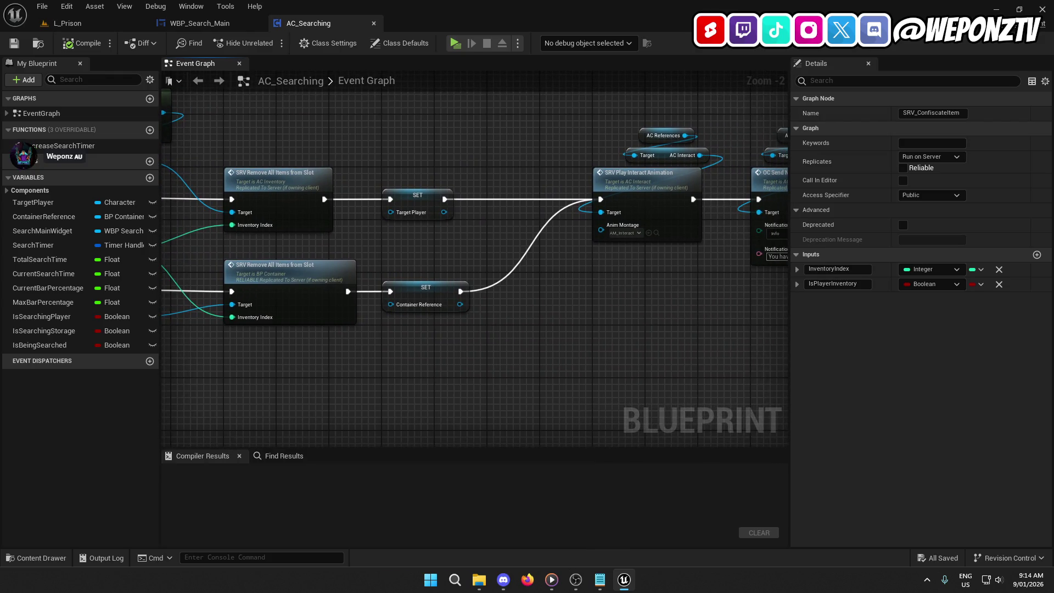
left_click_drag(472, 300, 247, 301)
left_click_drag(697, 301, 362, 101)
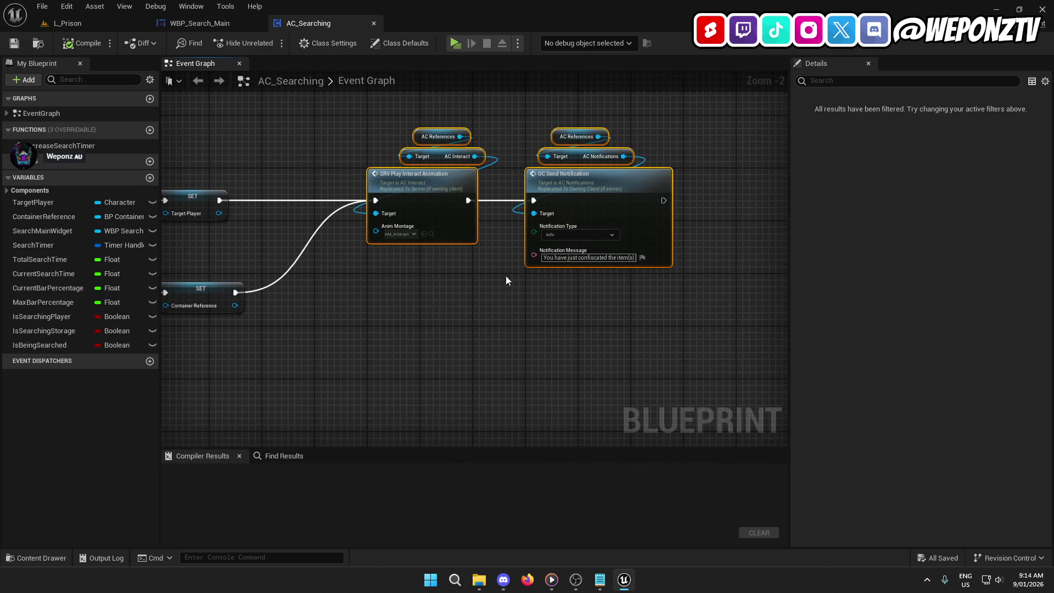
left_click(223, 24)
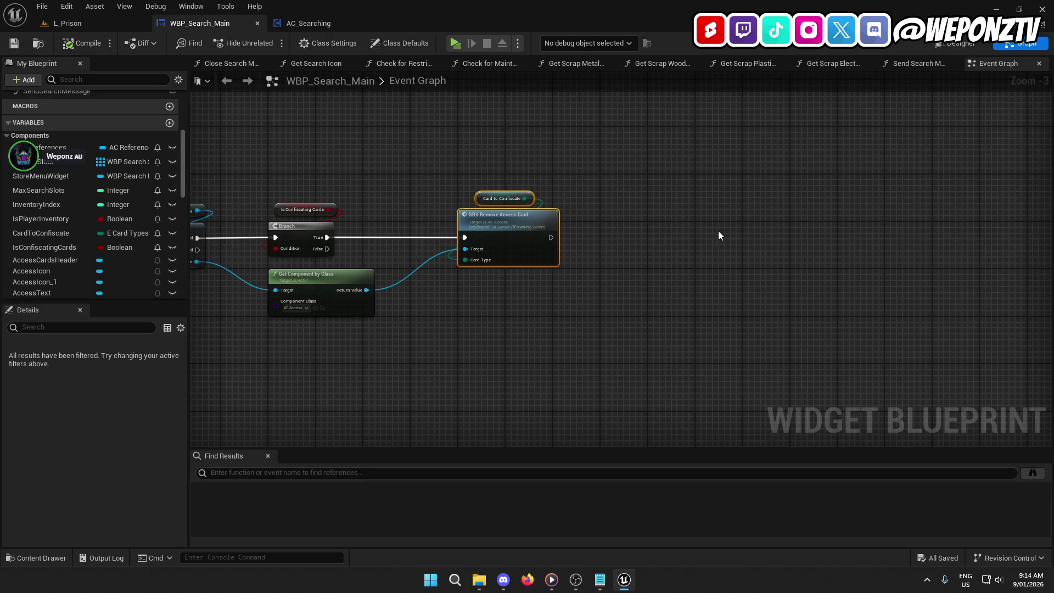
Paste the interact animation and notification nodes after Remove Access Card and arrange them.
key("ctrl+v")
mouse_move(618, 259)
left_mouse_down()
mouse_move(571, 245)
mouse_move(624, 246)
left_mouse_up()
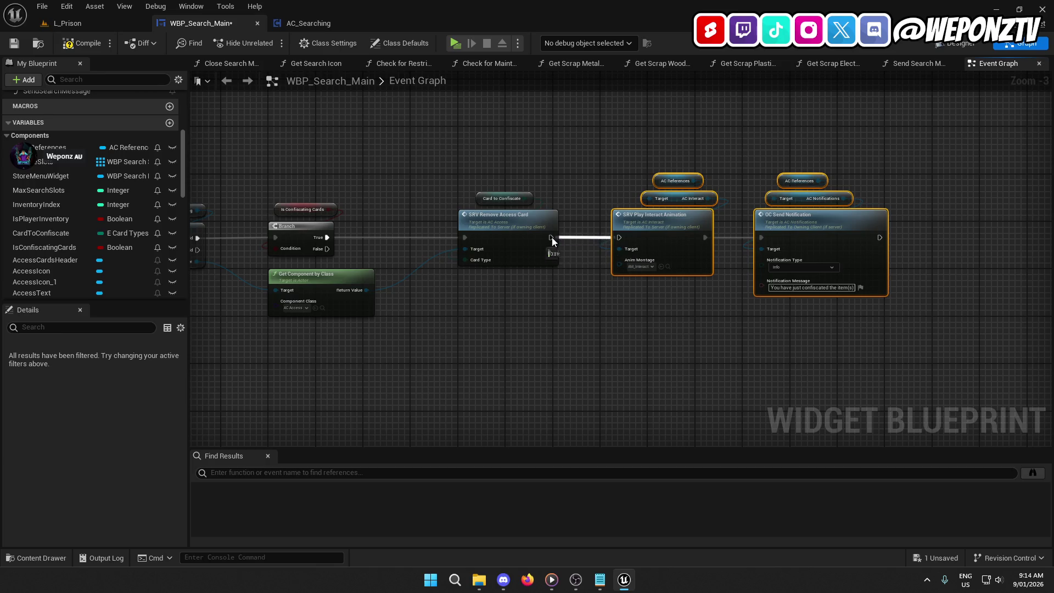
scroll(637, 269, "up", 3)
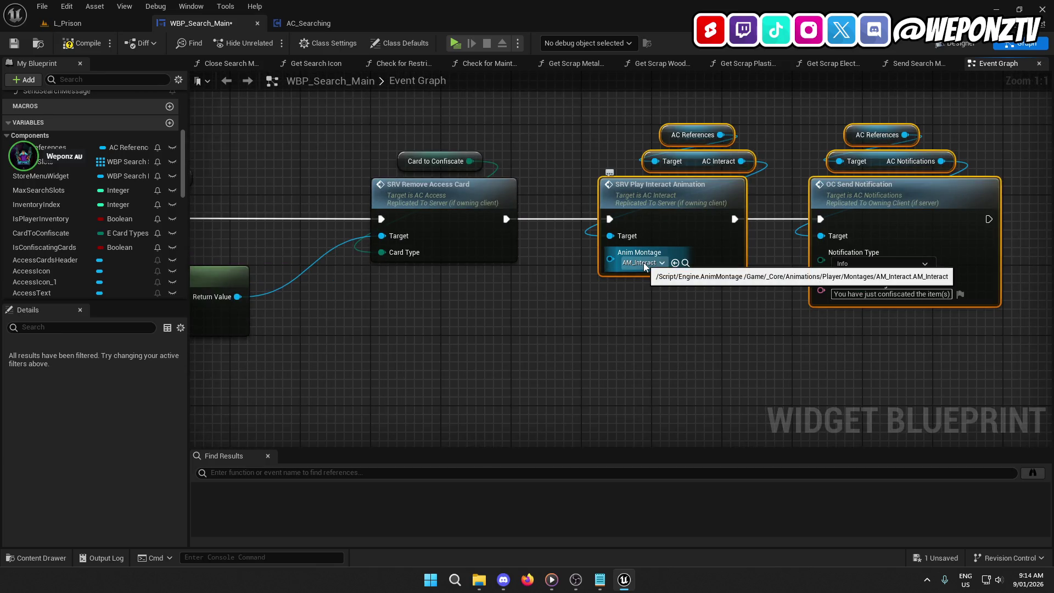
left_click_drag(680, 324, 713, 224)
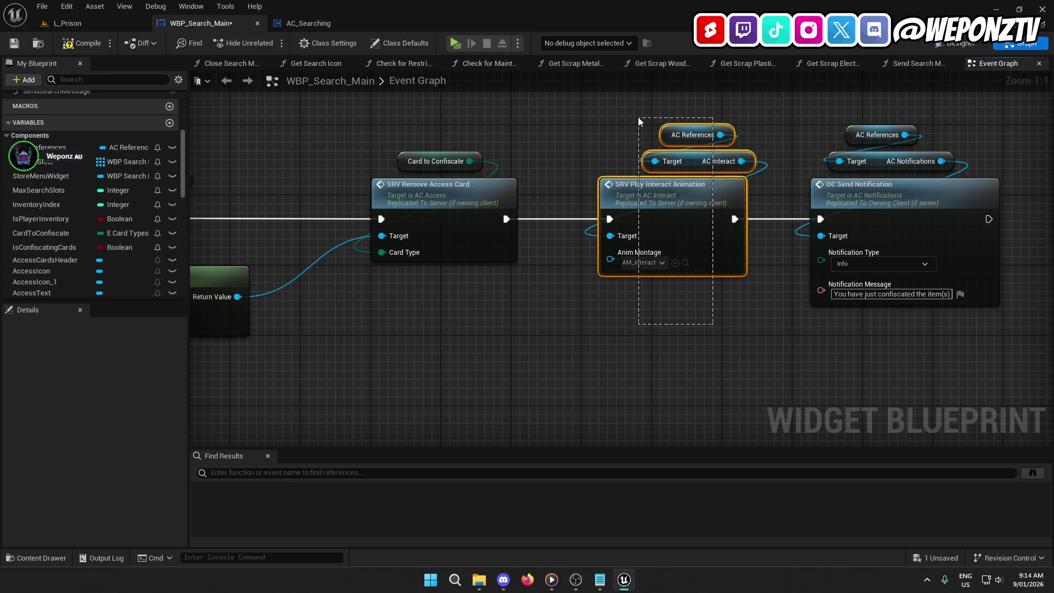
left_click_drag(638, 117, 642, 280)
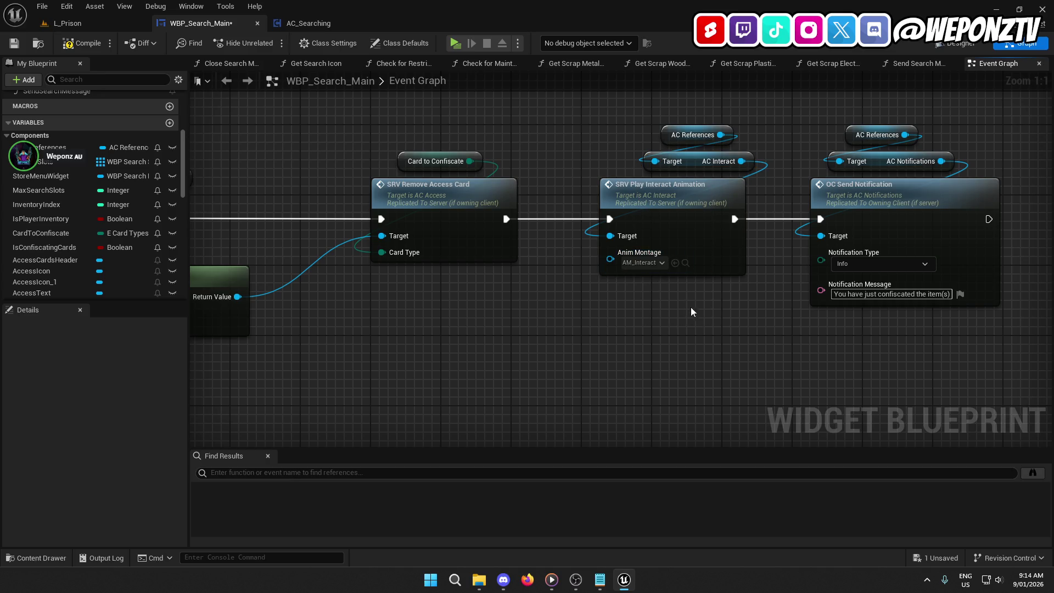
left_click_drag(691, 311, 667, 132)
left_click_drag(662, 192, 644, 201)
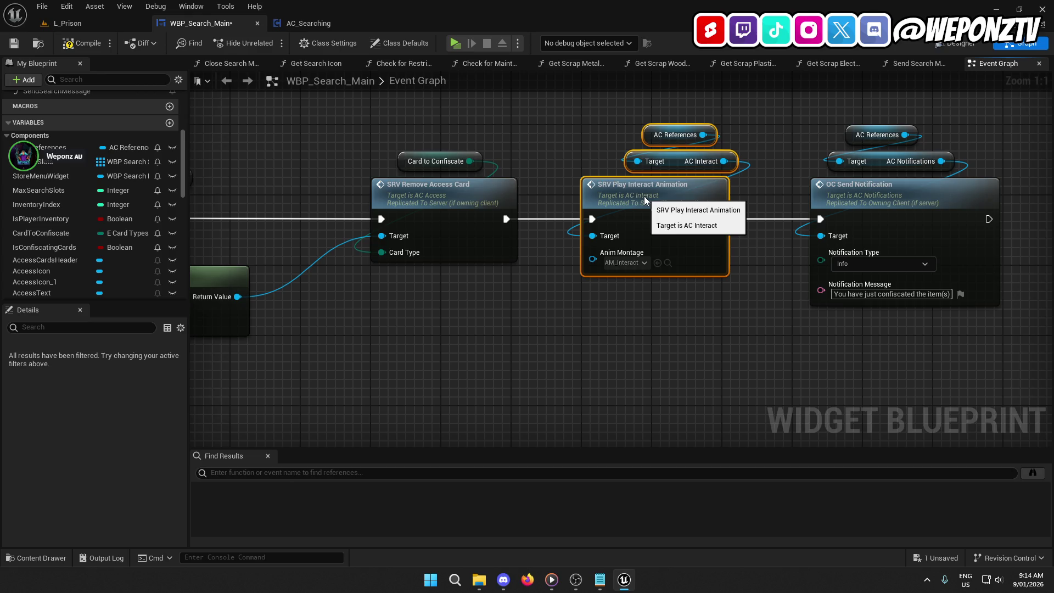
left_click(759, 180)
mouse_move(767, 163)
left_mouse_down()
mouse_move(680, 130)
mouse_move(659, 164)
left_mouse_up()
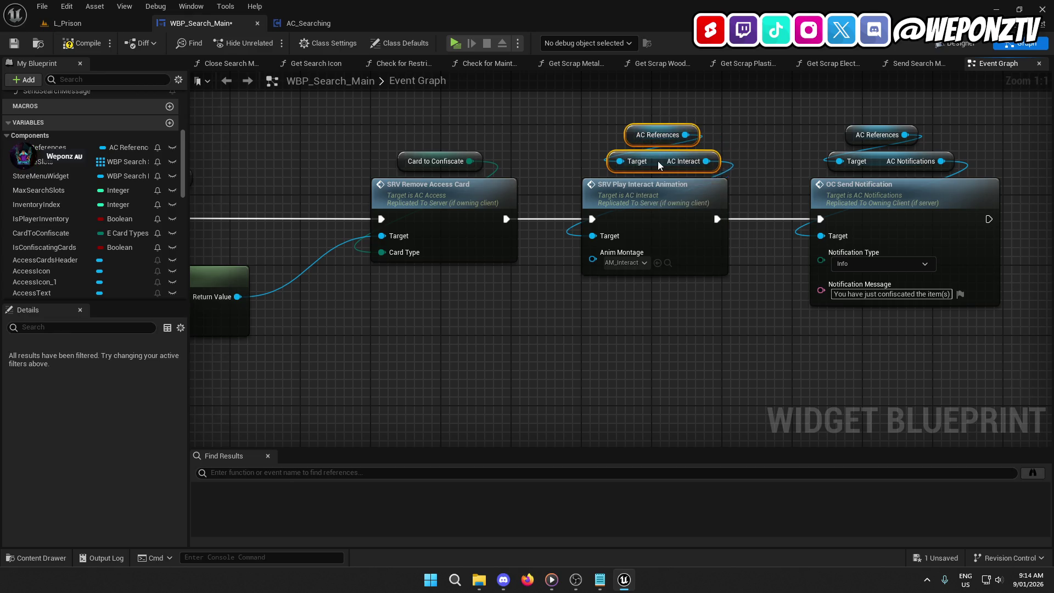
left_click(760, 262)
mouse_move(760, 261)
left_mouse_down()
mouse_move(694, 289)
mouse_move(828, 346)
left_mouse_up()
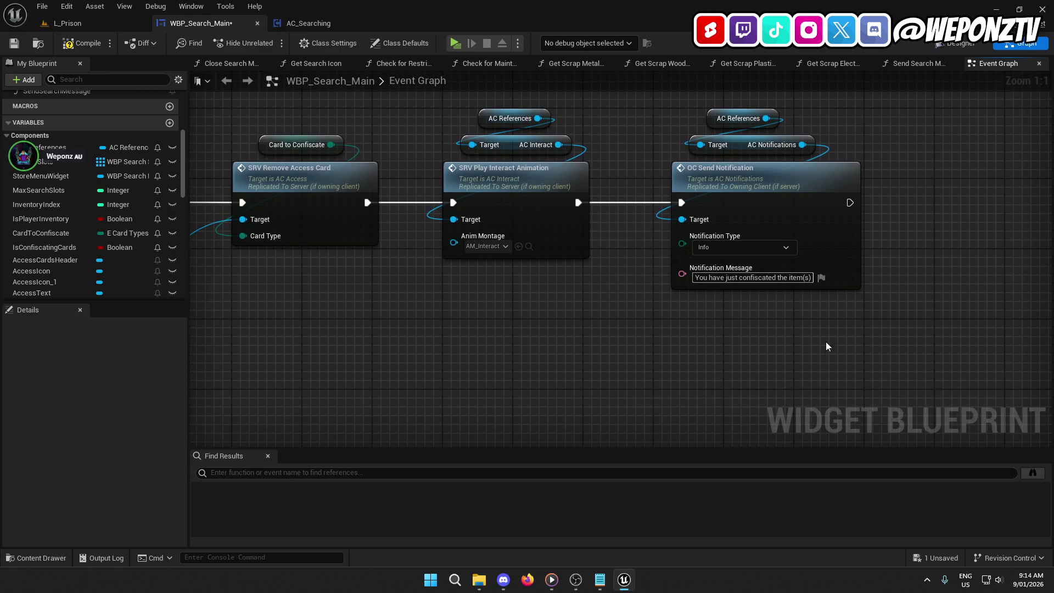
Set the notification message to 'You have just confiscated the access card', tidy, and save.
double_click(796, 278)
type("acc")
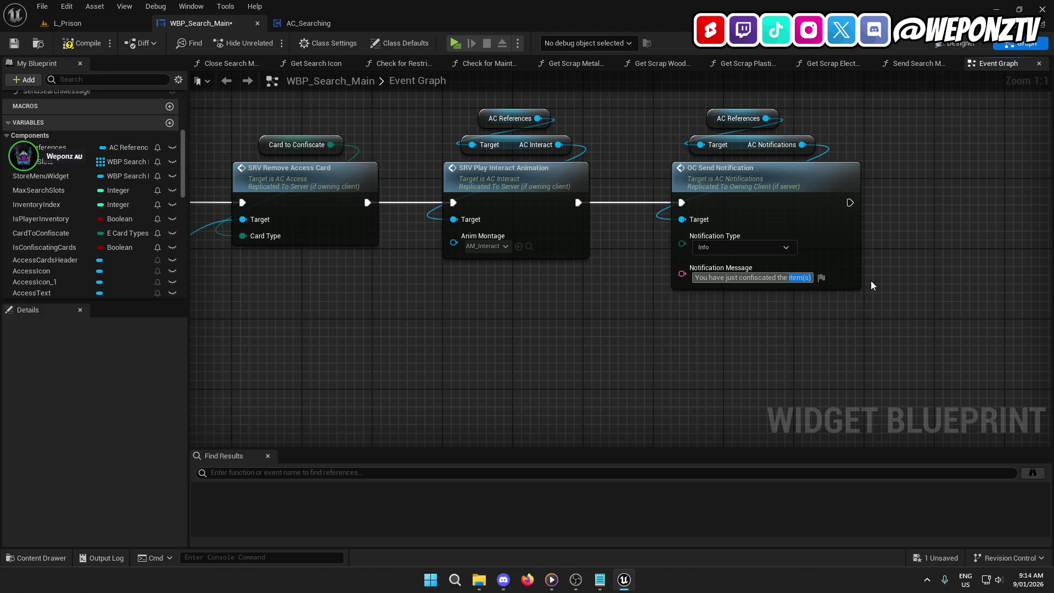
type("ess card")
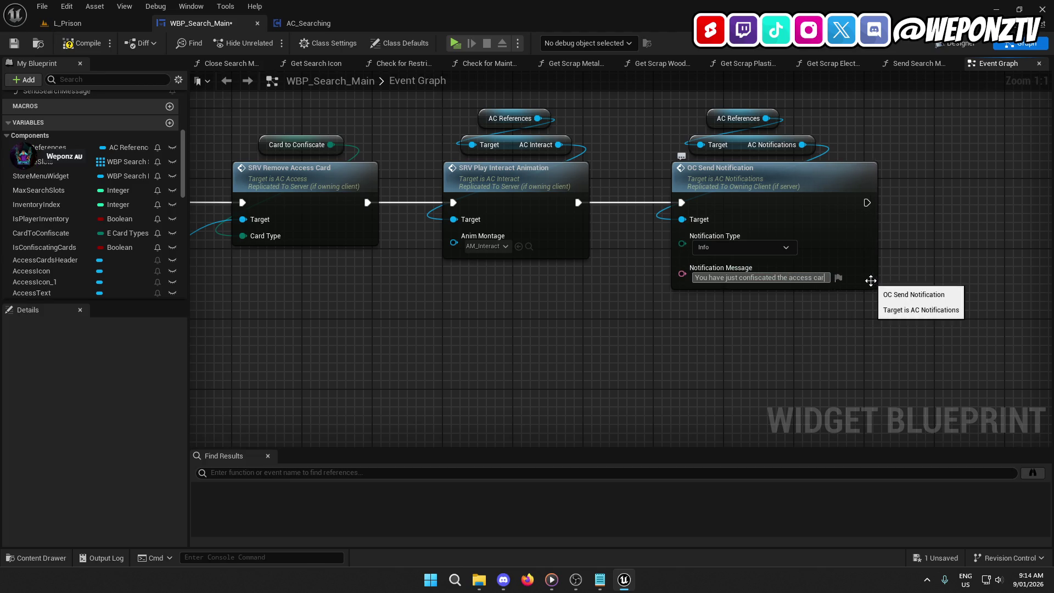
left_click(821, 338)
left_click_drag(821, 338, 904, 312)
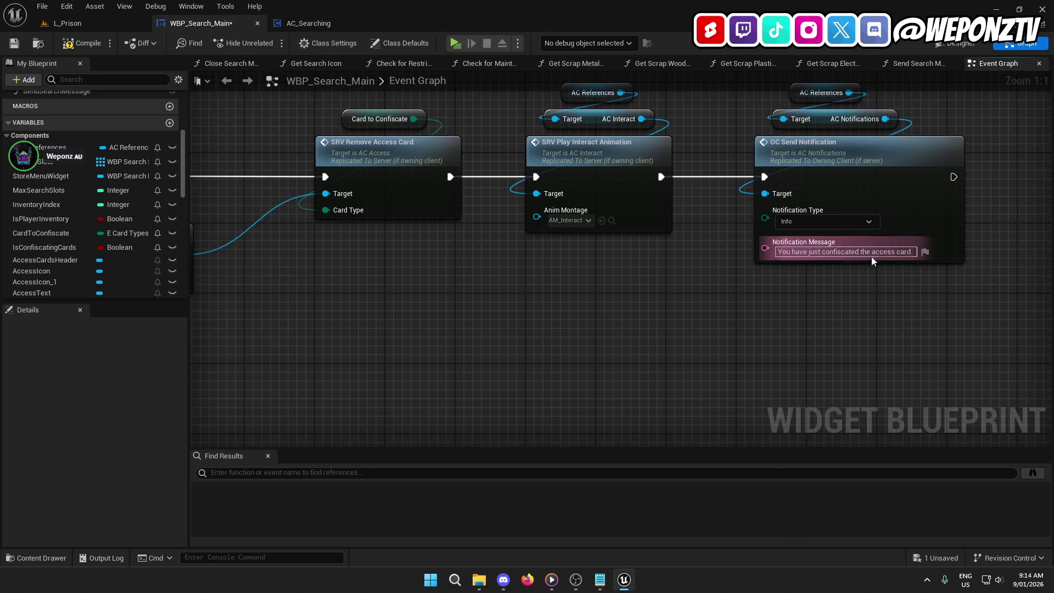
right_click(863, 381)
left_click_drag(749, 318, 577, 351)
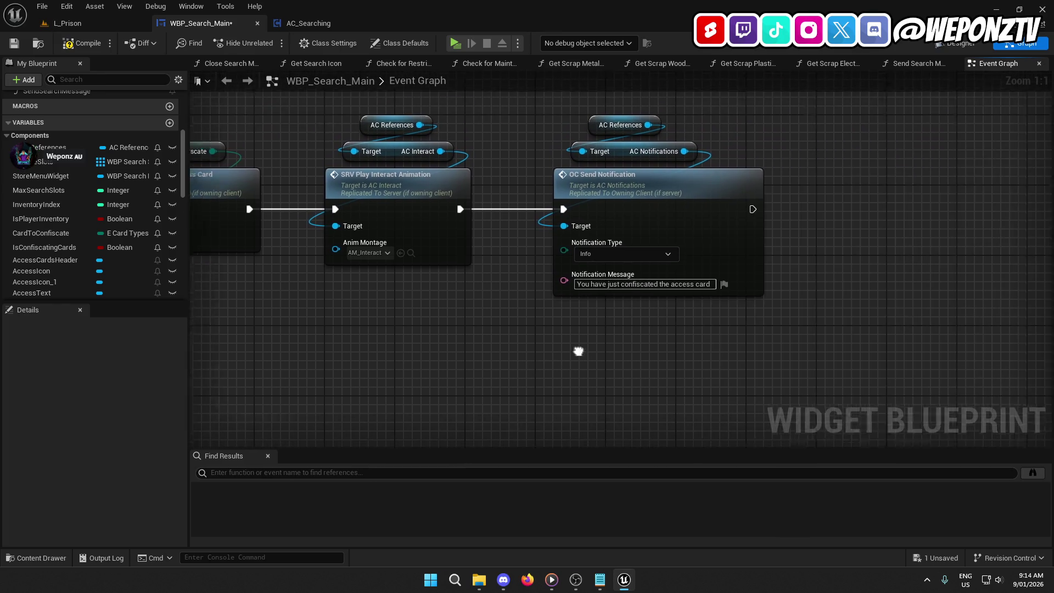
mouse_move(712, 351)
left_mouse_down()
mouse_move(594, 159)
mouse_move(631, 207)
left_mouse_up()
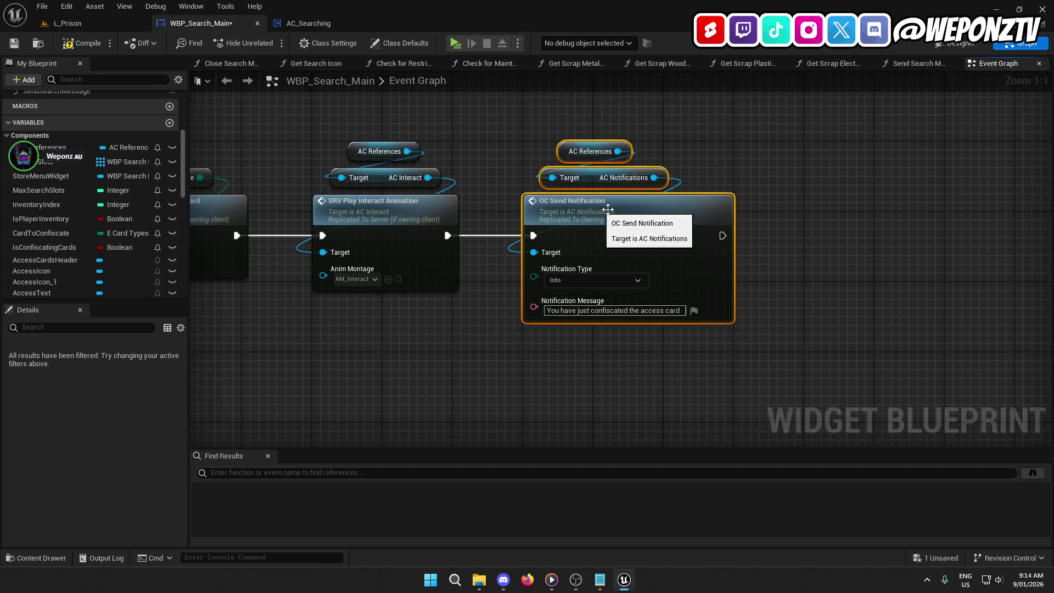
left_click(731, 197)
left_click_drag(731, 193, 588, 124)
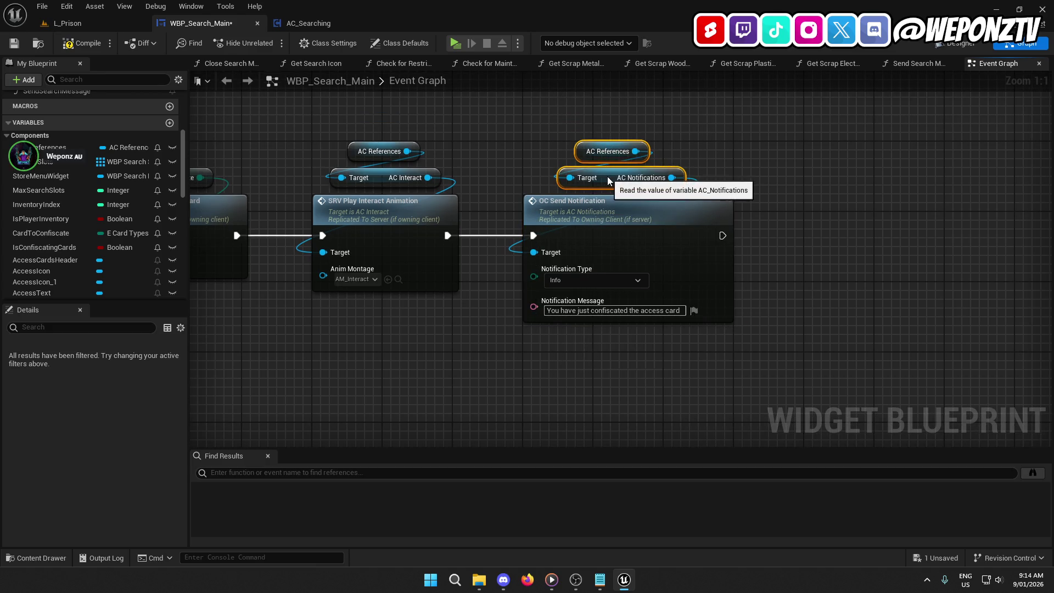
left_click_drag(587, 180, 613, 180)
left_click(602, 151)
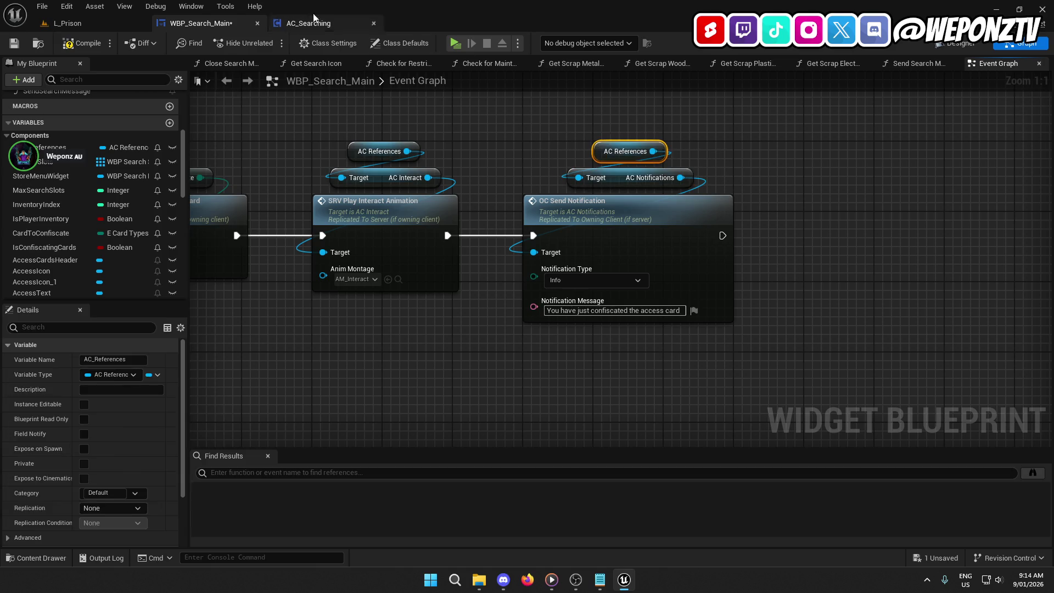
left_click(14, 43)
left_click(78, 22)
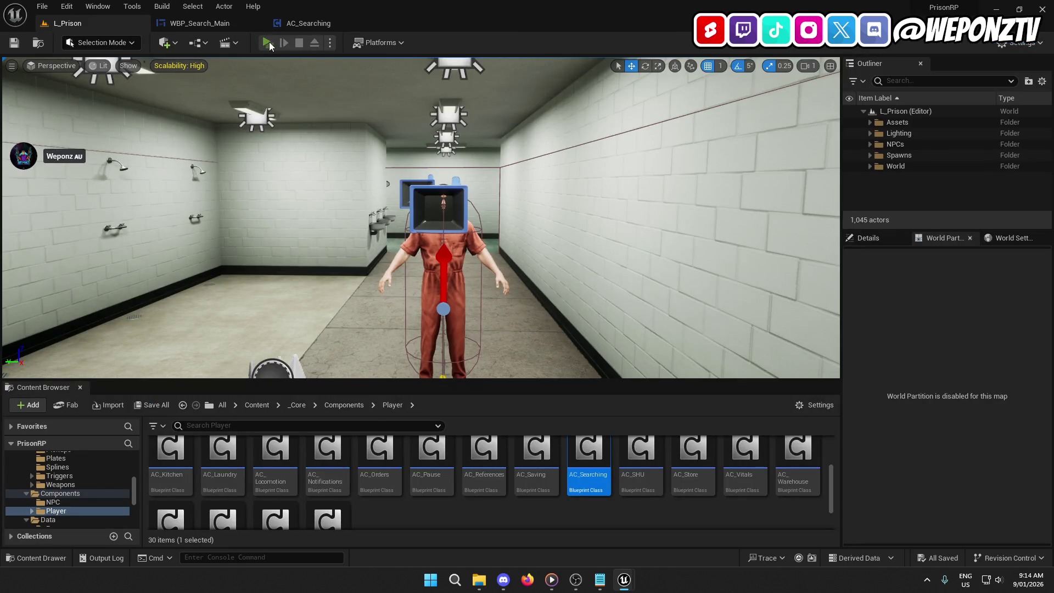
Play-test the level, search the inmate and confiscate the Maintenance Access Card.
key("alt+p")
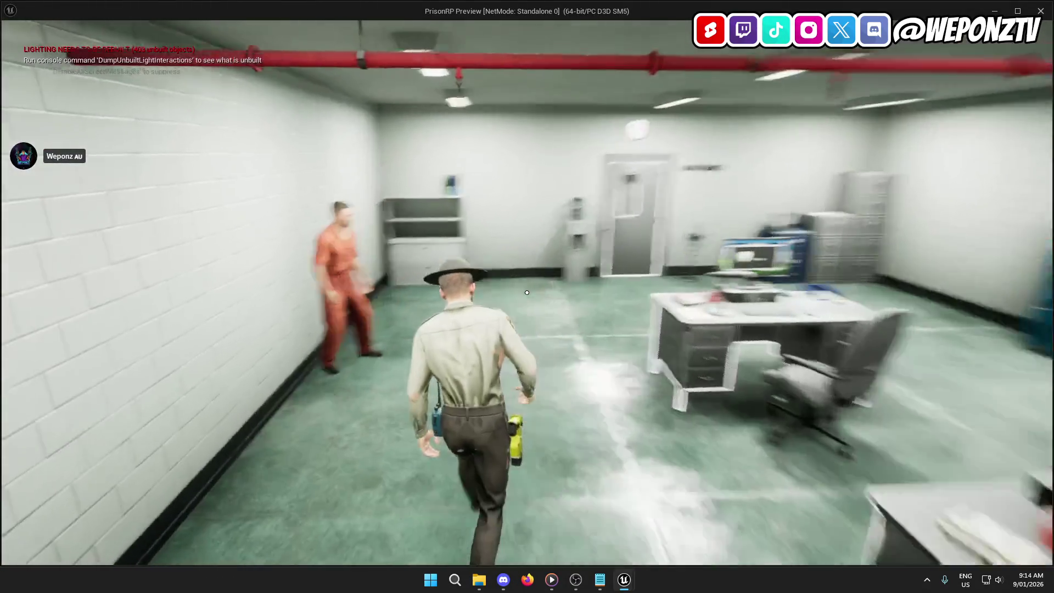
key("f")
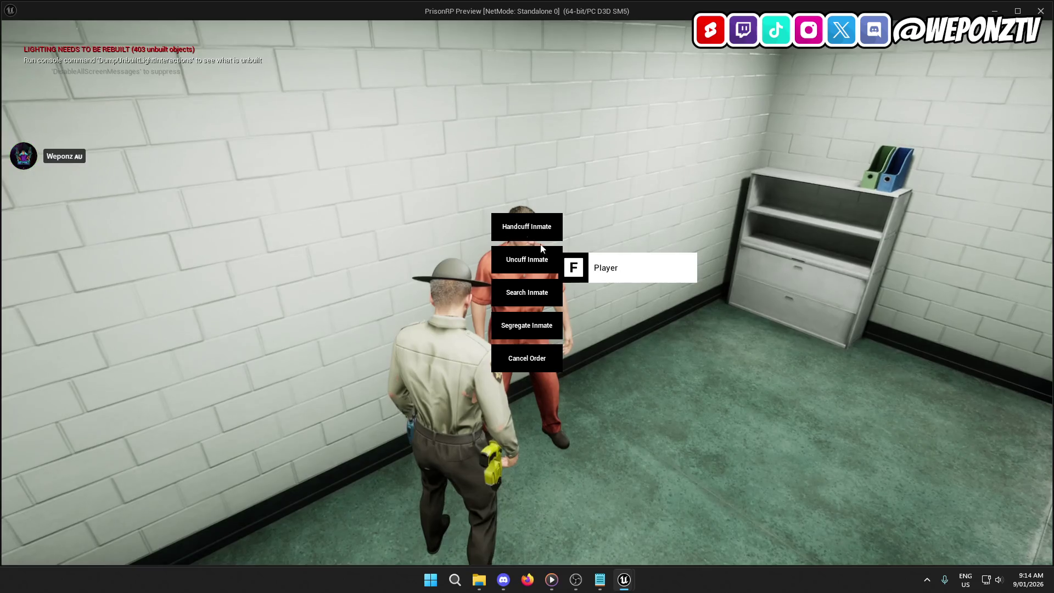
left_click(527, 293)
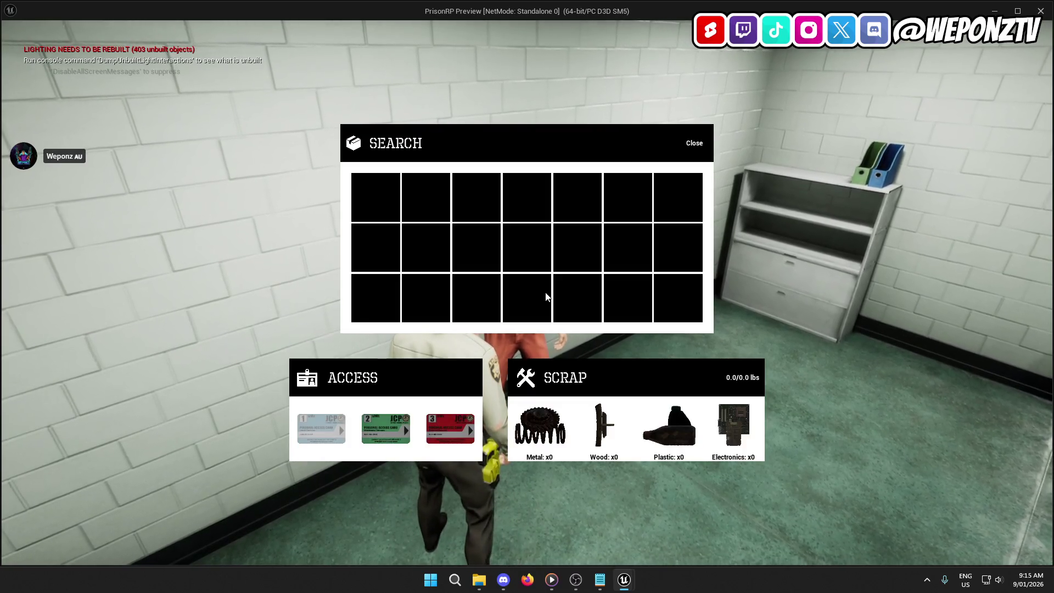
left_click(390, 432)
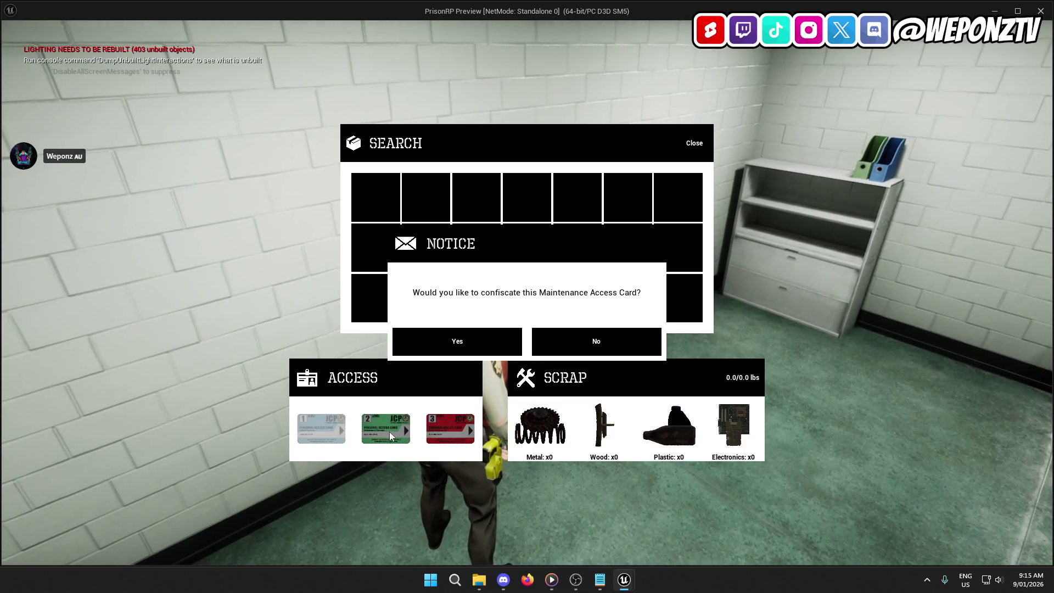
left_click(470, 341)
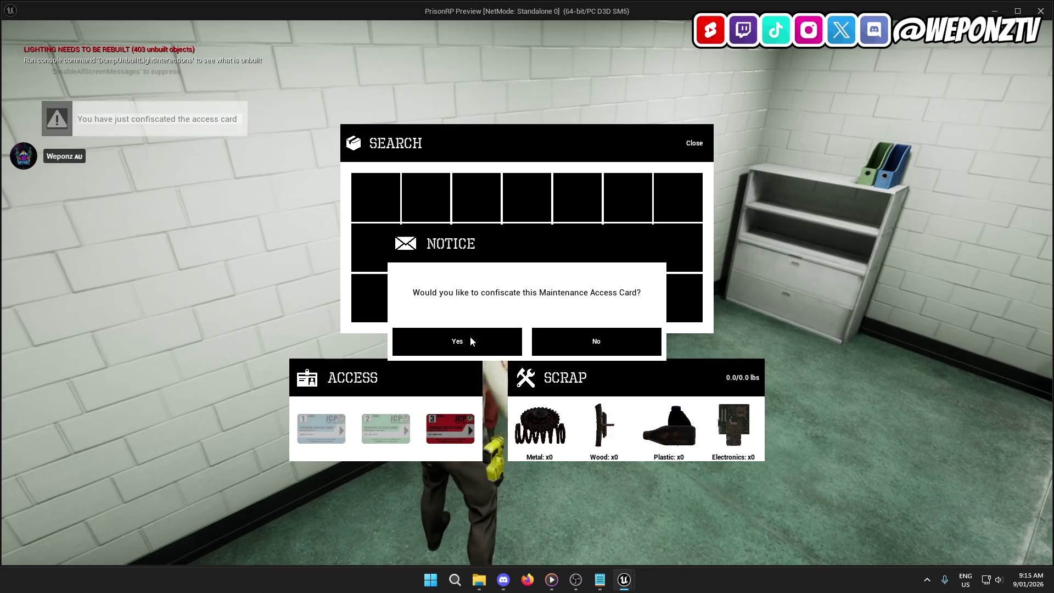
Confiscate the Restricted Access Card, confirming Yes on its Notice prompt.
left_click(591, 349)
left_click(450, 427)
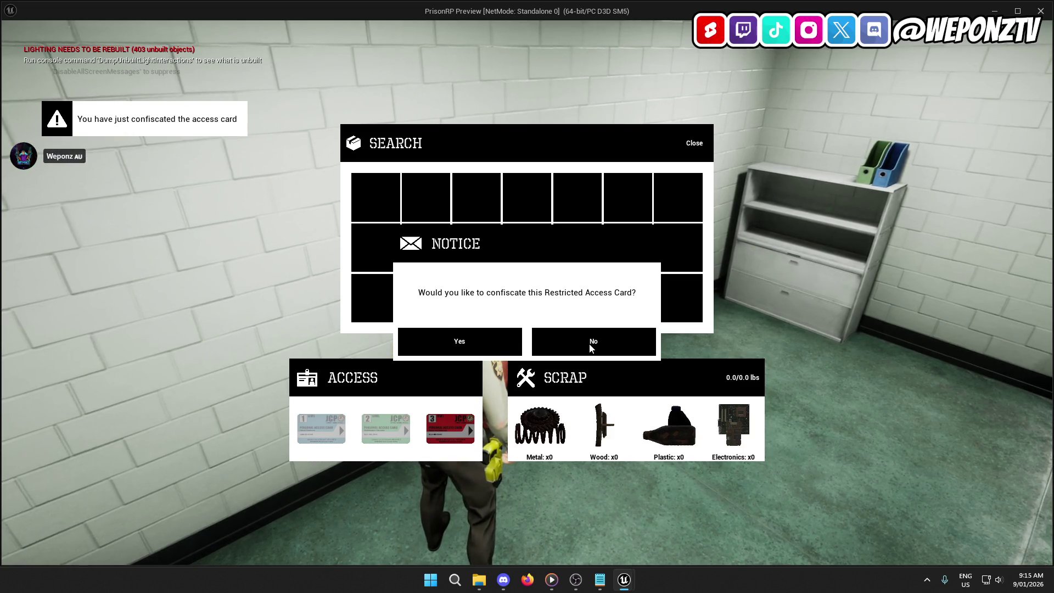
left_click(466, 341)
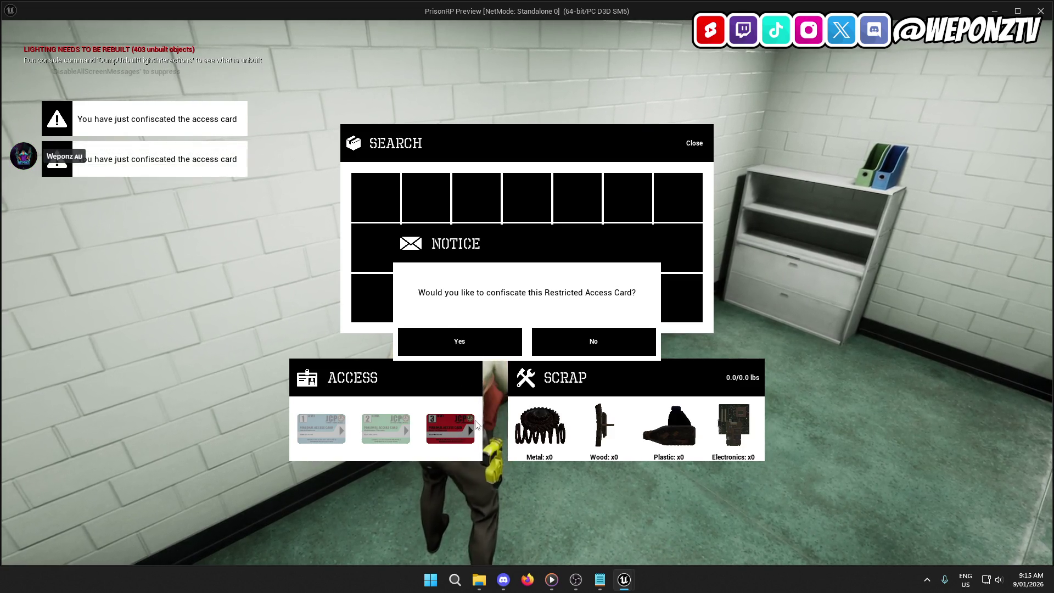
left_click(584, 340)
left_click(448, 427)
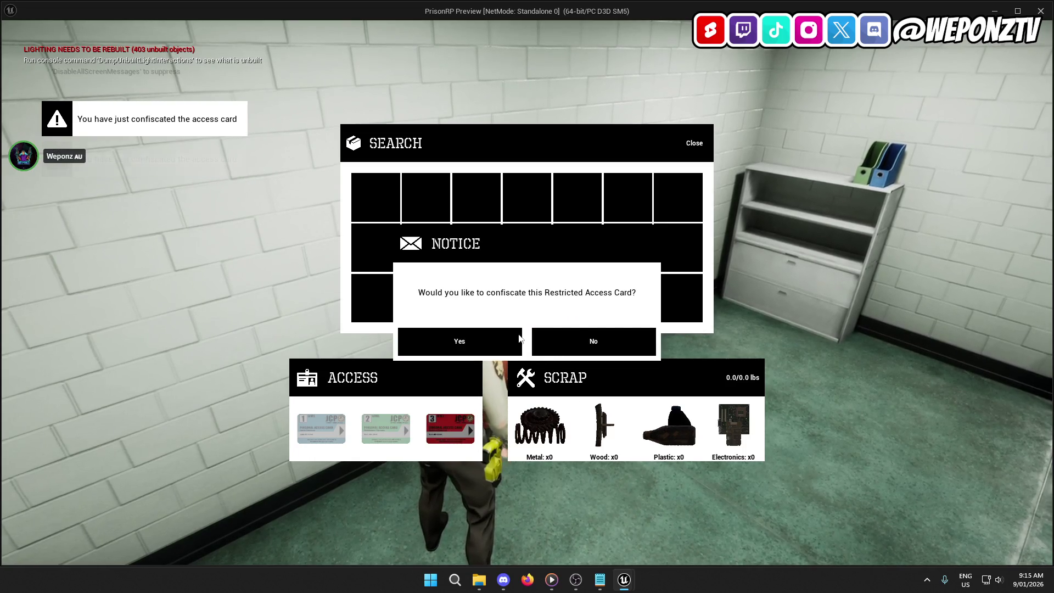
left_click(582, 343)
Stop the play-test and close the Message Log of 'Accessed None' errors.
key("Escape")
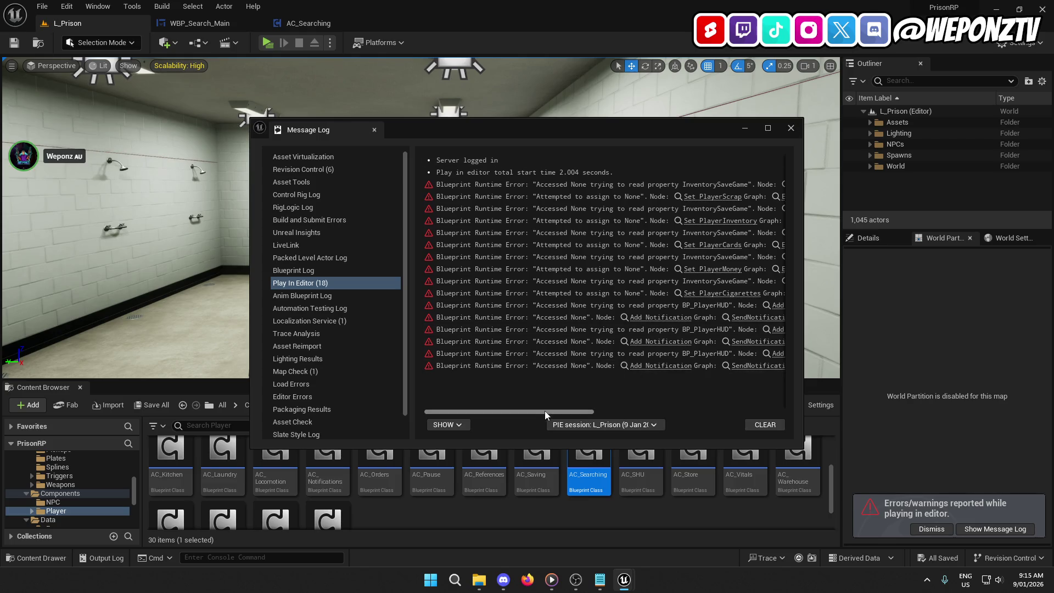
mouse_move(544, 411)
left_mouse_down()
mouse_move(744, 426)
mouse_move(577, 426)
mouse_move(588, 425)
left_mouse_up()
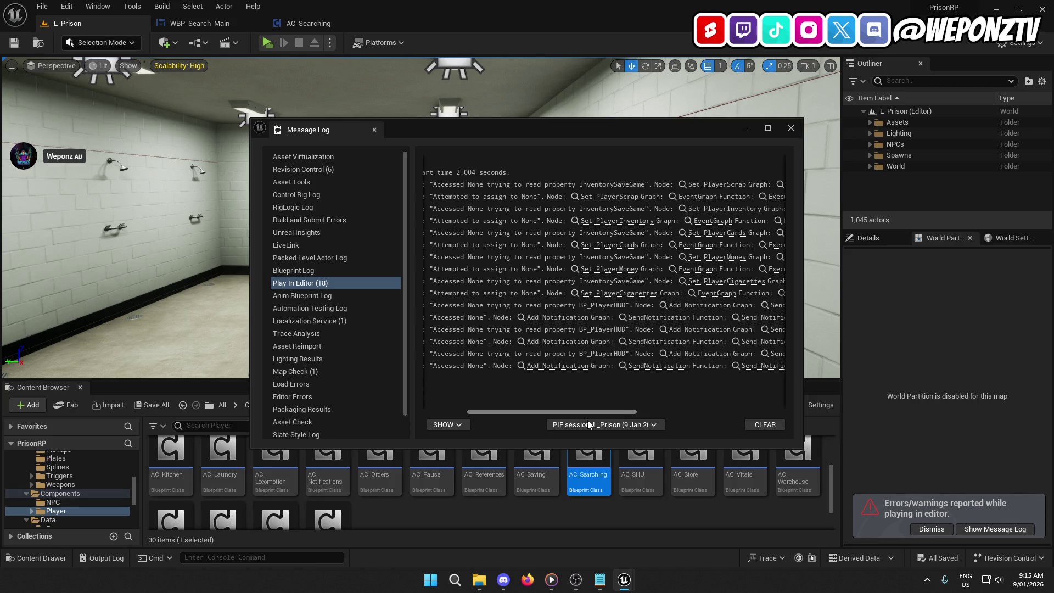
left_click(375, 130)
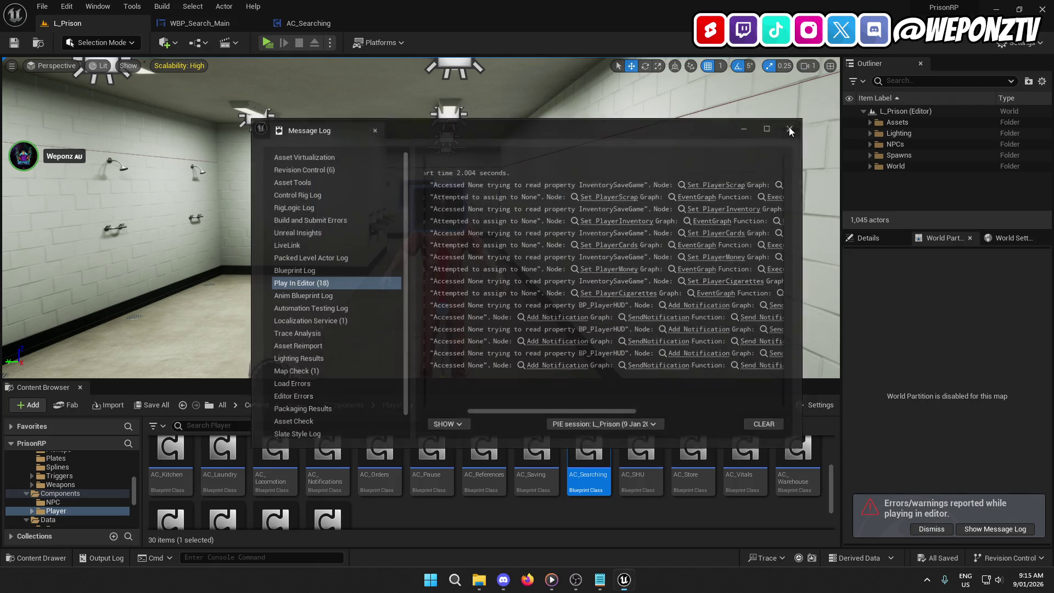
Inspect the AC References and AC Interact nodes in the AC_Searching graph.
left_click(310, 24)
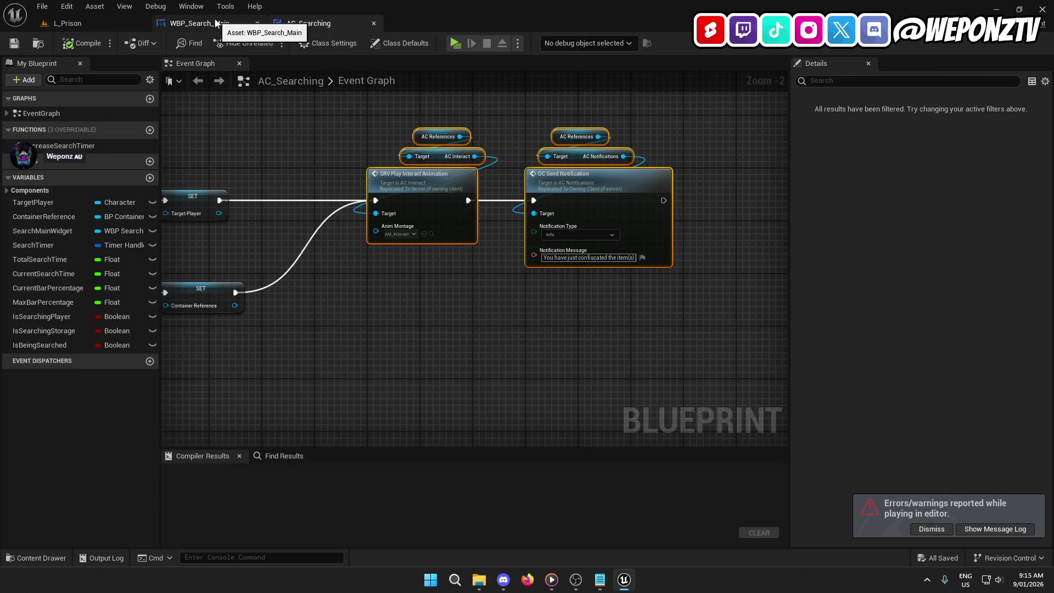
left_click(511, 163)
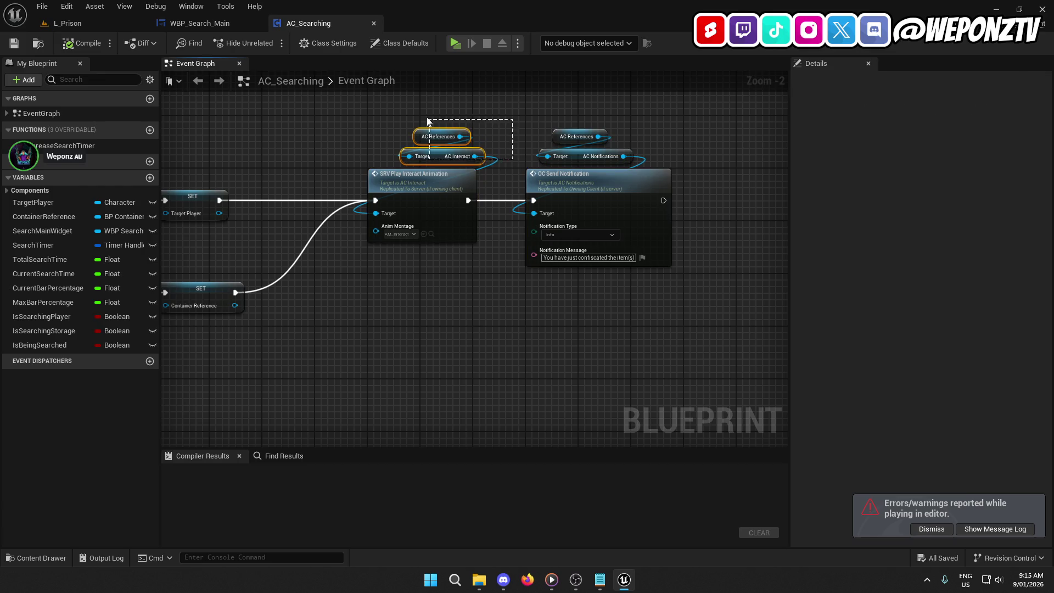
left_click_drag(427, 120, 428, 122)
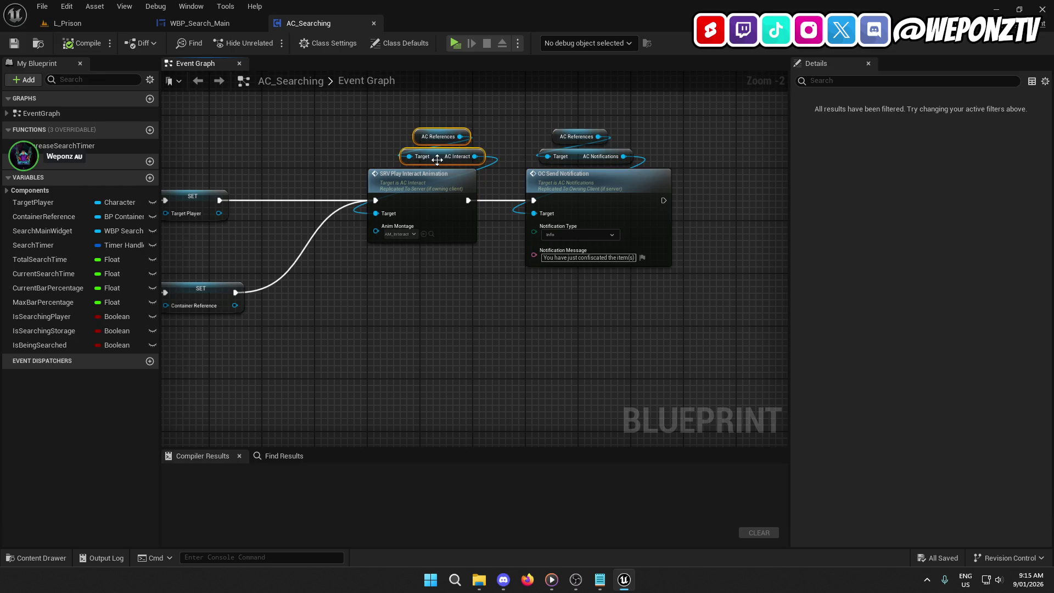
left_click(425, 335)
Review the On Clicked (YesButton) chain in WBP_Search_Main, including Branch and notification nodes.
left_click(202, 25)
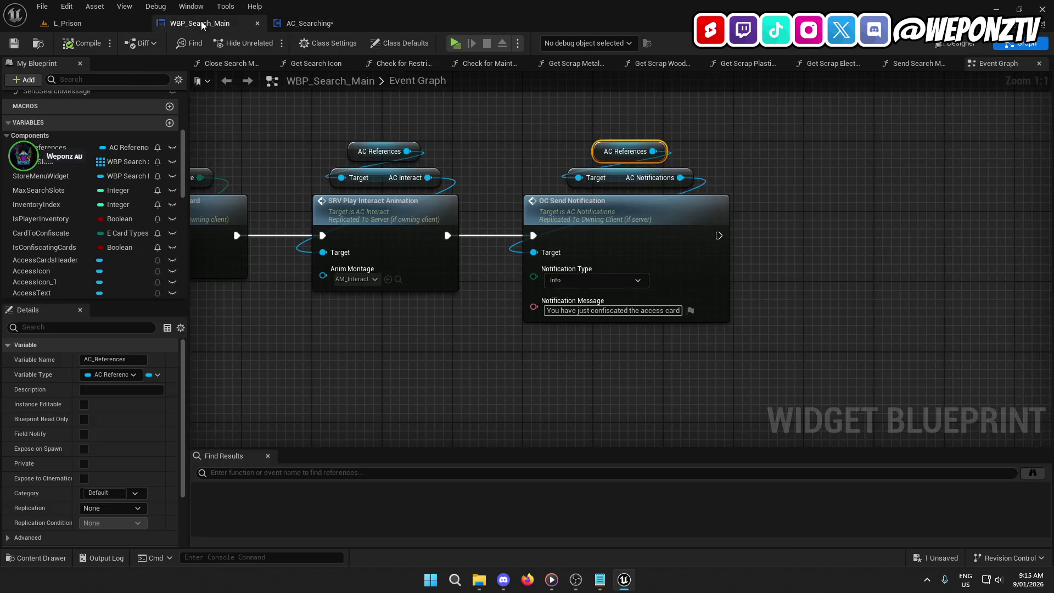
left_click_drag(340, 227, 778, 182)
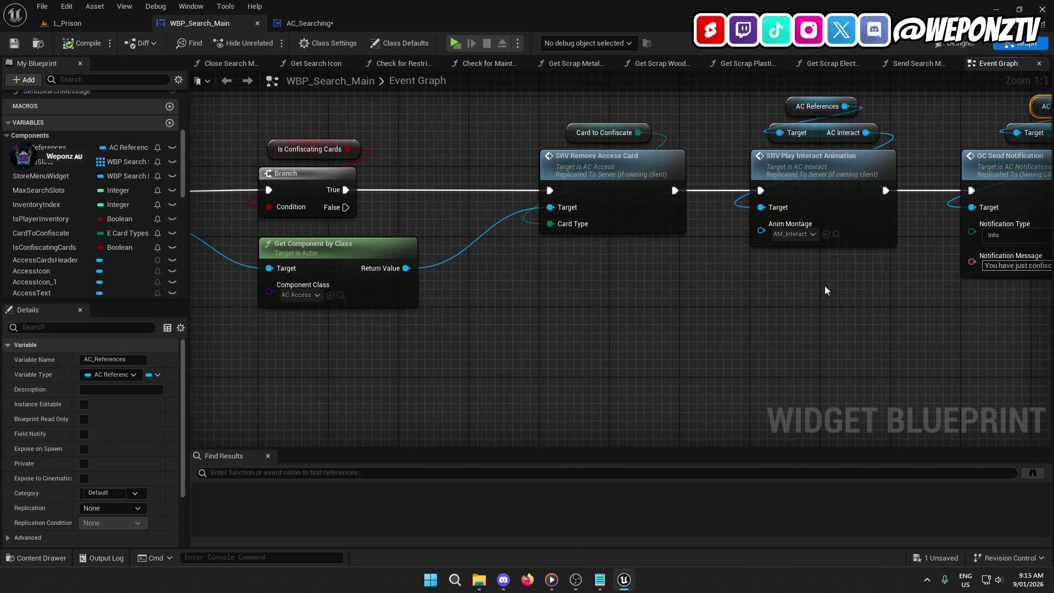
left_click(609, 133)
mouse_move(609, 133)
left_mouse_down()
mouse_move(527, 275)
mouse_move(675, 274)
mouse_move(728, 189)
mouse_move(530, 372)
mouse_move(530, 406)
mouse_move(530, 318)
left_mouse_up()
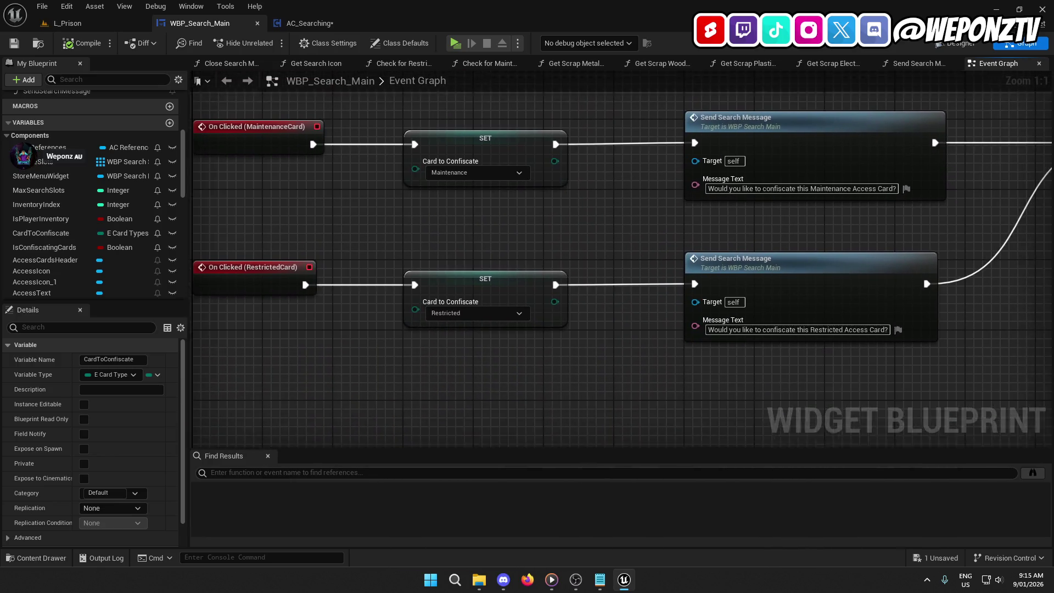
left_click(480, 277)
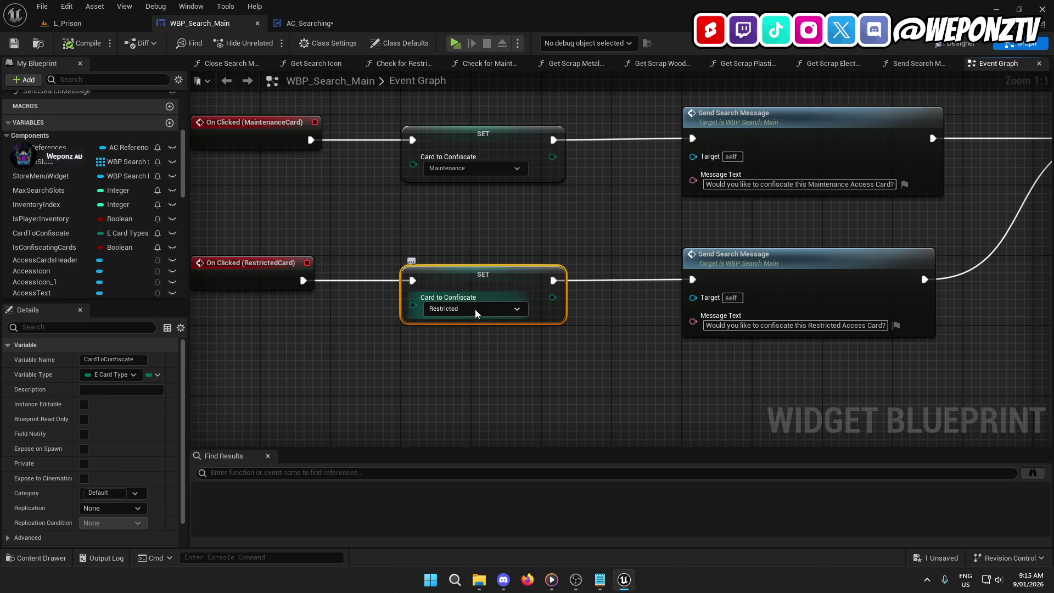
left_click_drag(471, 413, 463, 305)
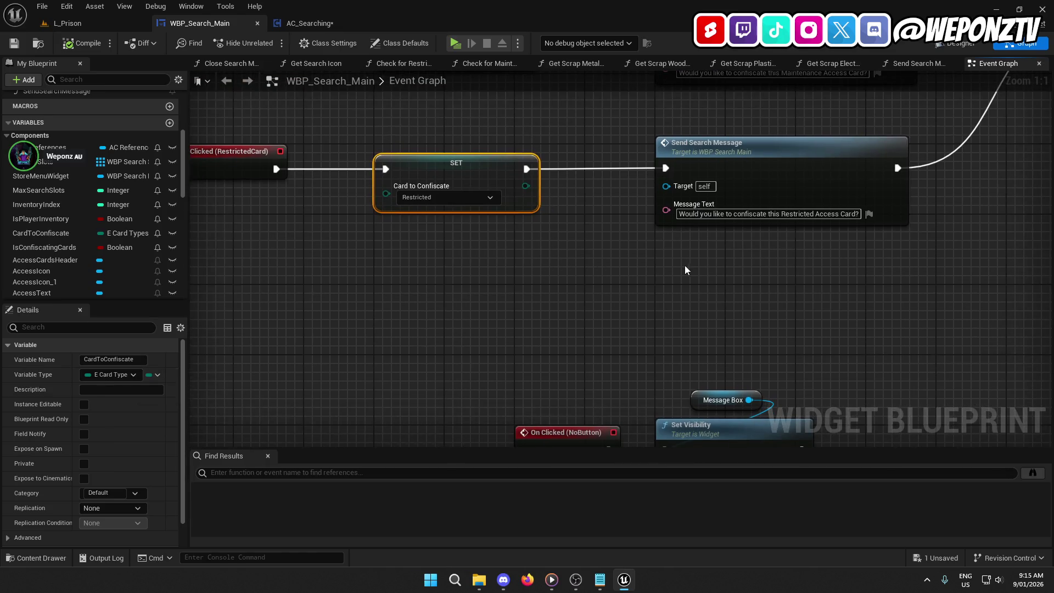
scroll(685, 269, "down", 2)
mouse_move(662, 273)
left_mouse_down()
mouse_move(433, 344)
mouse_move(555, 179)
mouse_move(549, 297)
mouse_move(508, 167)
left_mouse_up()
mouse_move(604, 329)
left_mouse_down()
mouse_move(475, 328)
mouse_move(701, 347)
left_mouse_up()
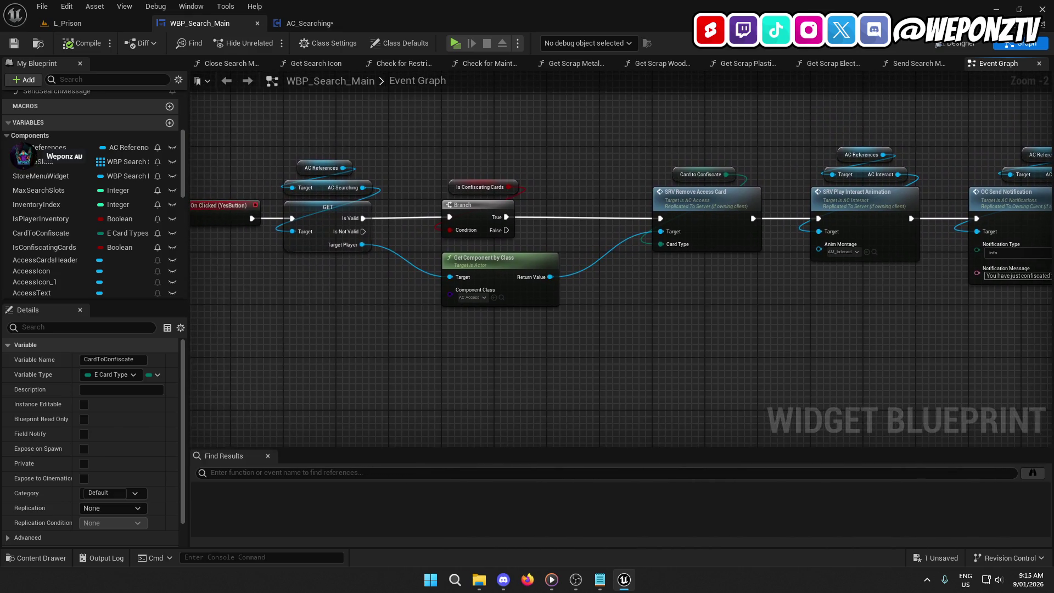
left_click(476, 206)
mouse_move(664, 381)
left_mouse_down()
mouse_move(518, 353)
mouse_move(442, 358)
left_mouse_up()
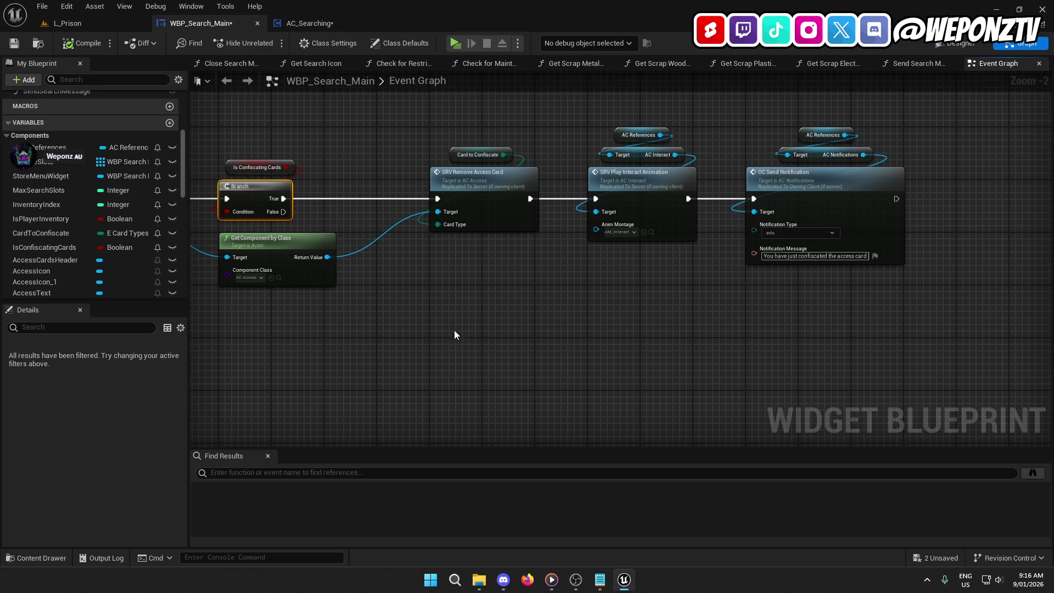
Open SRV Remove Access Card in AC_Access and inspect its card-type switch and Save Current Inventory.
double_click(465, 196)
mouse_move(323, 233)
left_mouse_down()
mouse_move(172, 233)
mouse_move(6, 269)
left_mouse_up()
mouse_move(472, 285)
left_mouse_down()
mouse_move(410, 300)
mouse_move(399, 353)
mouse_move(301, 322)
mouse_move(316, 323)
left_mouse_up()
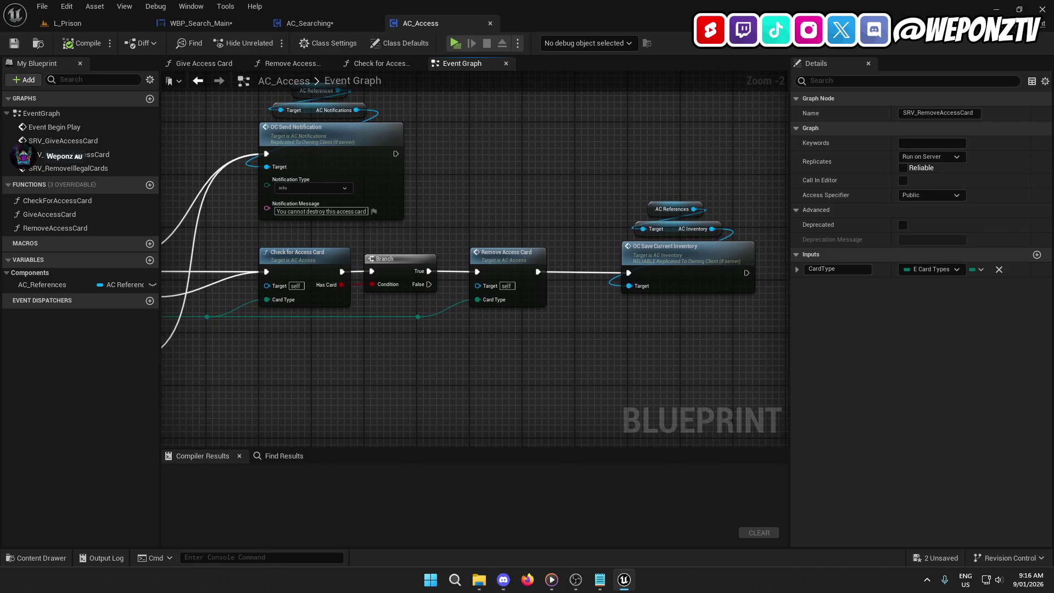
left_click_drag(165, 306, 430, 277)
Recheck the GET and AC References nodes in WBP_Search_Main, then return to L_Prison.
left_click(313, 23)
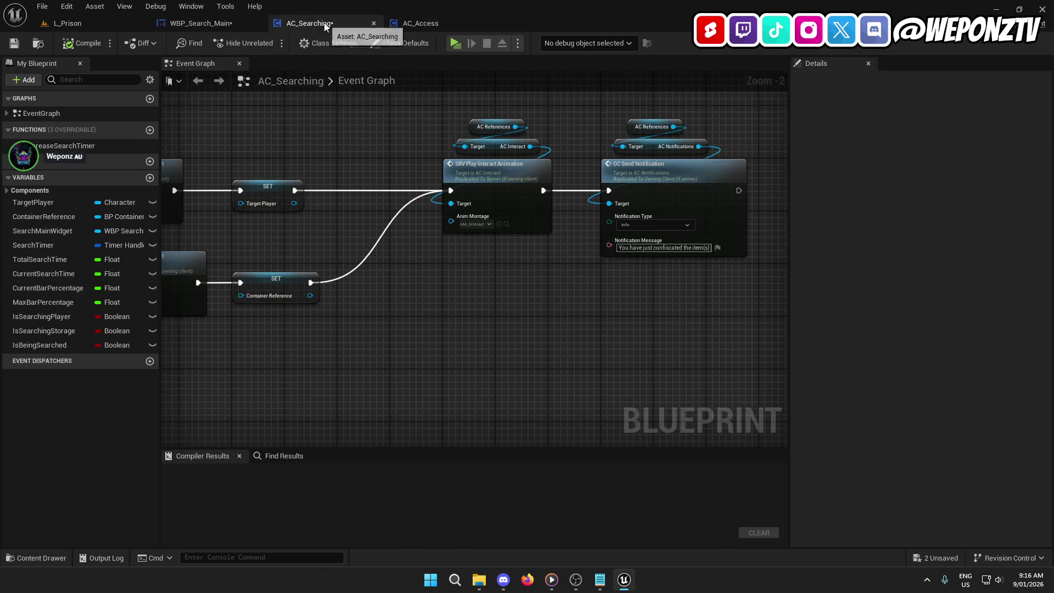
left_click(213, 25)
left_click_drag(293, 128, 444, 102)
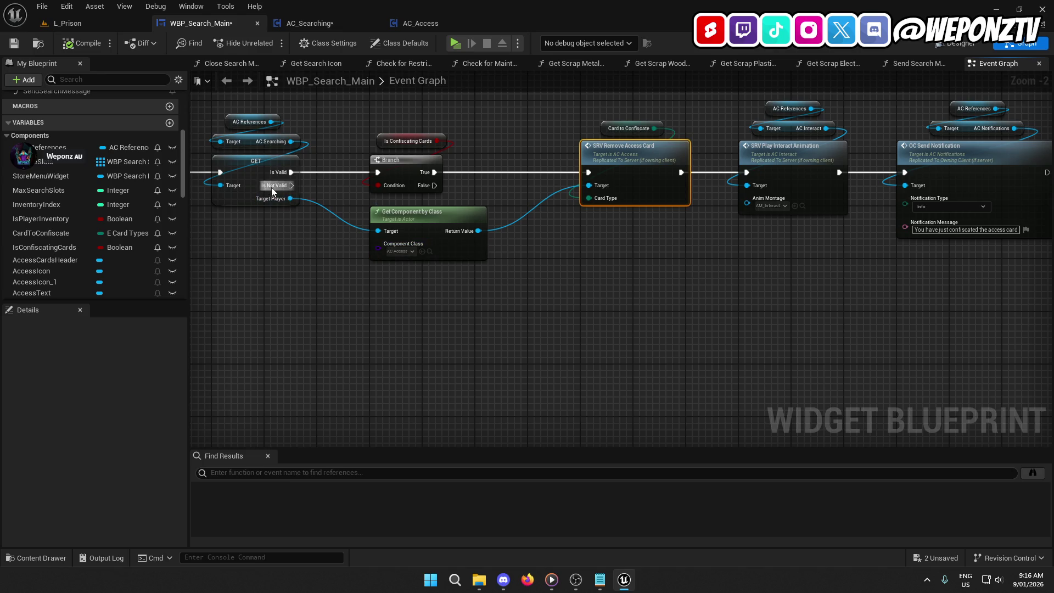
left_click_drag(644, 297, 572, 294)
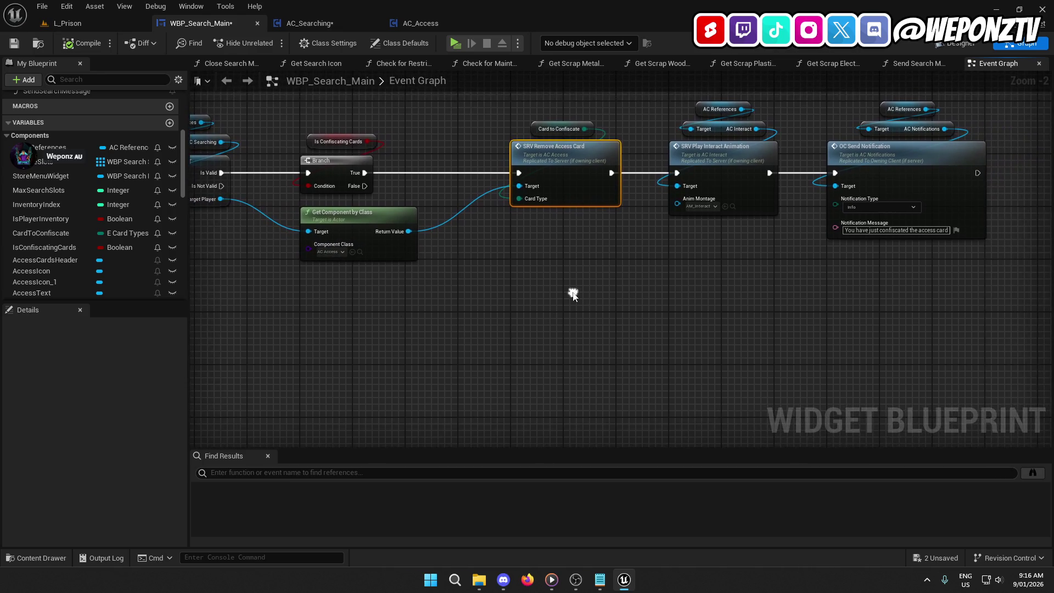
left_click(89, 21)
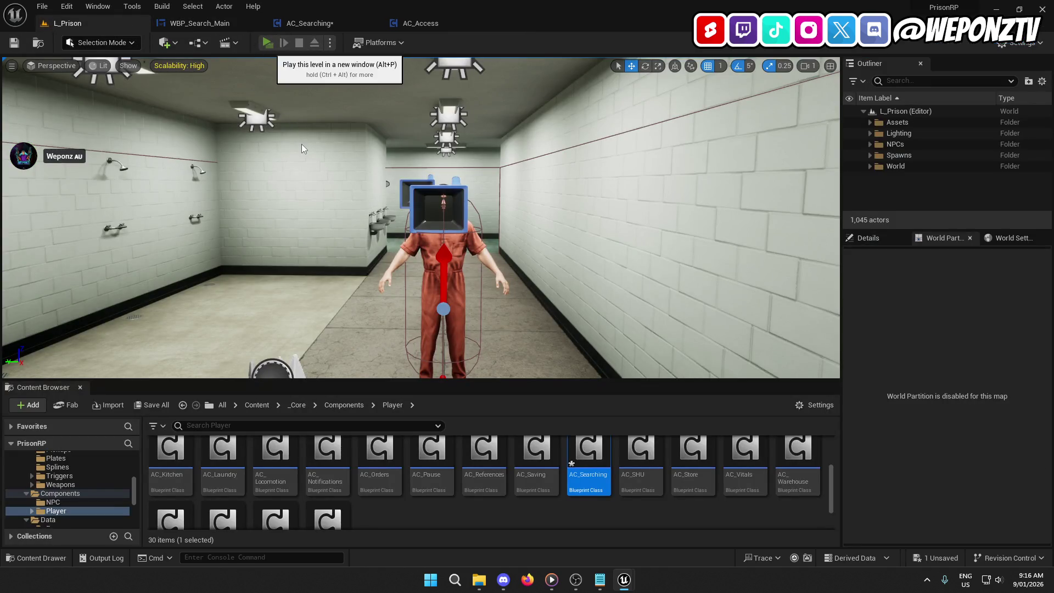
Launch a Play (New Window) test, walk the officer to the inmate and choose Search Inmate.
left_click(267, 42)
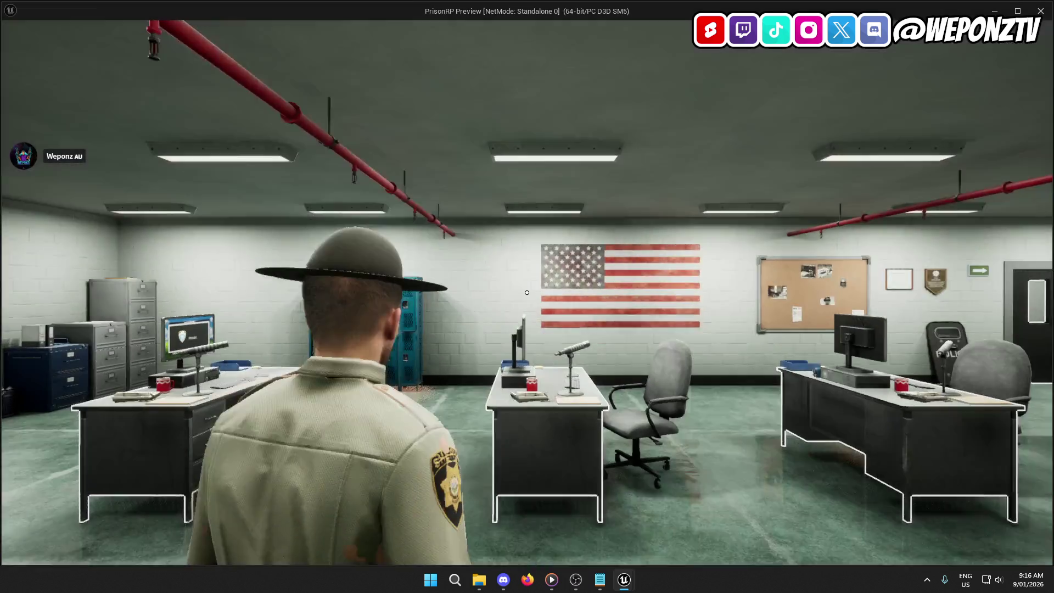
key("w")
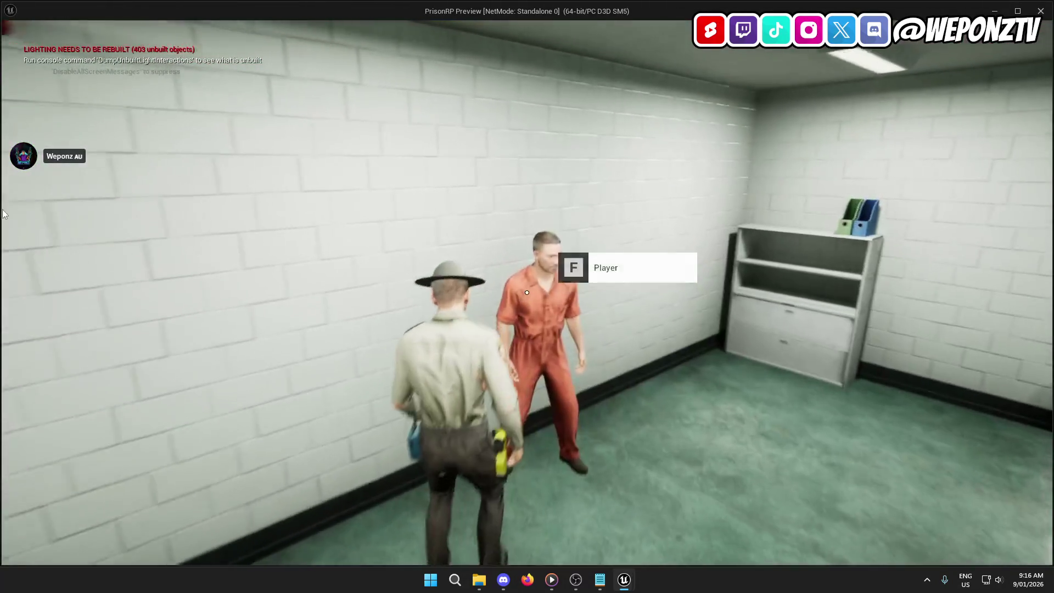
key("f")
left_click(527, 292)
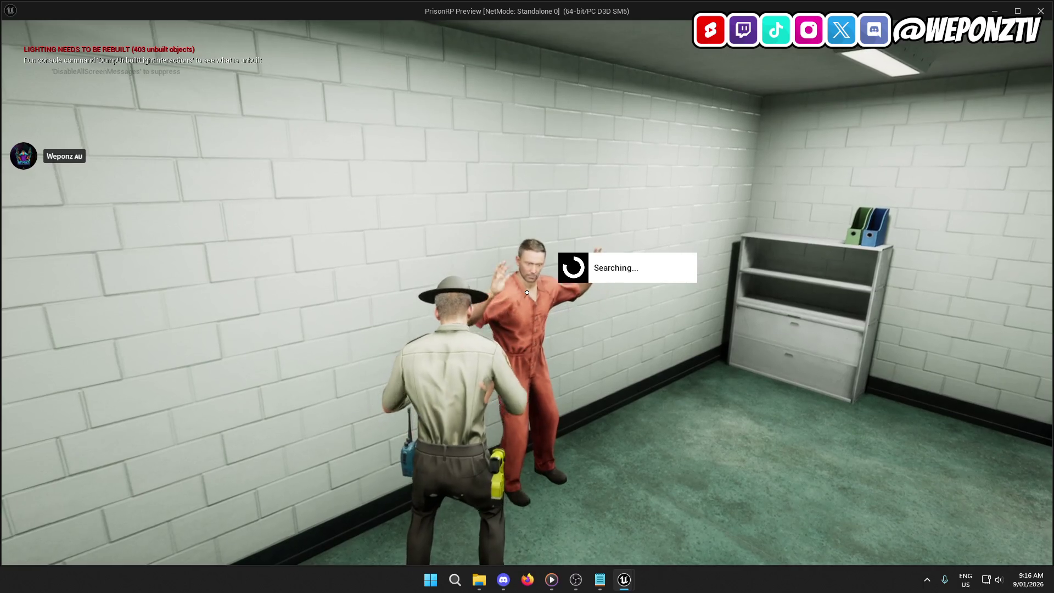
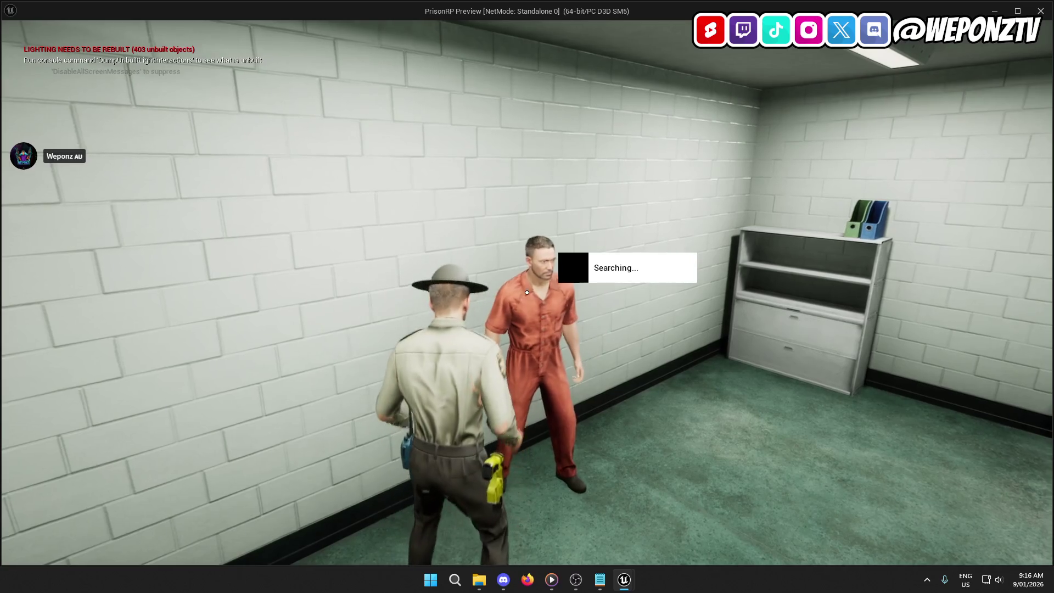
Confiscate the restricted and maintenance access cards in the test play, then stop play.
left_click(450, 428)
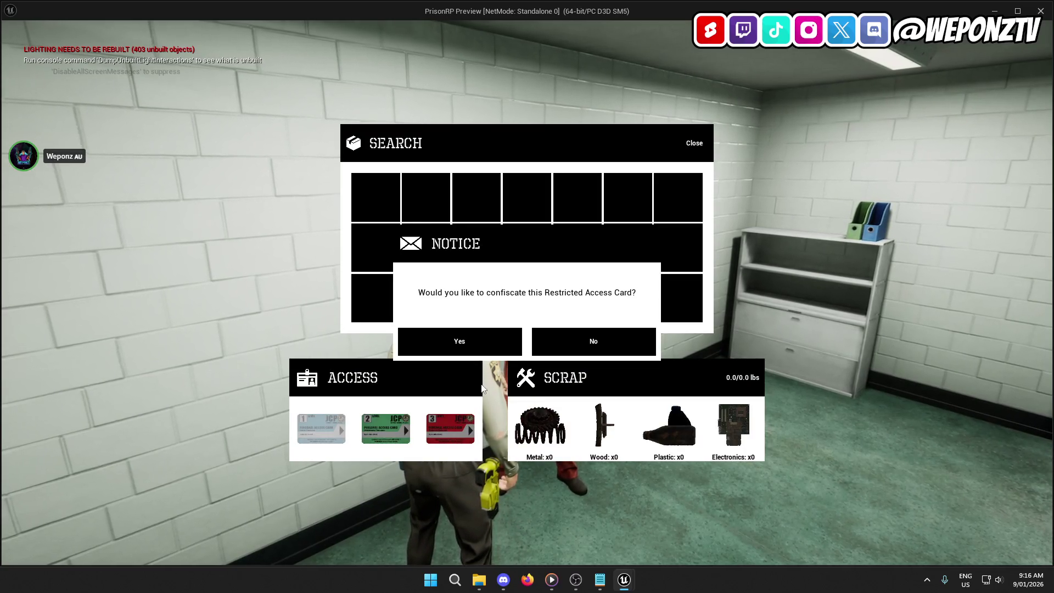
left_click(505, 341)
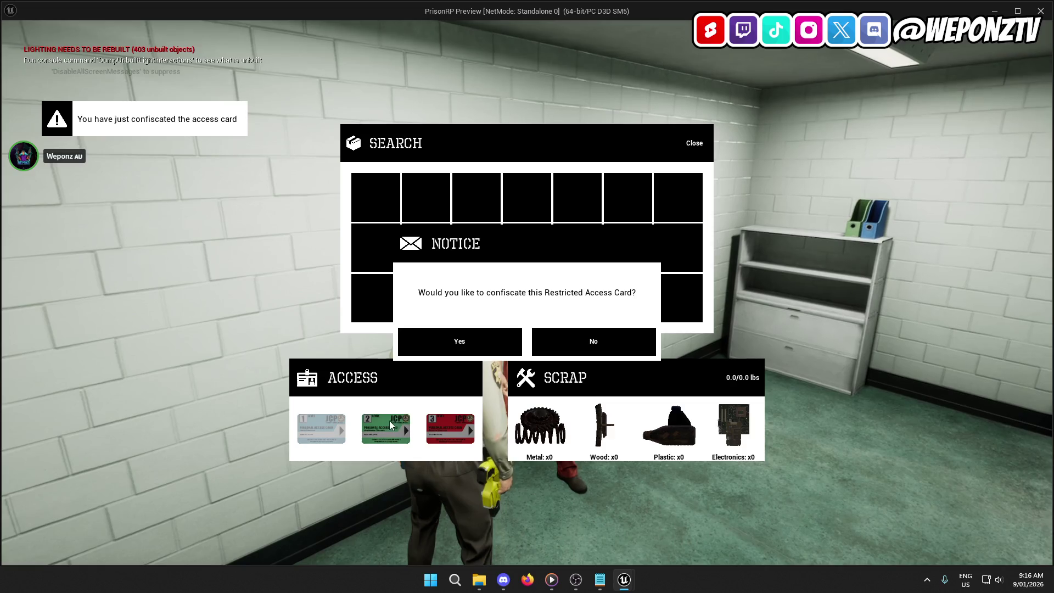
left_click(568, 339)
left_click(385, 428)
left_click(492, 341)
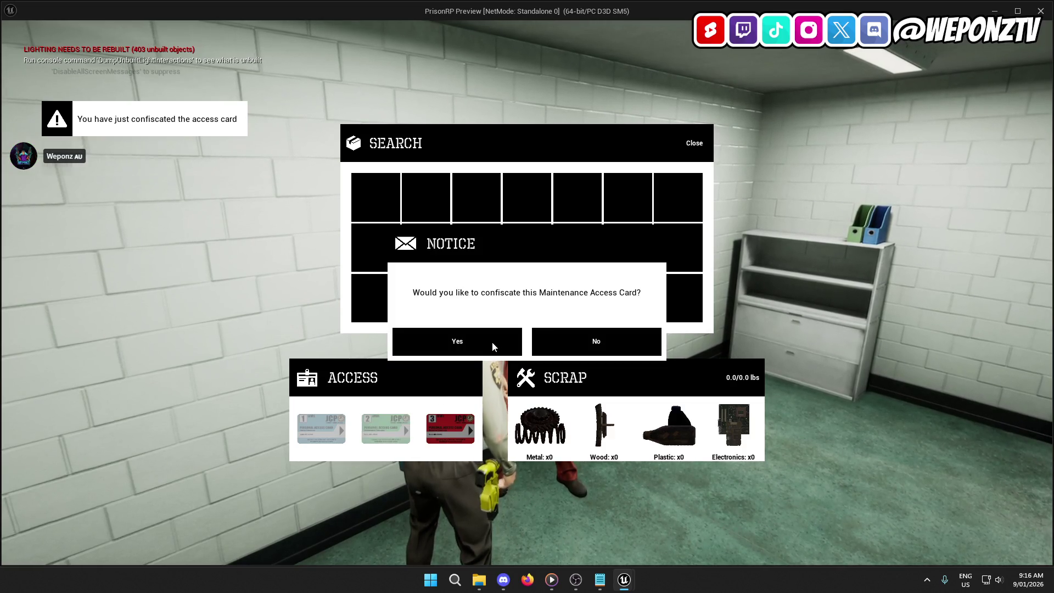
key("Escape")
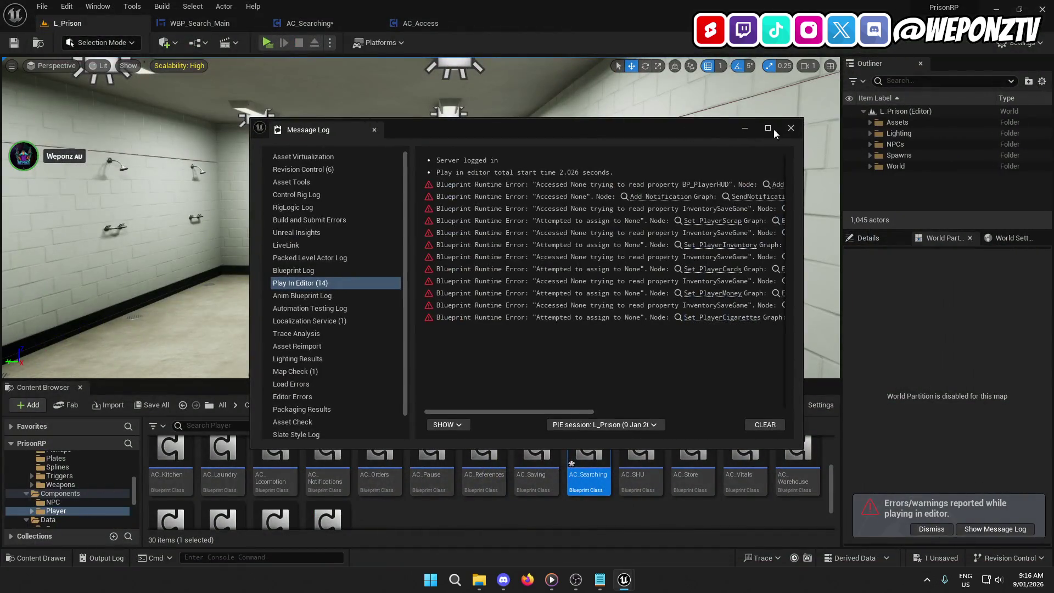
Look over the AC_Searching graph, then switch to the WBP_Search_Main Event Graph.
left_click(328, 25)
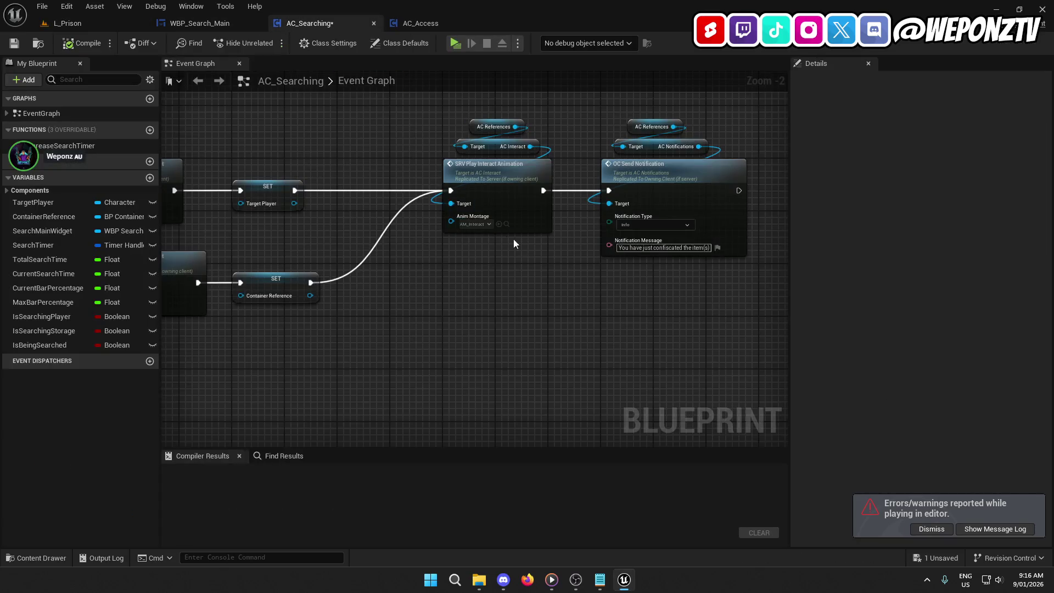
scroll(548, 277, "down", 2)
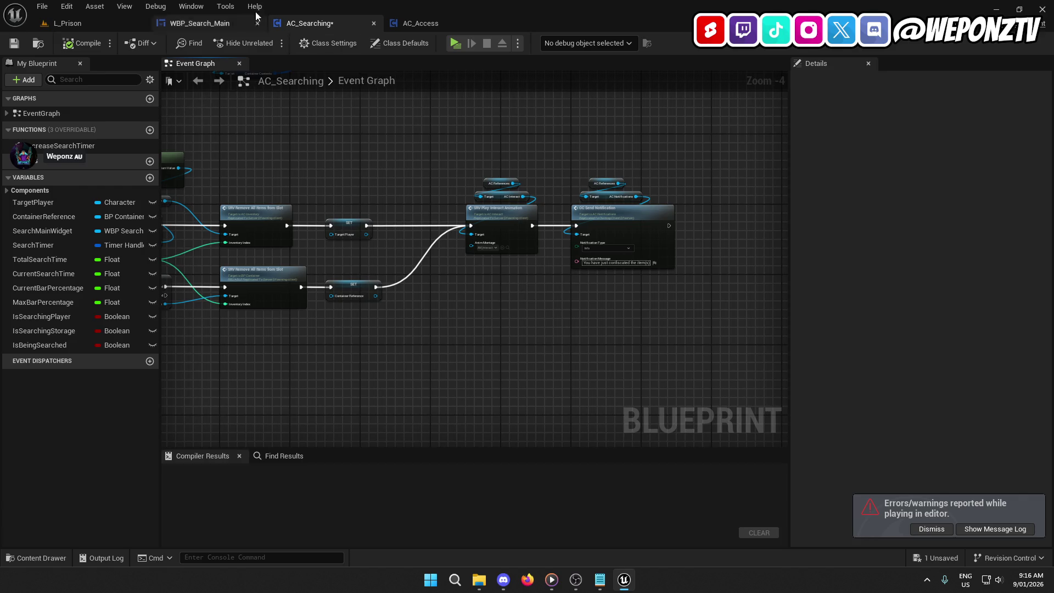
left_click(202, 24)
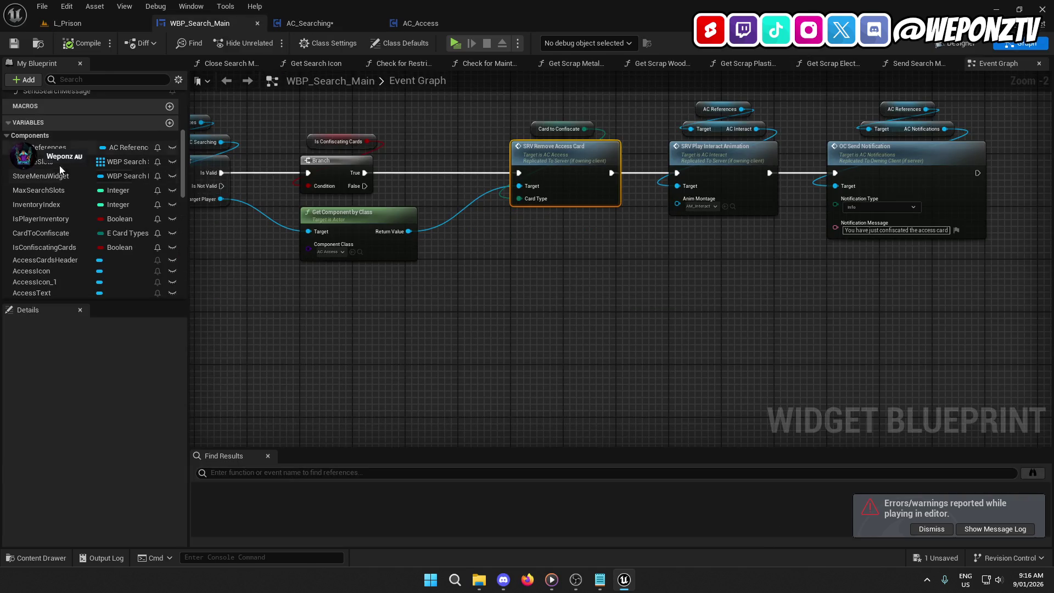
Move the NoButton click nodes near the confiscation chain and wire OC Send Notification into Set Visibility.
scroll(495, 281, "down", 1)
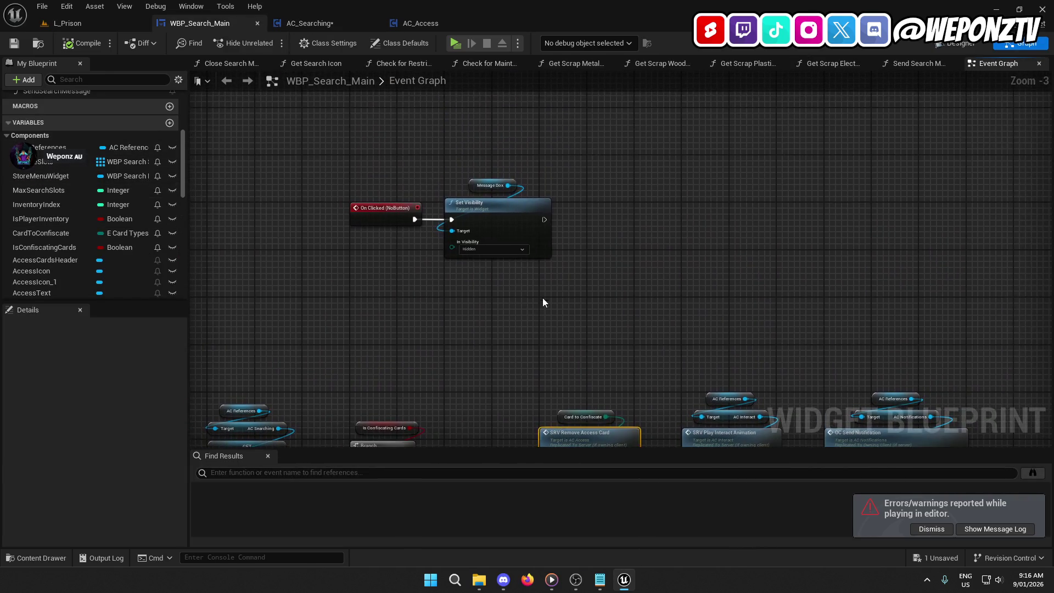
left_click_drag(542, 298, 443, 196)
scroll(543, 283, "down", 1)
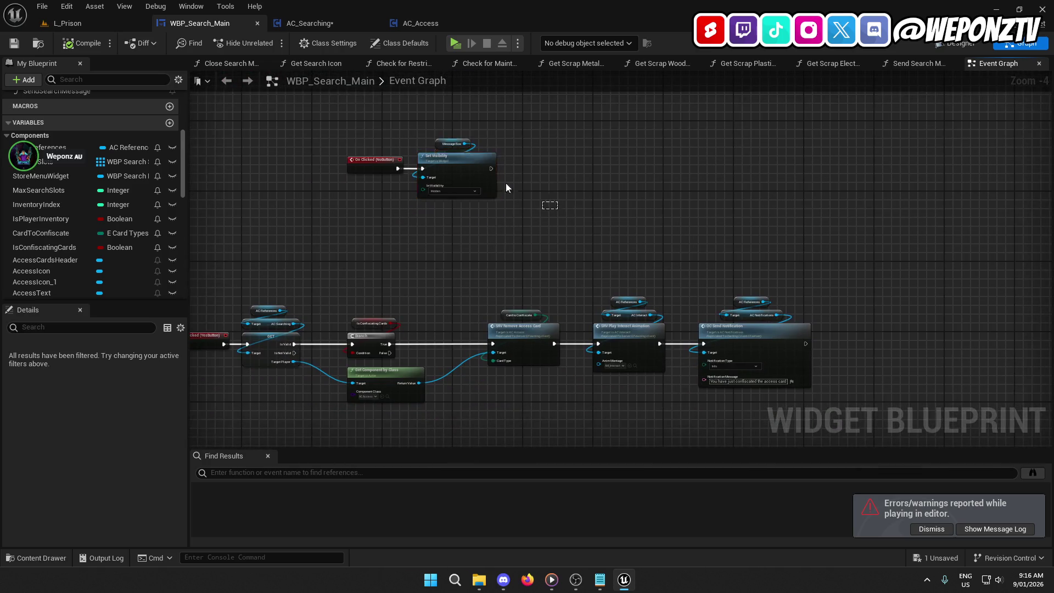
left_click_drag(506, 183, 394, 180)
mouse_move(355, 124)
left_mouse_down()
mouse_move(371, 188)
mouse_move(564, 369)
mouse_move(815, 372)
mouse_move(855, 354)
mouse_move(845, 379)
mouse_move(573, 266)
left_mouse_up()
scroll(573, 267, "up", 5)
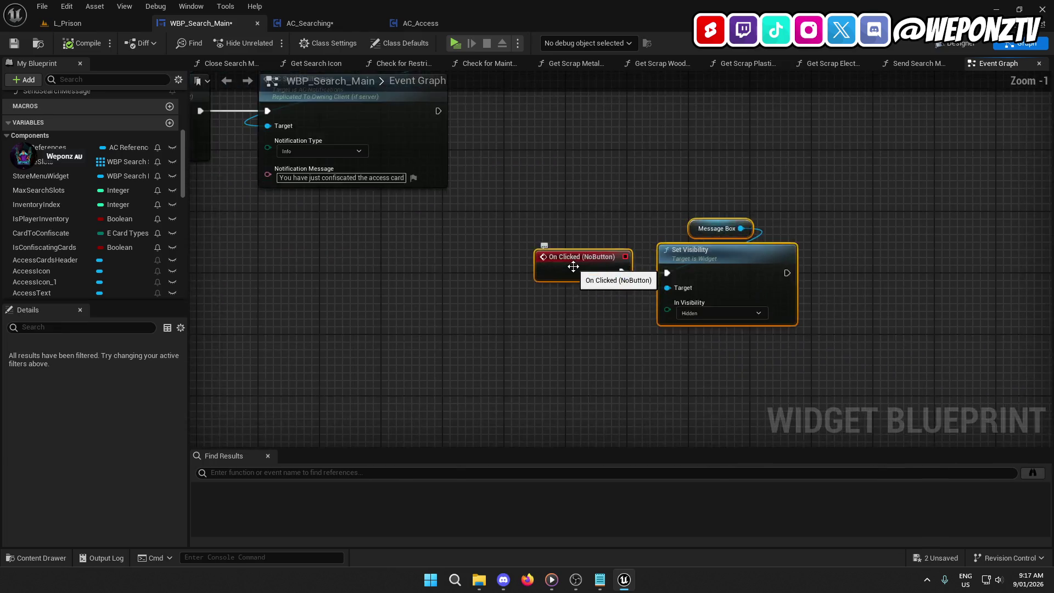
left_click(896, 337)
left_click_drag(895, 338, 714, 245)
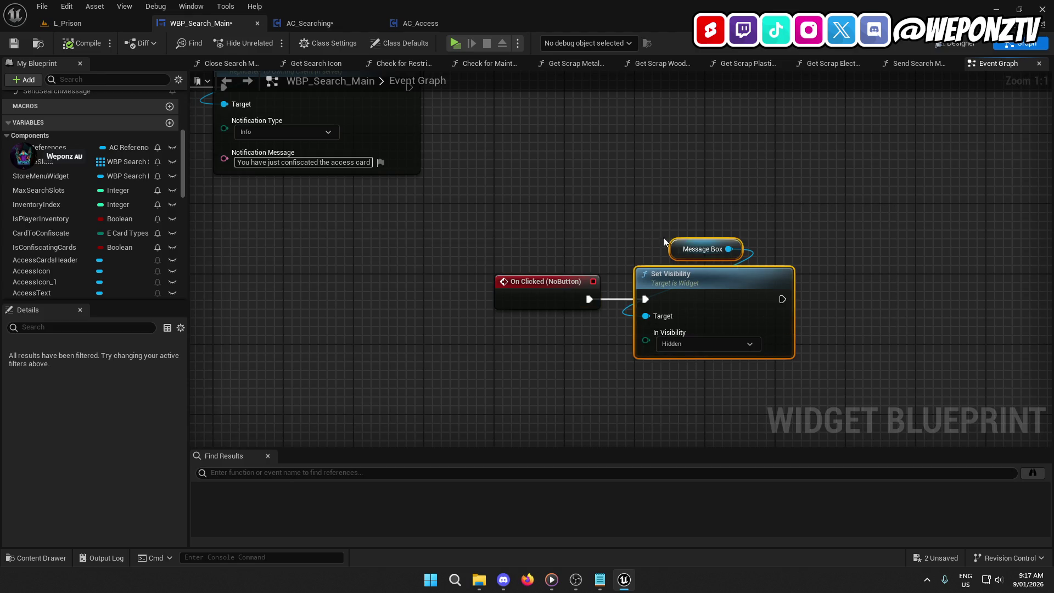
left_click_drag(685, 285, 824, 283)
left_click(685, 256)
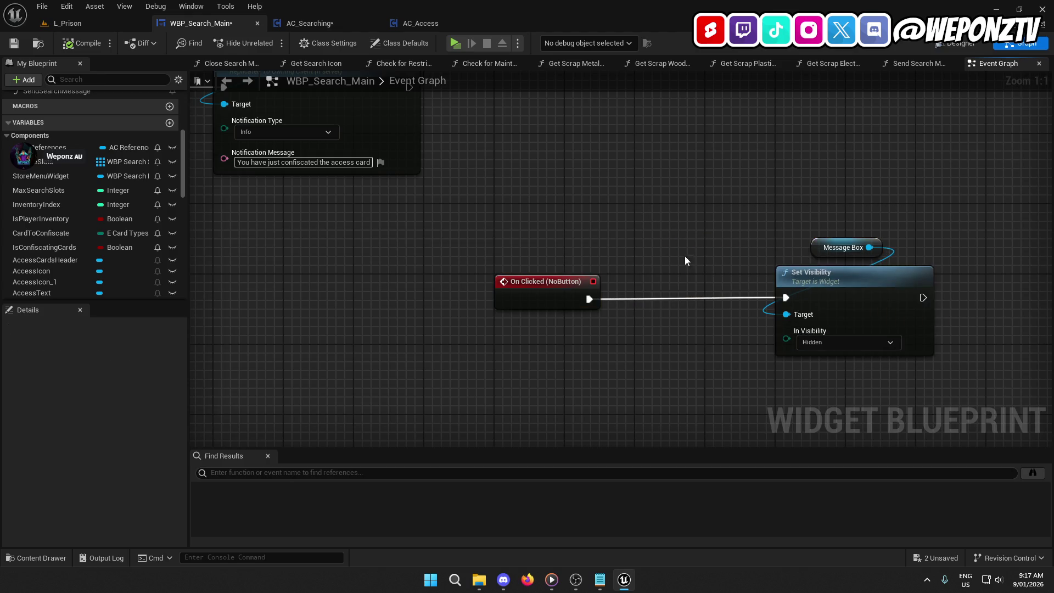
mouse_move(380, 117)
left_mouse_down()
mouse_move(417, 203)
mouse_move(713, 351)
mouse_move(834, 384)
mouse_move(822, 384)
left_mouse_up()
Review the earlier chain, abandon a wire from Branch False, and compile the widget.
scroll(644, 326, "down", 1)
scroll(645, 324, "down", 3)
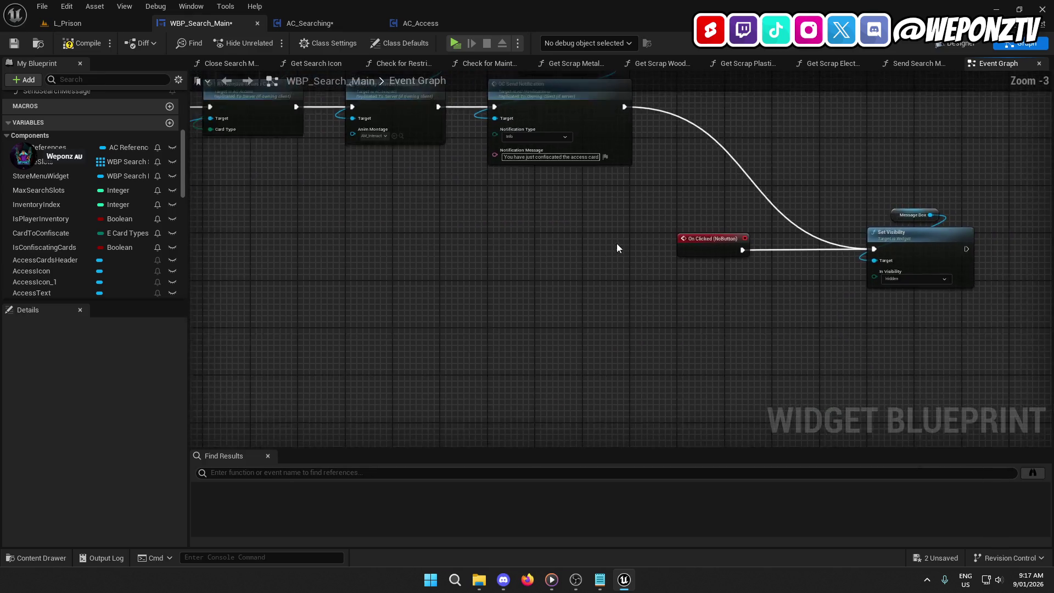
mouse_move(617, 245)
left_mouse_down()
mouse_move(835, 242)
mouse_move(865, 257)
mouse_move(844, 256)
left_mouse_up()
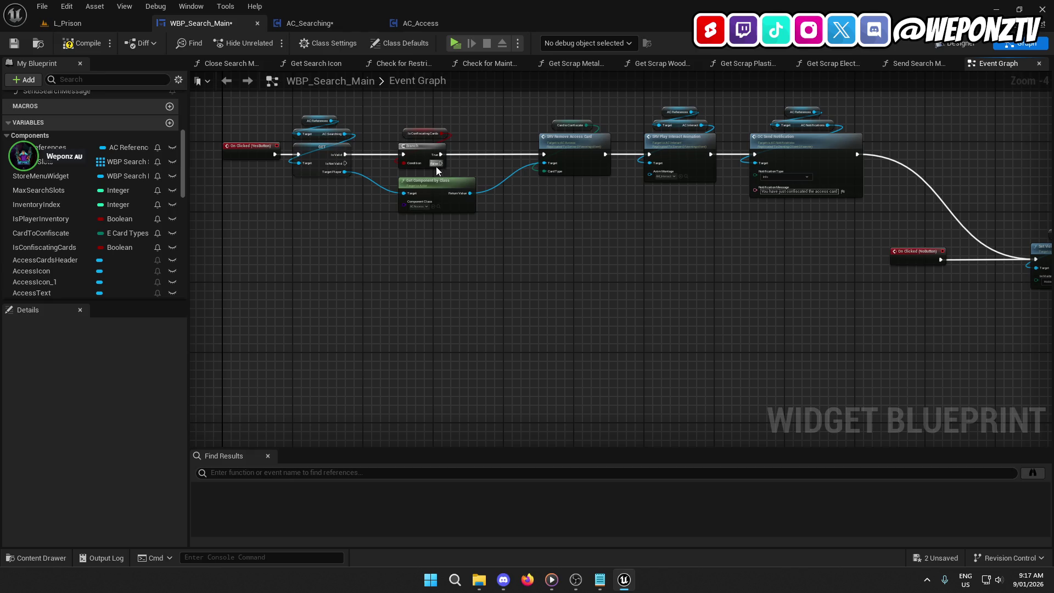
mouse_move(438, 168)
left_mouse_down()
mouse_move(559, 272)
mouse_move(640, 283)
left_mouse_up()
left_click(789, 255)
left_click_drag(789, 256, 463, 258)
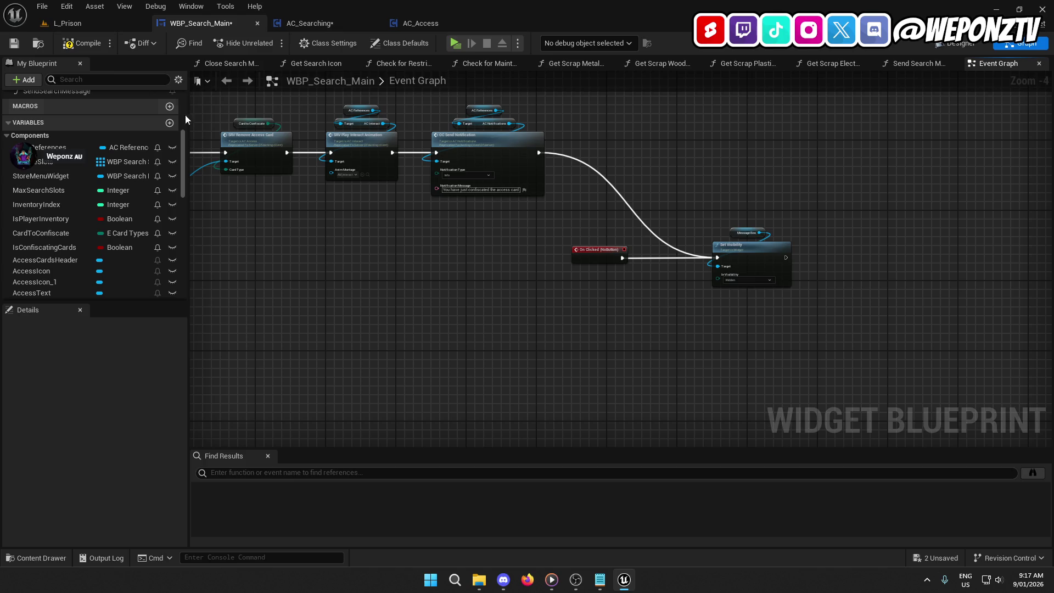
left_click(77, 43)
left_click(13, 43)
Switch to the Designer layout and select the RestrictedCard button.
mouse_move(328, 252)
left_mouse_down()
mouse_move(560, 222)
mouse_move(663, 281)
left_mouse_up()
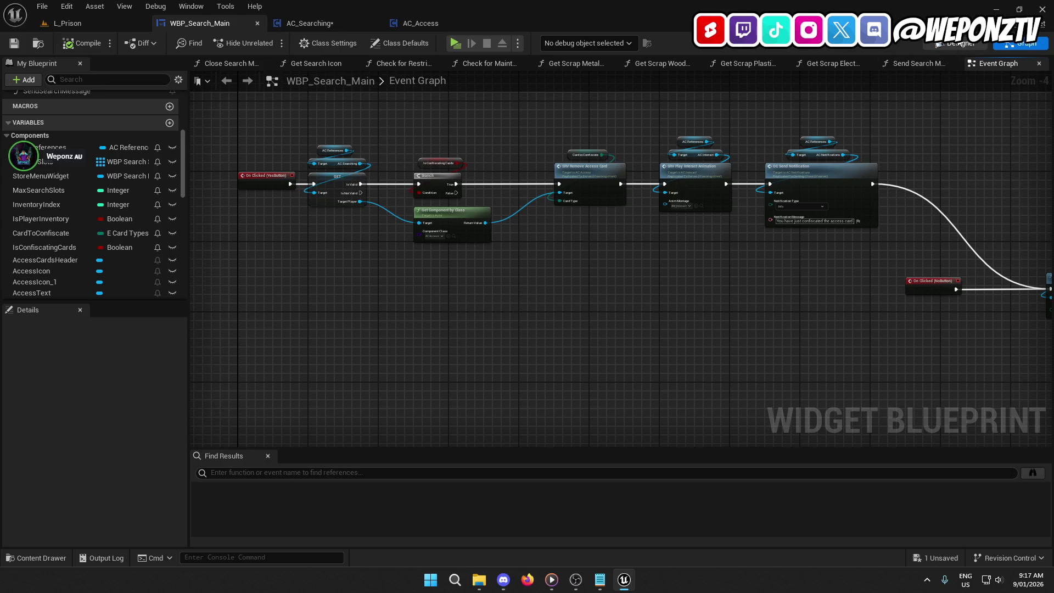
left_click(957, 44)
left_click(446, 355)
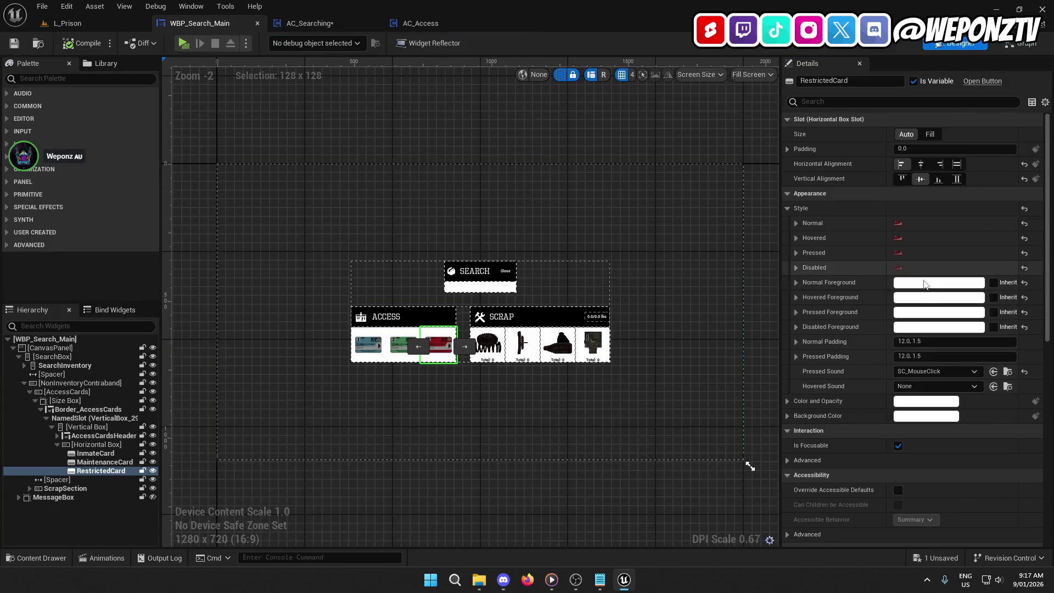
Delete all logic nodes inside CheckForRestrictedCard, leaving entry and return, then compile.
scroll(922, 395, "down", 5)
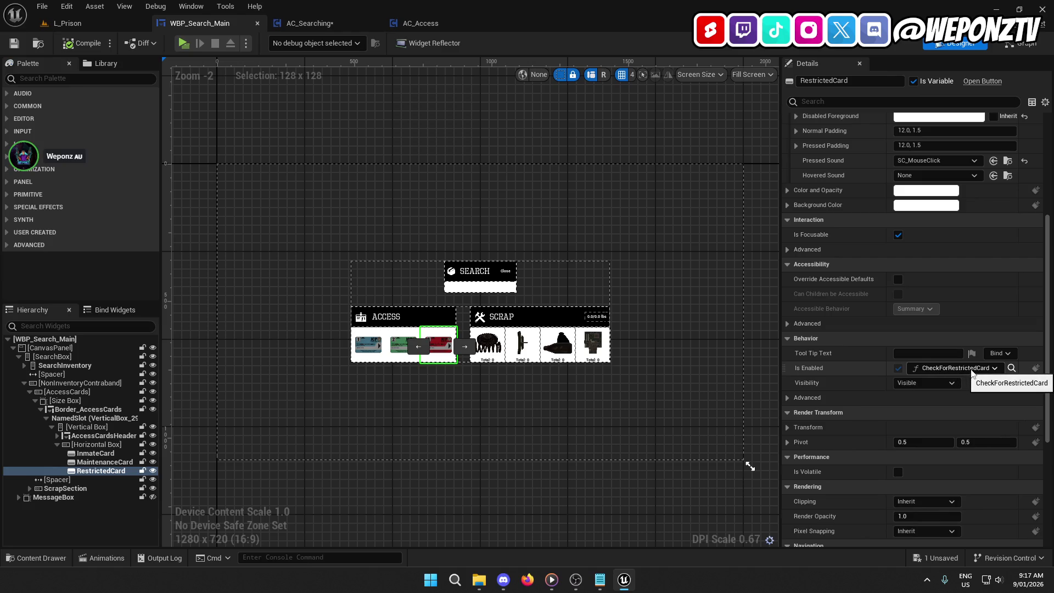
left_click(1027, 43)
scroll(107, 213, "up", 10)
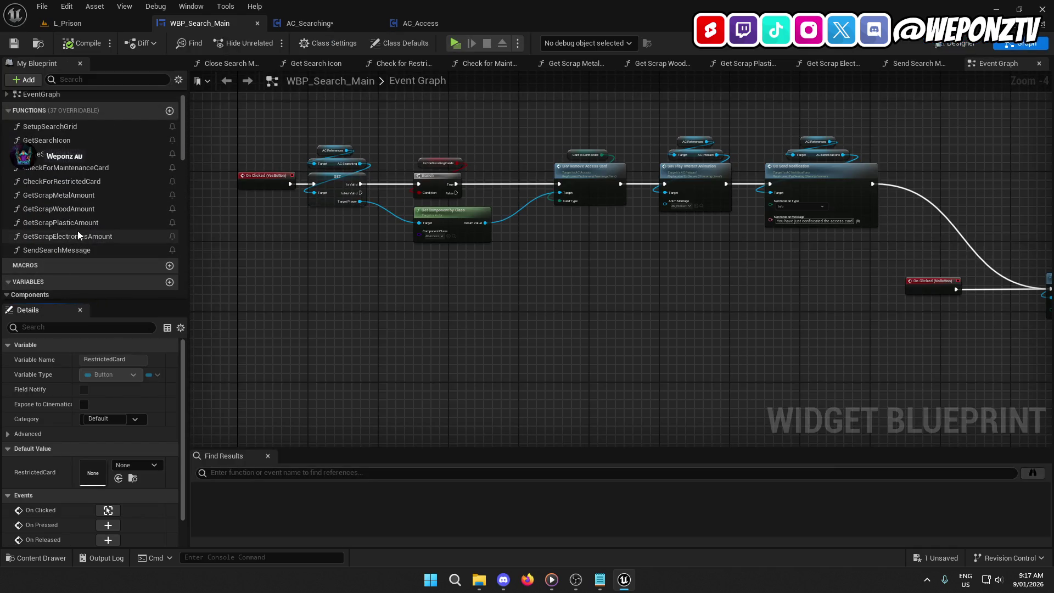
double_click(82, 180)
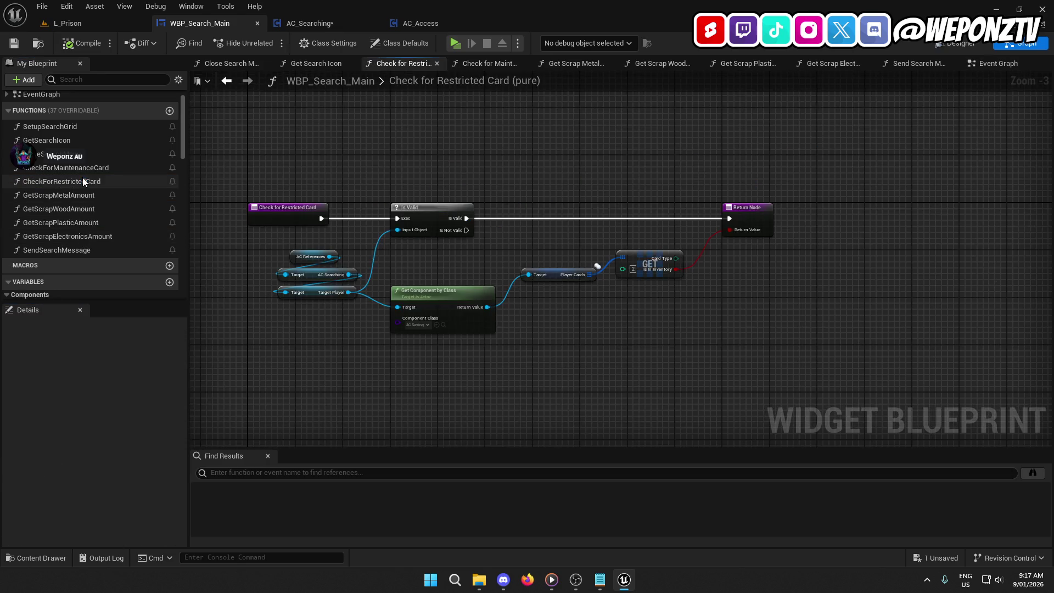
mouse_move(640, 390)
left_mouse_down()
mouse_move(360, 159)
mouse_move(336, 157)
left_mouse_up()
key("Delete")
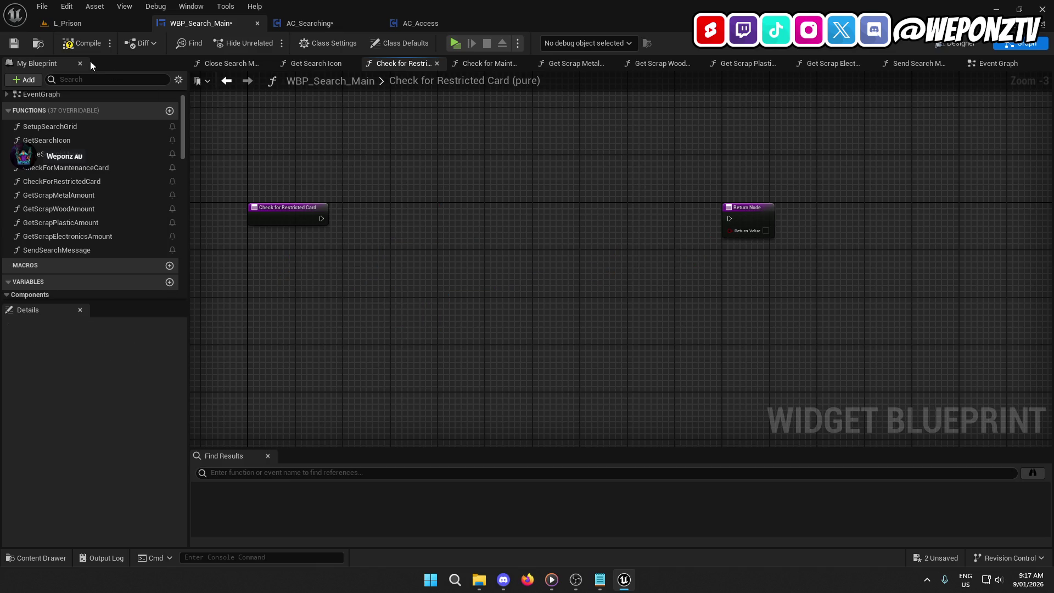
left_click(14, 42)
Change the RestrictedCard button's Is Enabled binding in the Details panel.
left_click(953, 45)
scroll(880, 384, "down", 3)
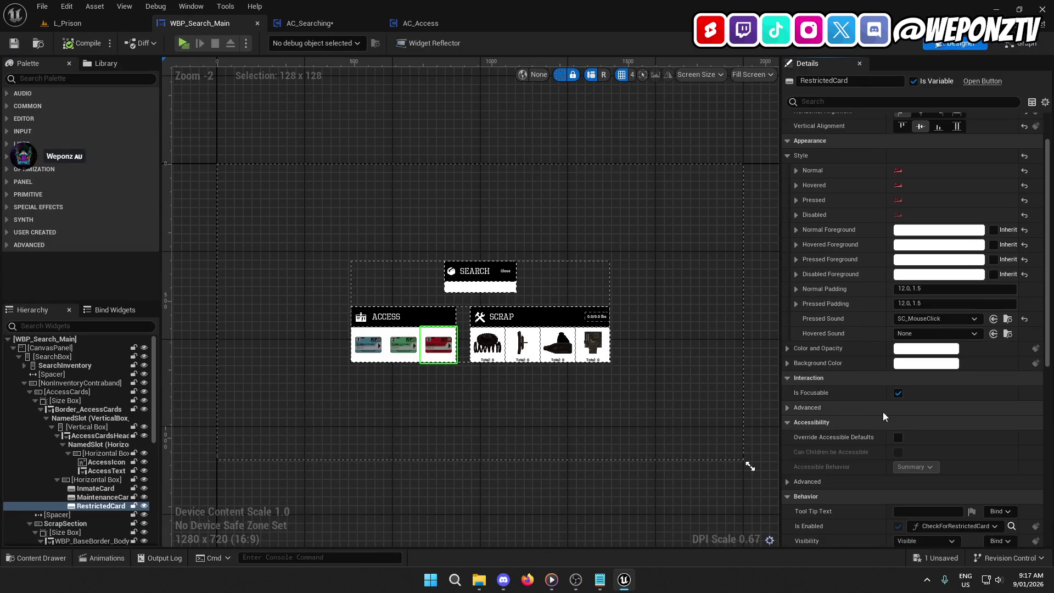
scroll(884, 418, "down", 3)
left_click(962, 462)
left_click(933, 341)
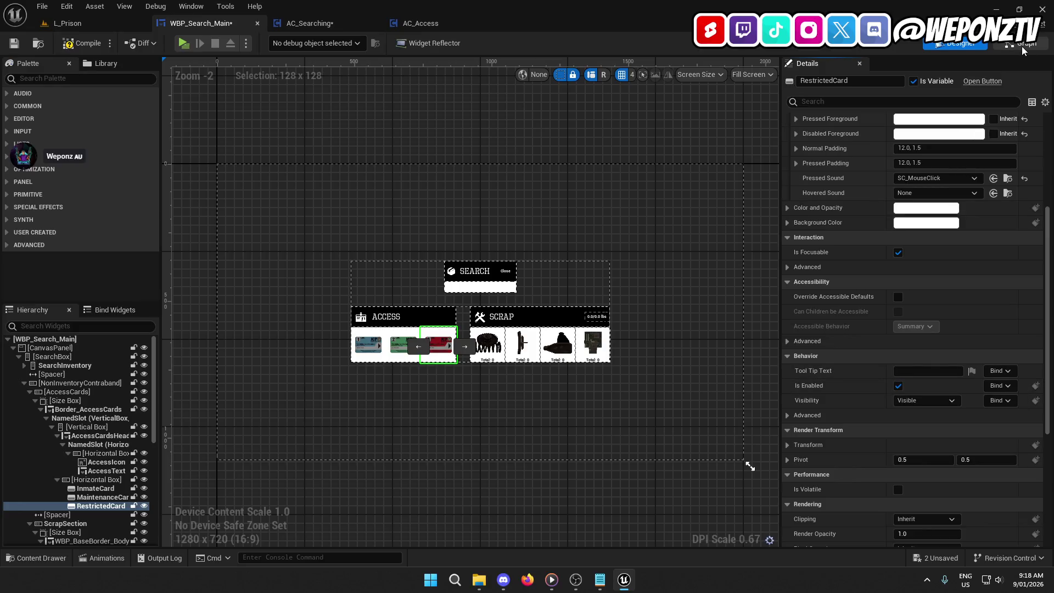
Delete the Get_RestrictedCard_bIsEnabled and old CheckForRestrictedCard functions, then save the widget.
left_click(1022, 46)
scroll(86, 193, "up", 5)
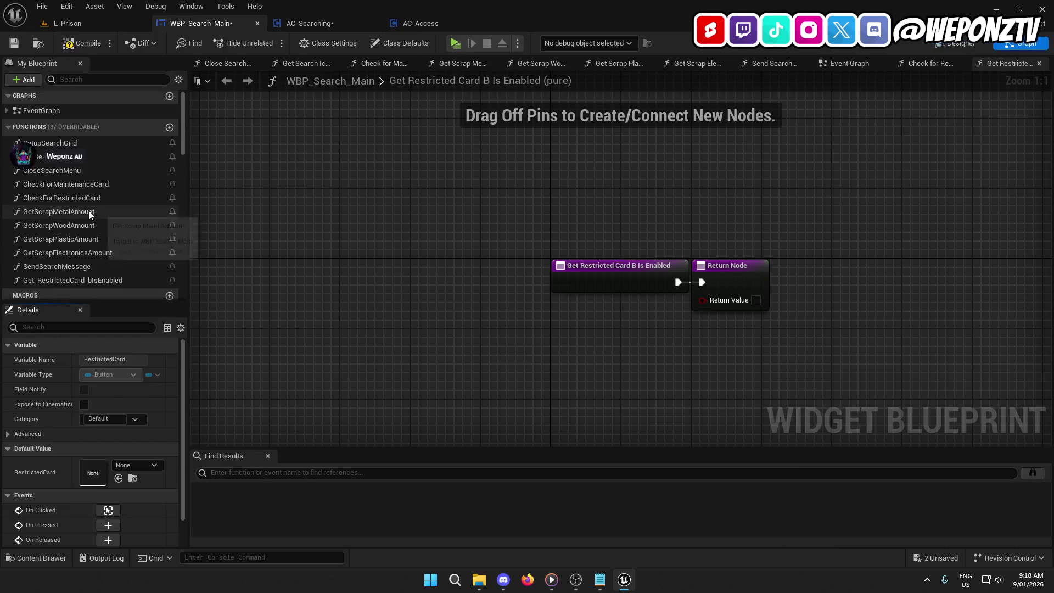
scroll(87, 212, "down", 2)
left_click(64, 229)
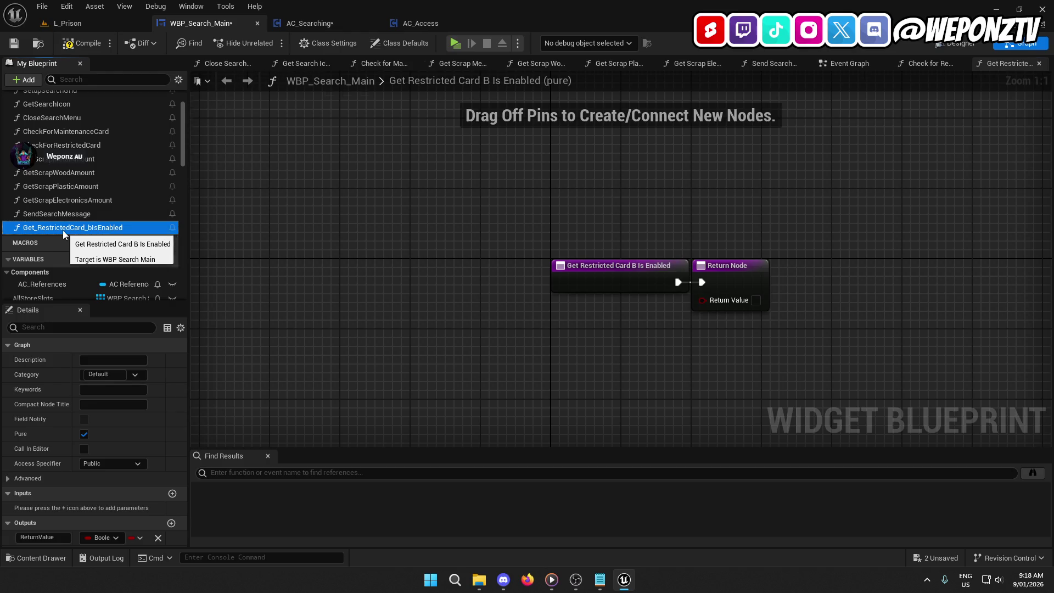
key("Delete")
left_click(71, 144)
key("Delete")
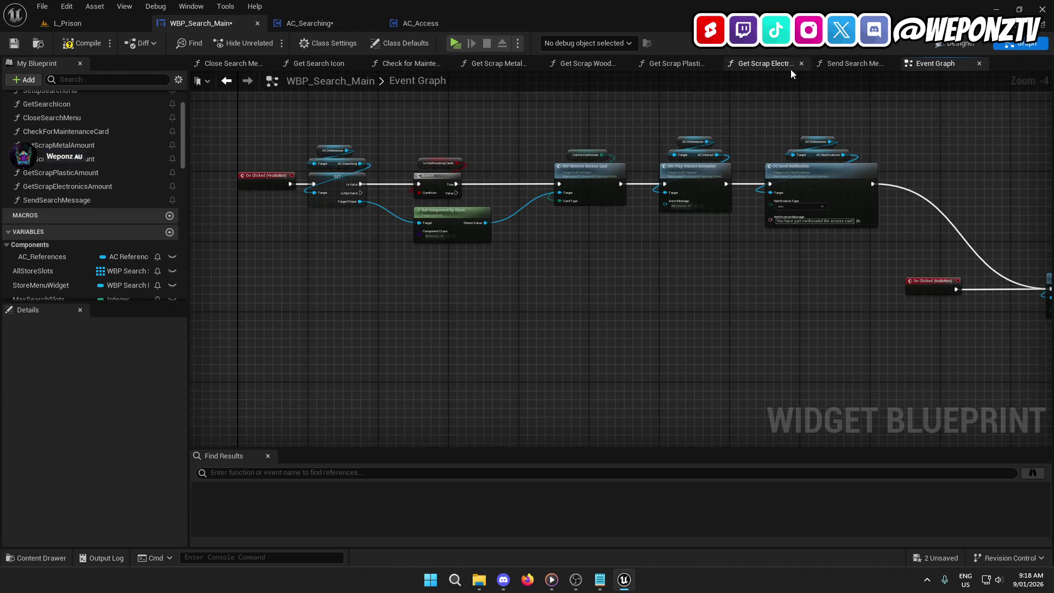
left_click(961, 43)
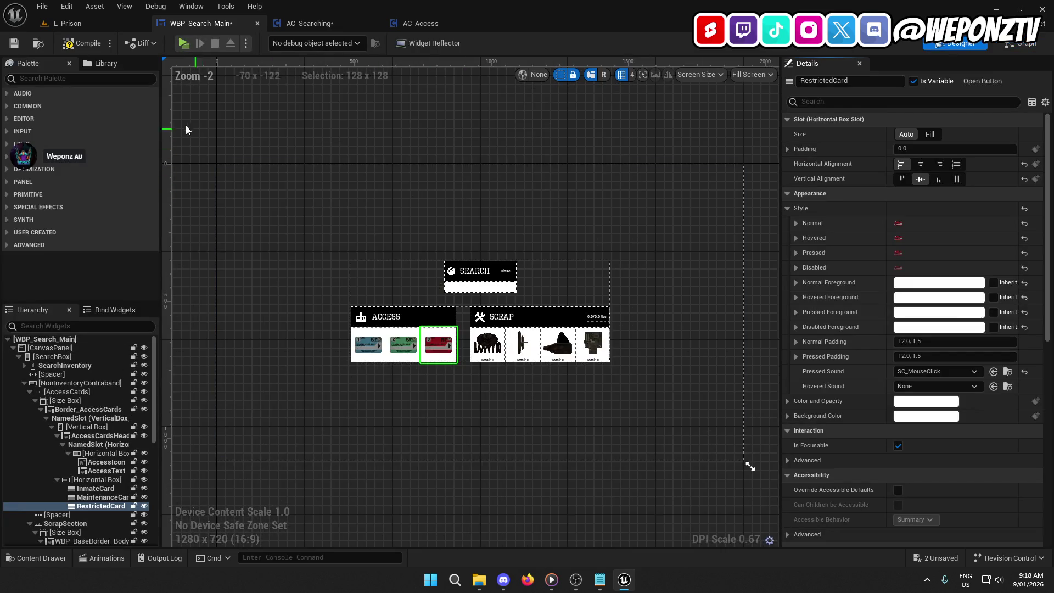
left_click(14, 43)
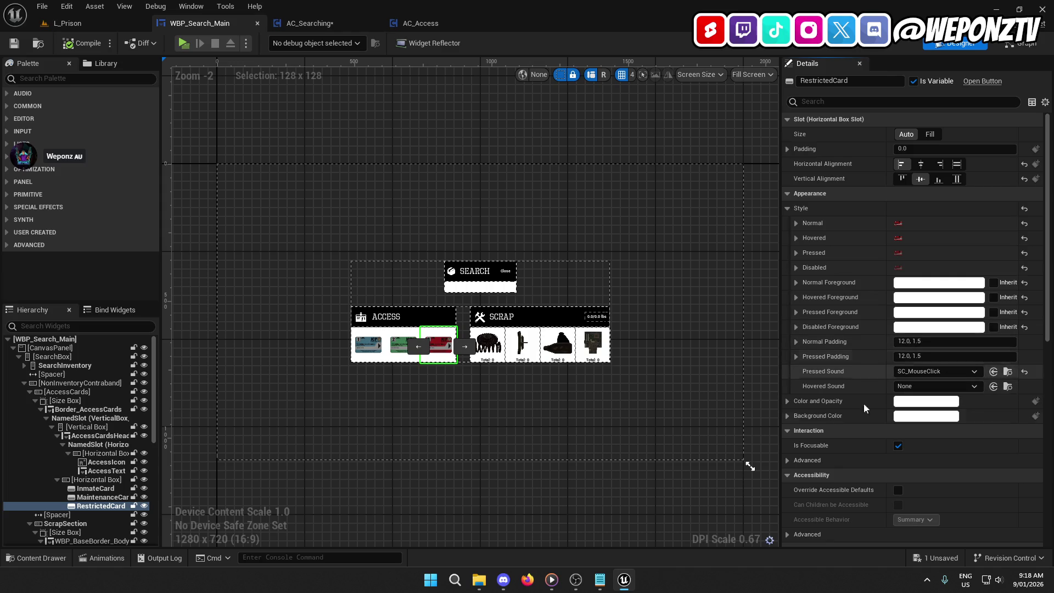
Create a new Is Enabled binding function and move it under CheckForMaintenanceCard.
scroll(882, 474, "down", 5)
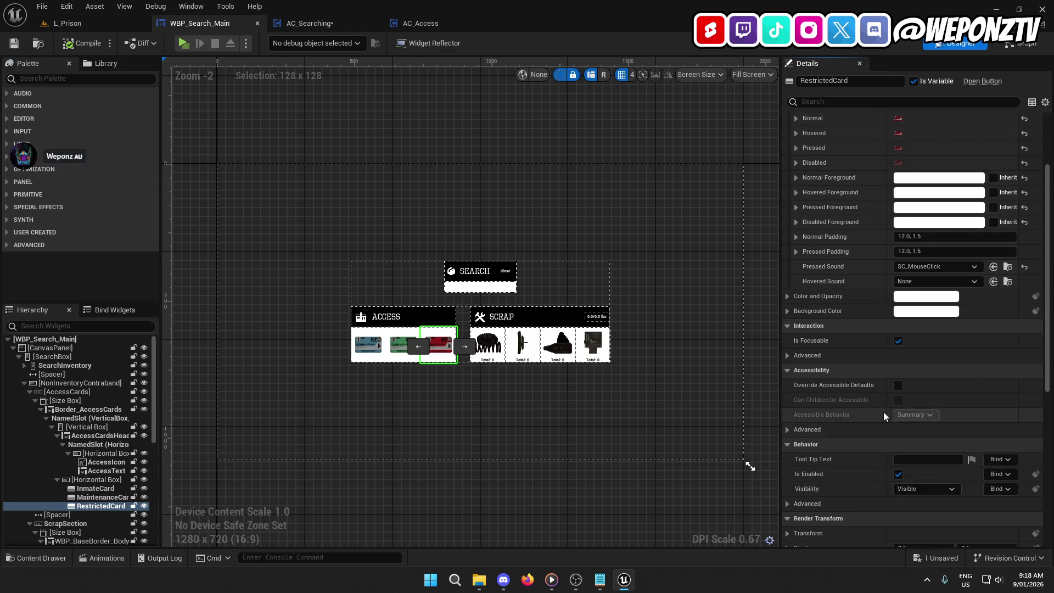
scroll(870, 400, "down", 6)
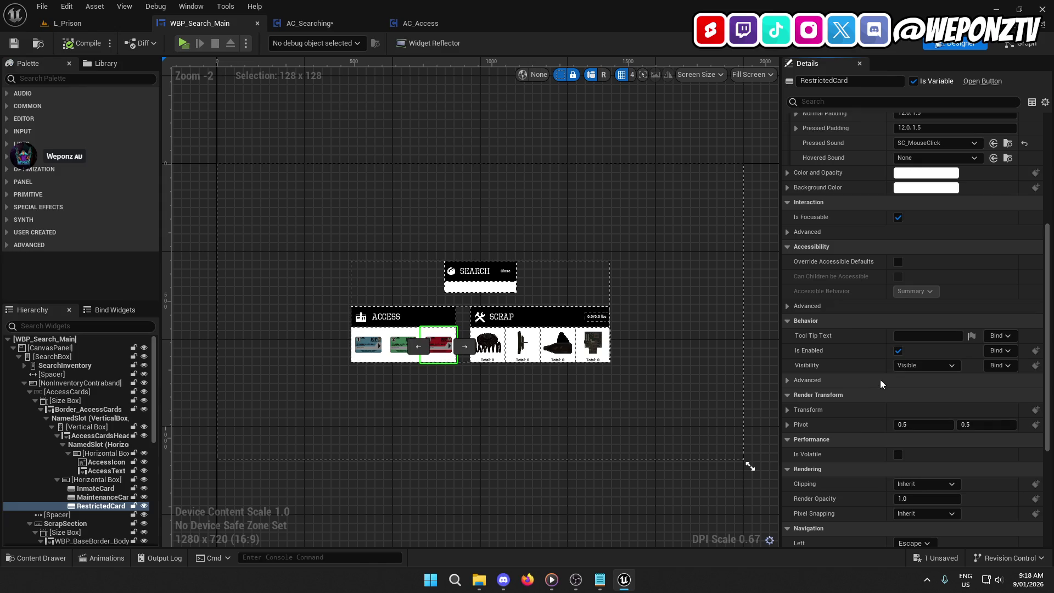
left_click(999, 350)
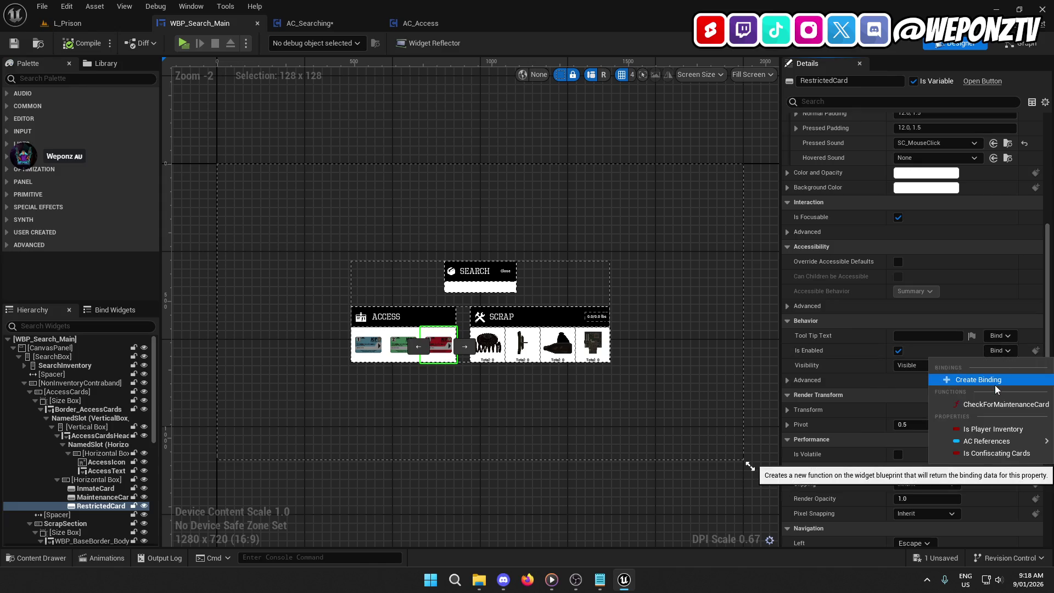
left_click(995, 384)
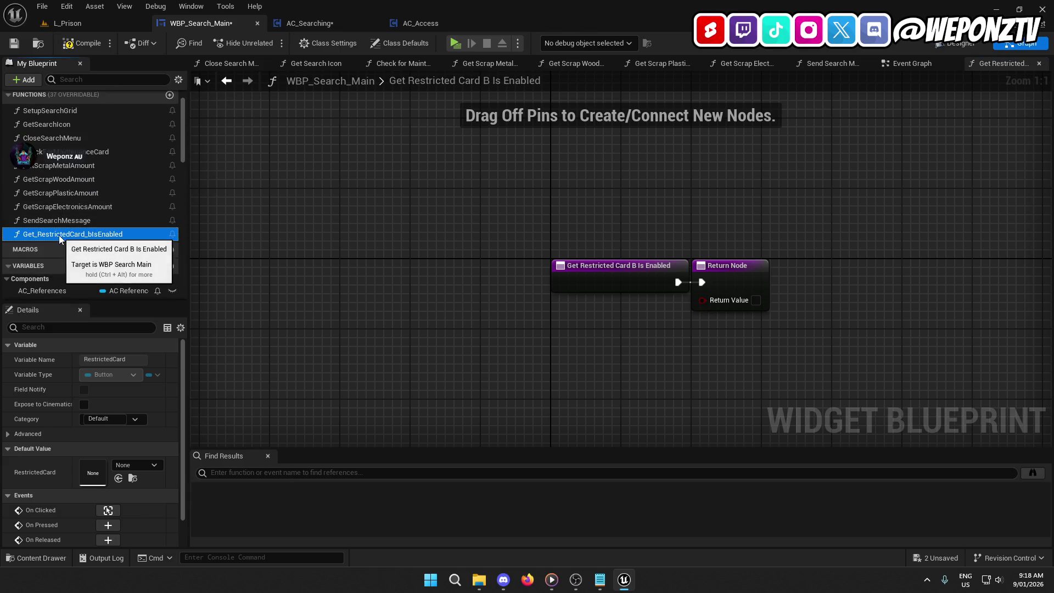
left_click_drag(59, 237, 57, 163)
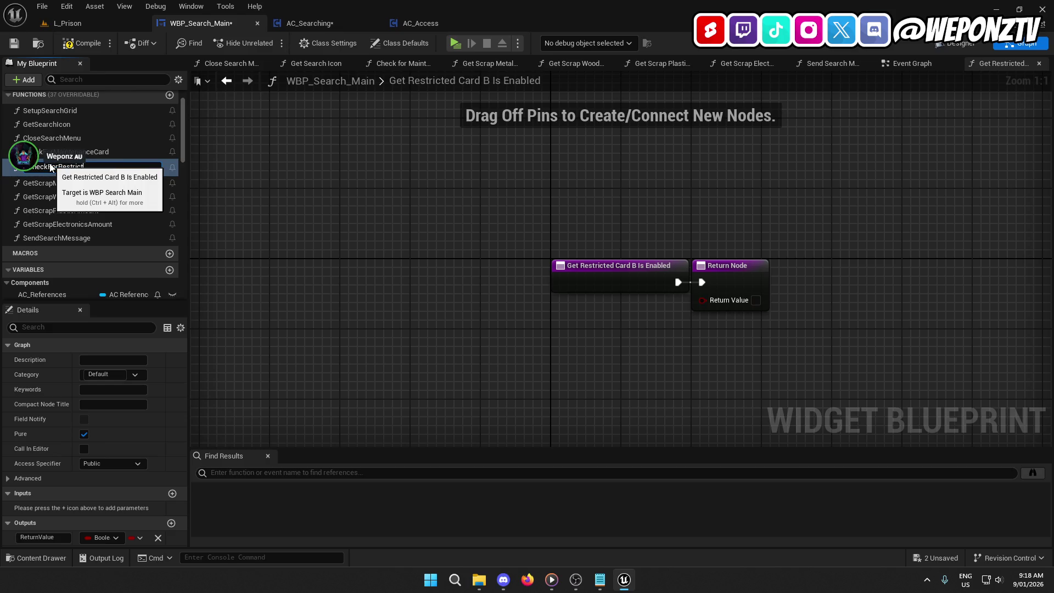
Name the function CheckForRestrictedCard, paste the card-check nodes, and route execution into Is Valid.
type("edCard")
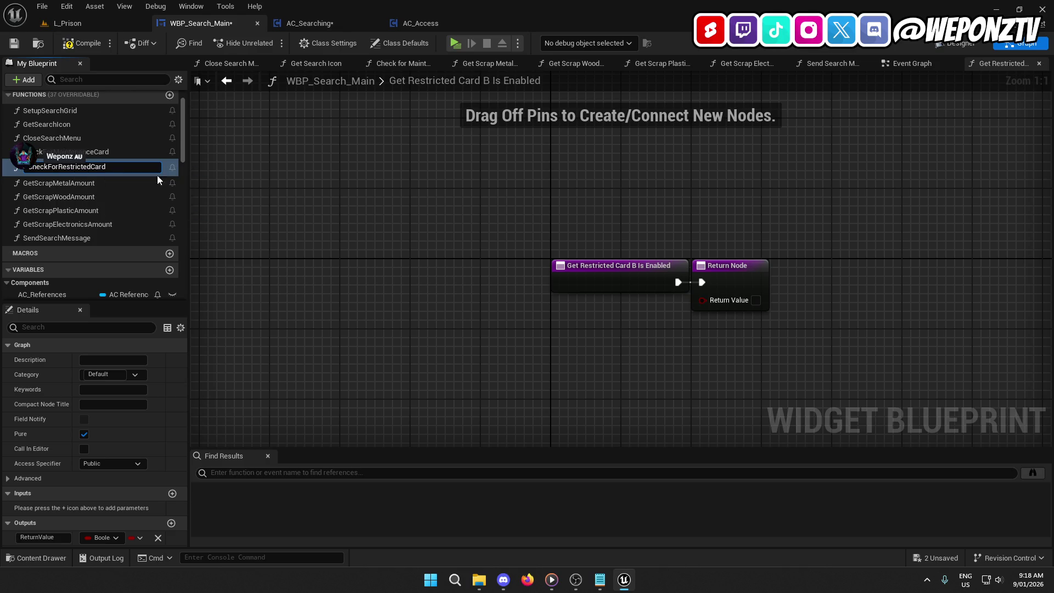
key("Return")
mouse_move(448, 311)
left_mouse_down()
mouse_move(398, 207)
mouse_move(379, 204)
left_mouse_up()
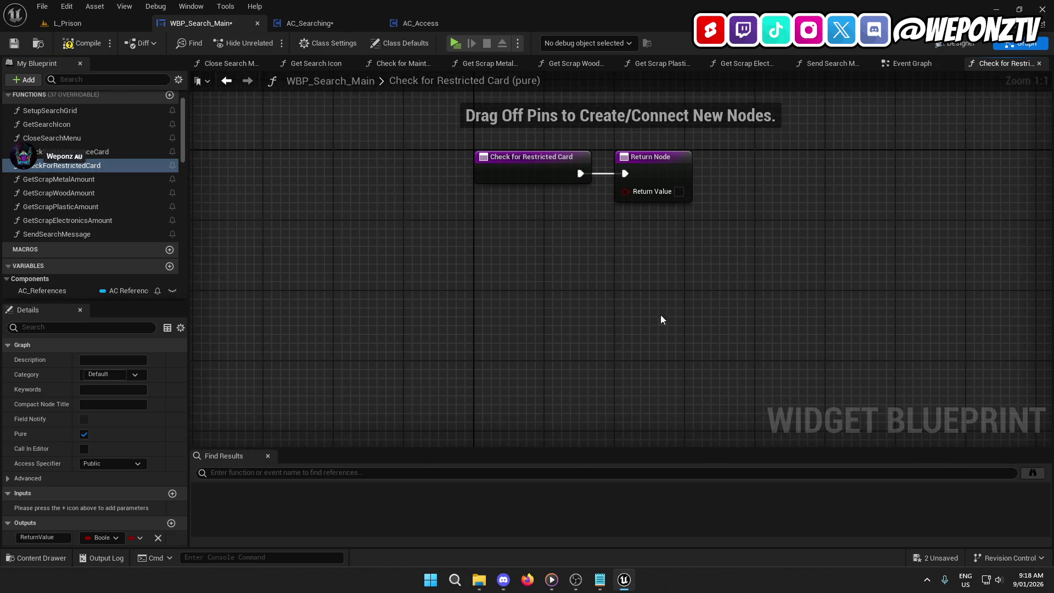
left_click_drag(661, 314, 436, 314)
left_click_drag(472, 186, 953, 168)
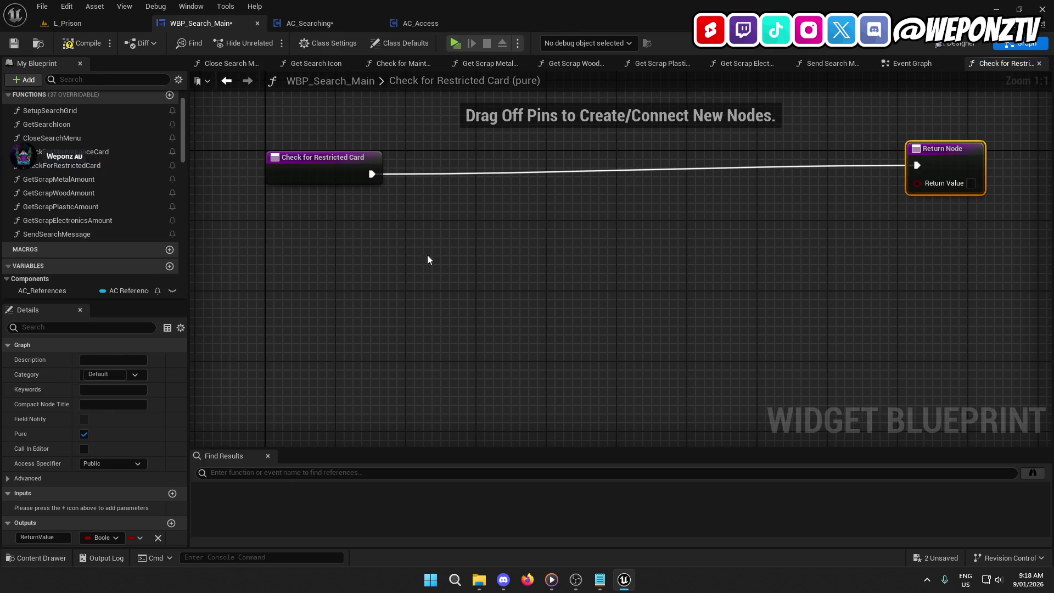
key("ctrl+v")
left_click_drag(486, 310, 503, 318)
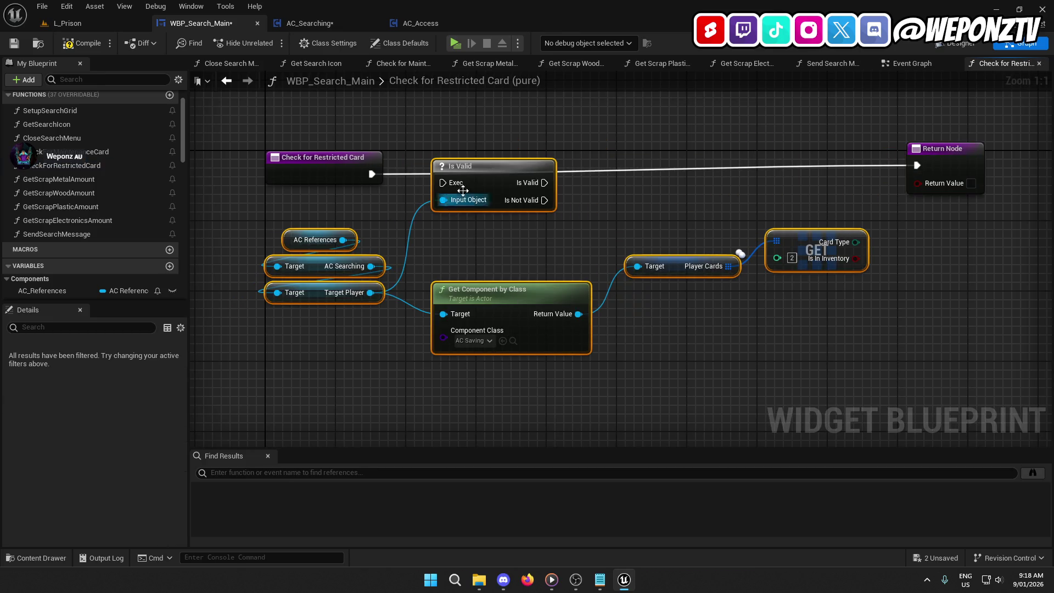
mouse_move(444, 186)
left_mouse_down()
mouse_move(498, 164)
mouse_move(372, 174)
left_mouse_up()
left_click(496, 161)
Wire Is Valid to the Return Node and Is In Inventory into Return Value.
left_click_drag(548, 229, 416, 248)
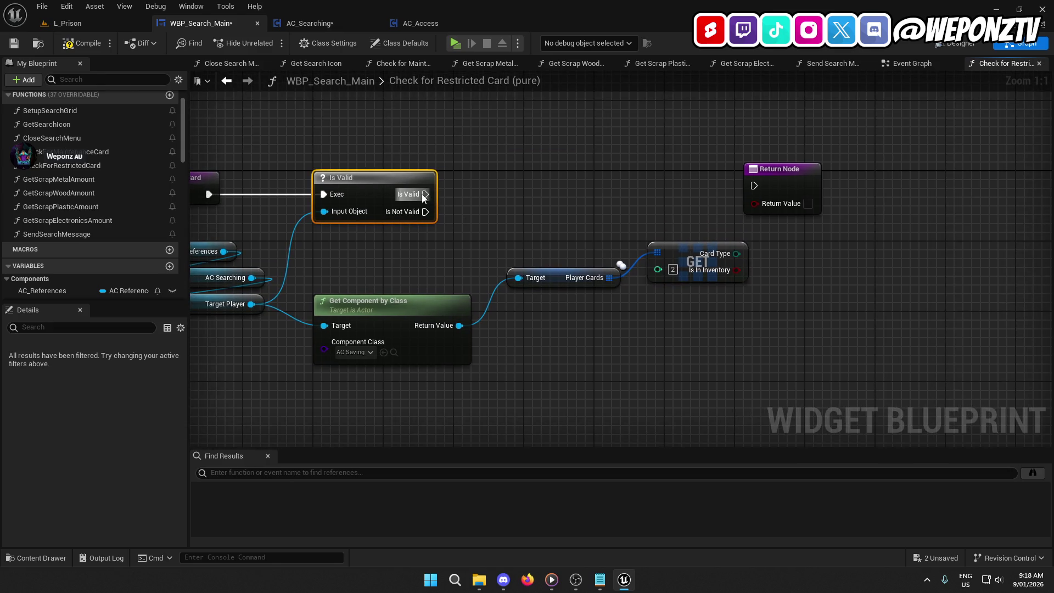
left_click_drag(425, 195, 754, 186)
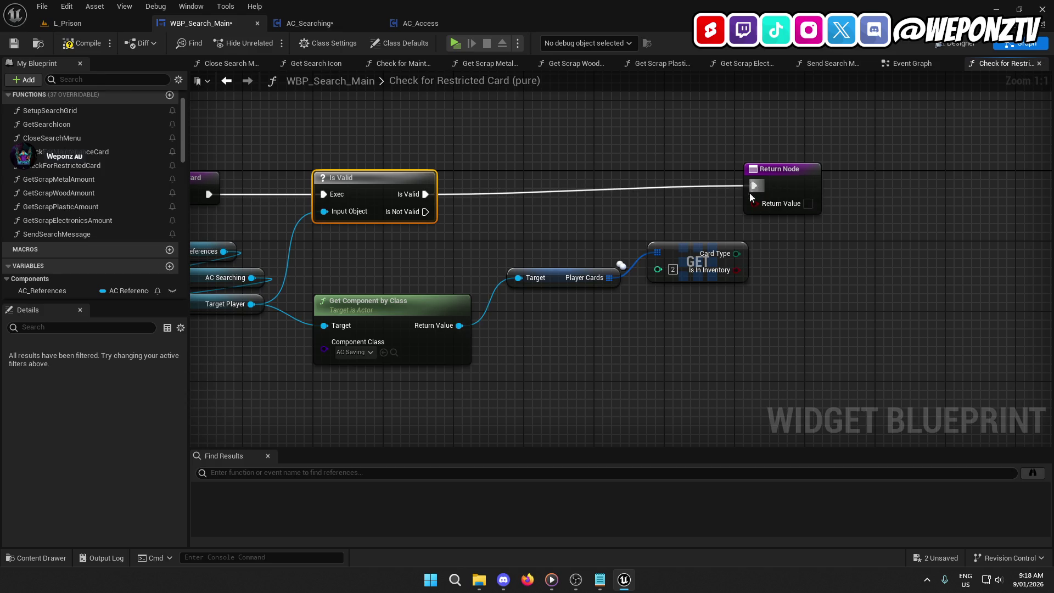
left_click(556, 278)
scroll(62, 466, "down", 5)
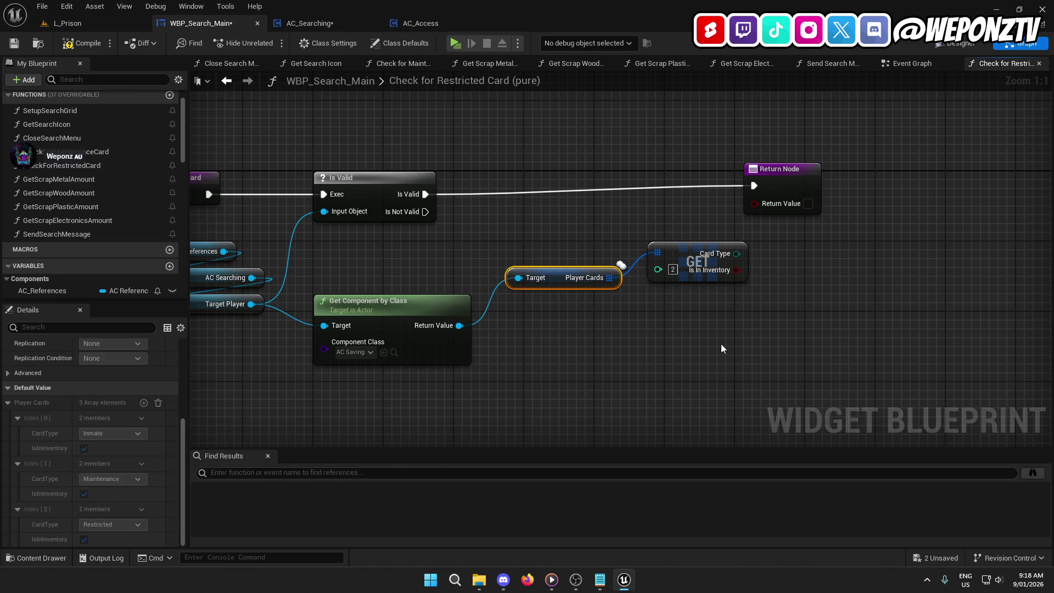
mouse_move(714, 276)
left_mouse_down()
mouse_move(802, 272)
mouse_move(766, 266)
left_mouse_up()
key("Escape")
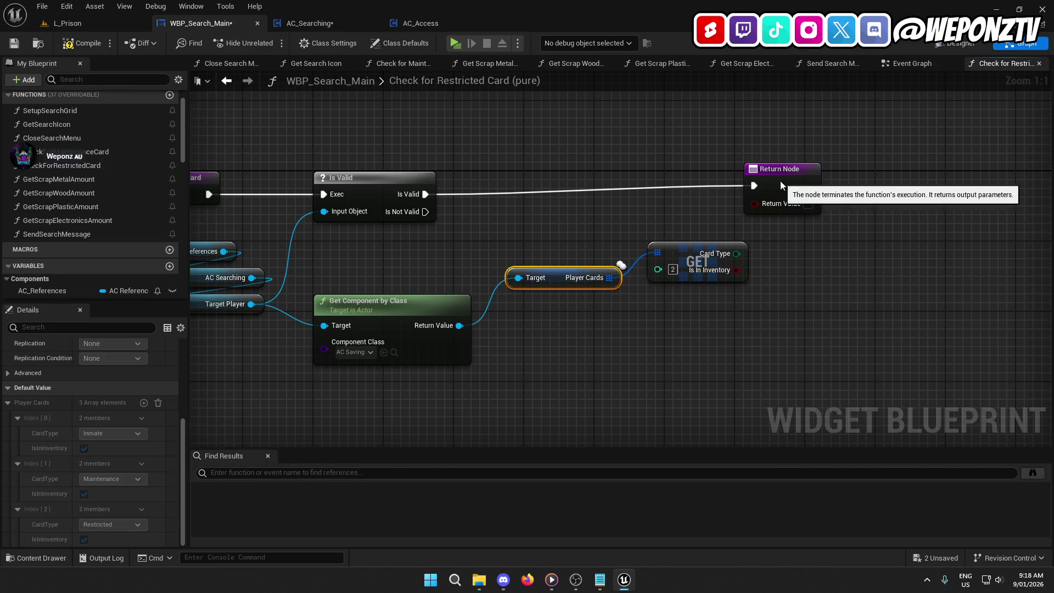
left_click_drag(782, 186, 844, 195)
left_click_drag(740, 268, 829, 215)
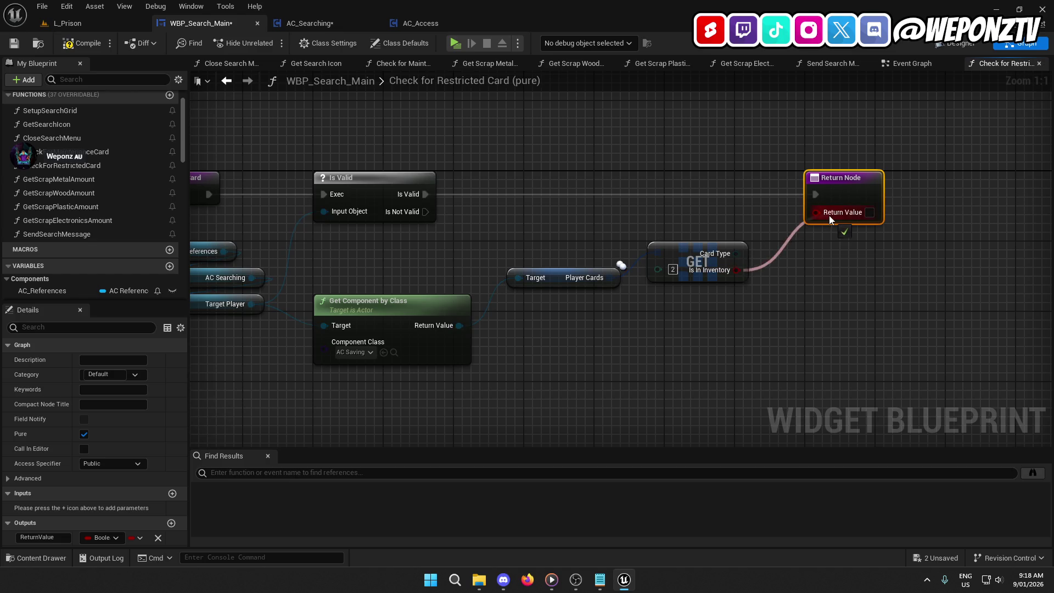
key("Home")
Compile and save the widget, then return to the L_Prison level.
left_click(73, 45)
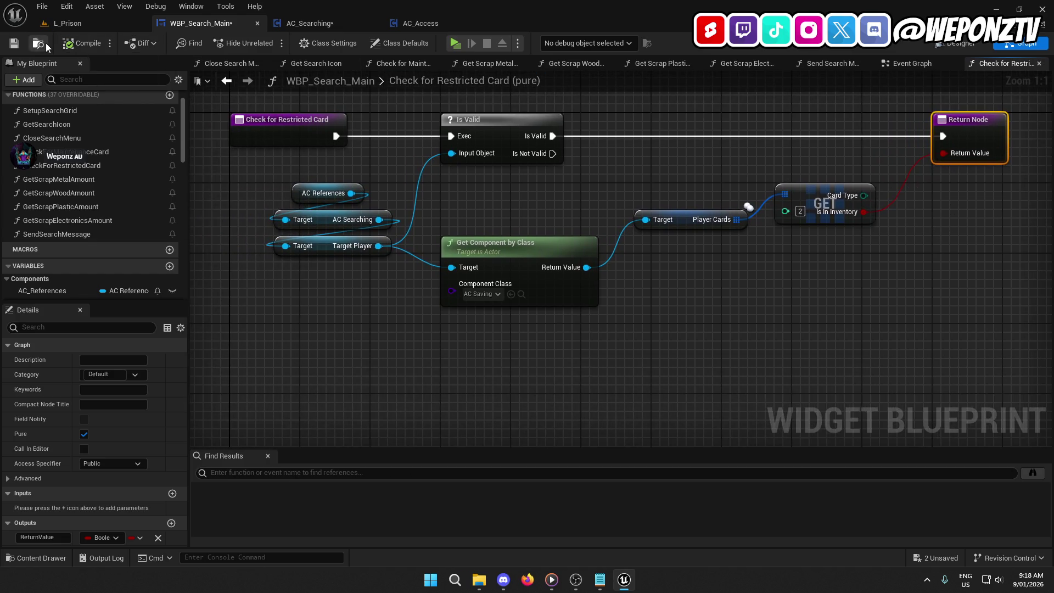
left_click(13, 43)
left_click(67, 23)
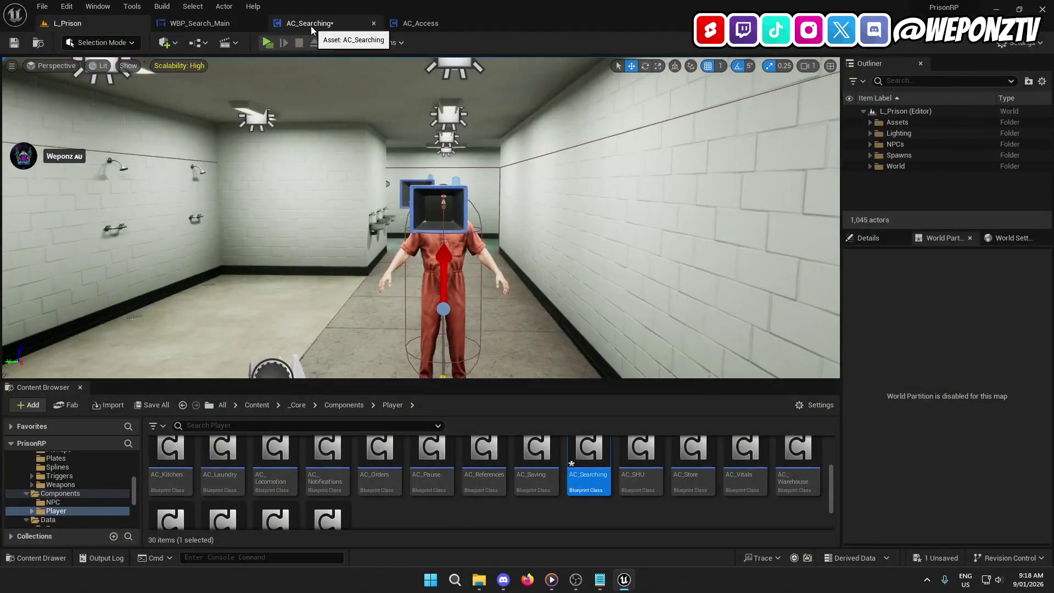
Start a play test of L_Prison and choose Search Inmate on the inmate.
left_click(311, 24)
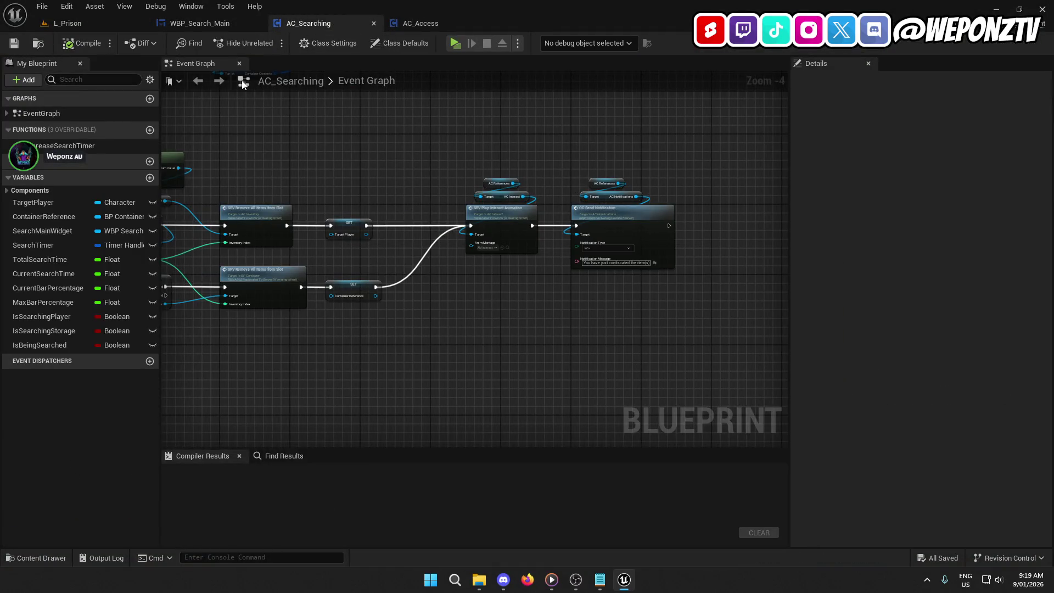
left_click(104, 24)
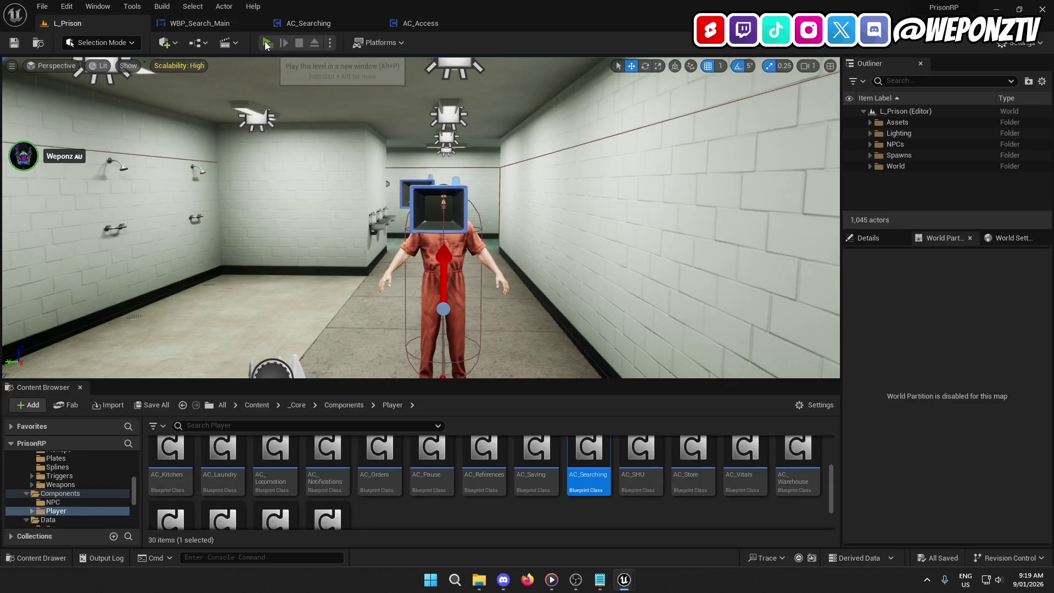
left_click(268, 43)
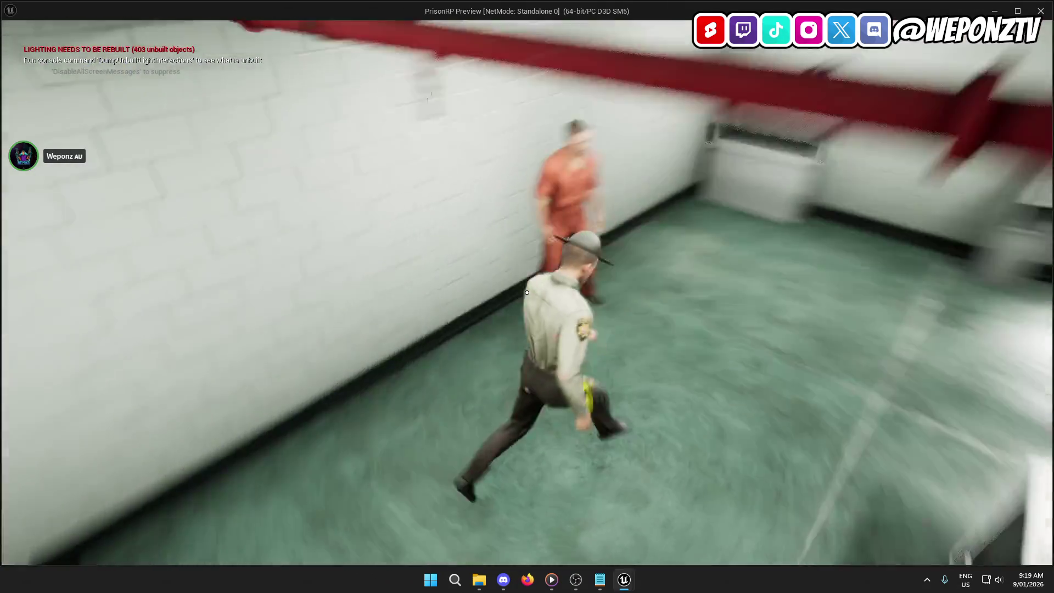
key("f")
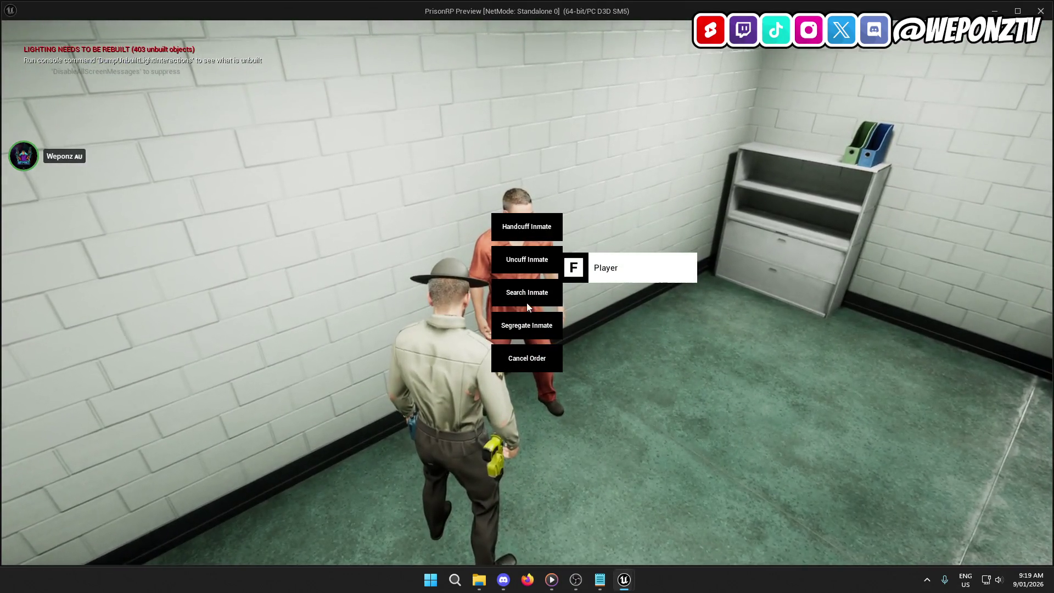
left_click(527, 292)
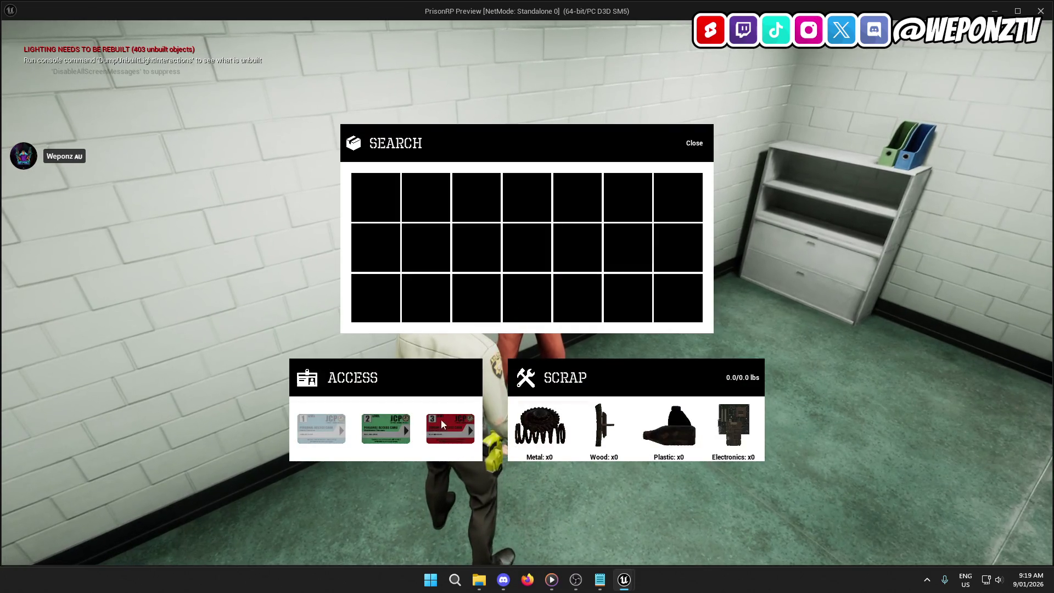
Confiscate the red restricted and green level-2 access cards, then stop play.
left_click(440, 419)
left_click(471, 341)
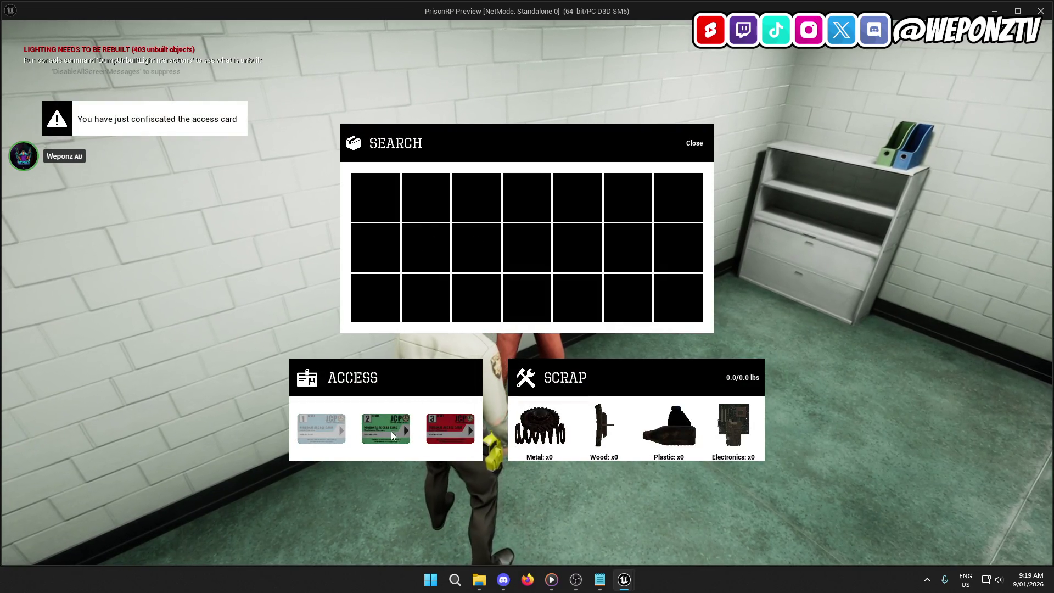
left_click(391, 430)
left_click(472, 340)
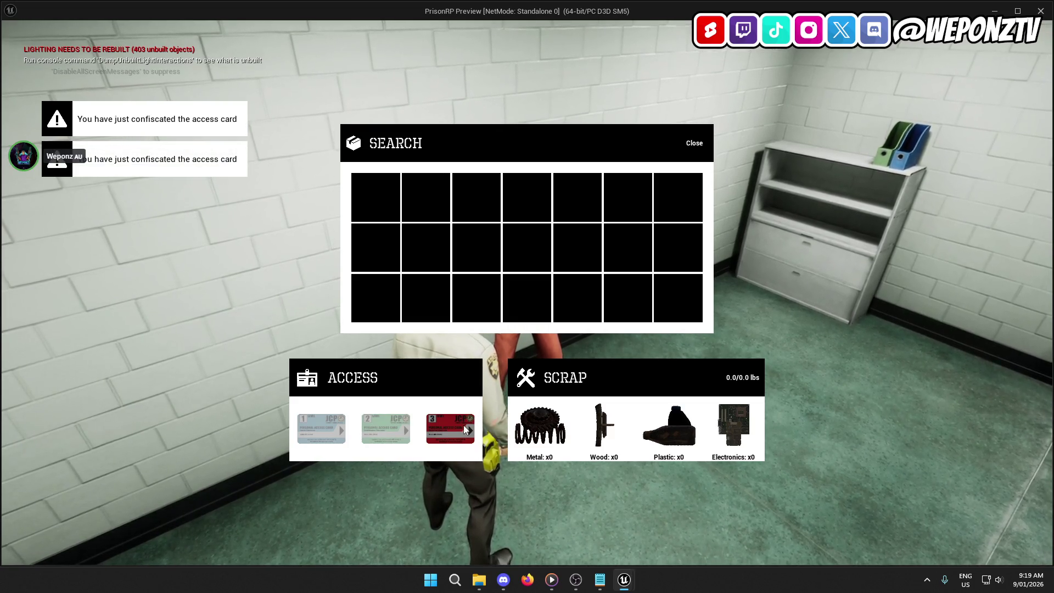
key("Escape")
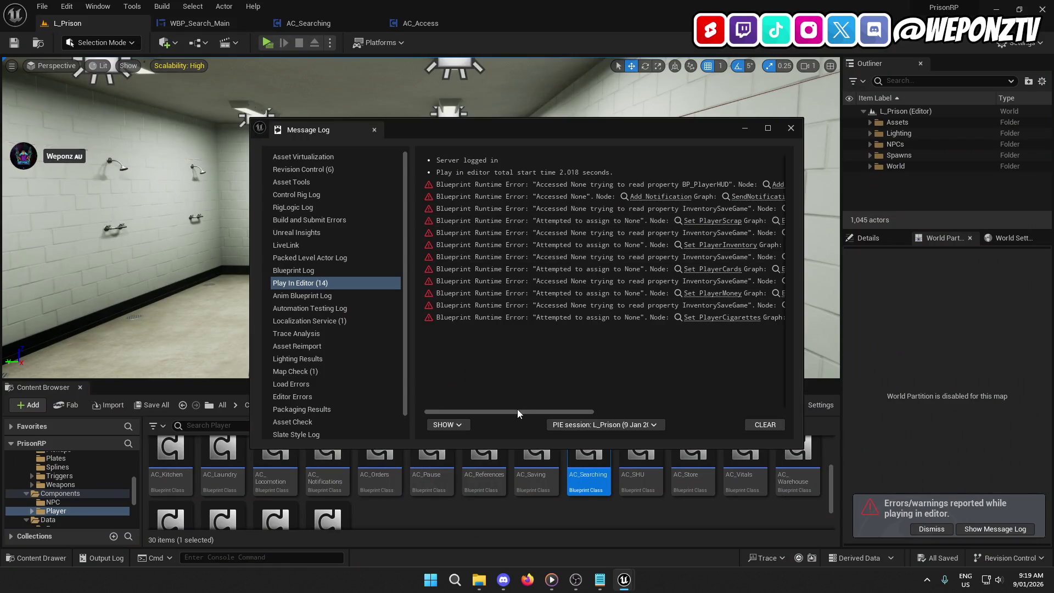
Jump from the error log to the Add Notification node in AC_Notifications.
mouse_move(545, 413)
left_mouse_down()
mouse_move(692, 421)
mouse_move(601, 424)
left_mouse_up()
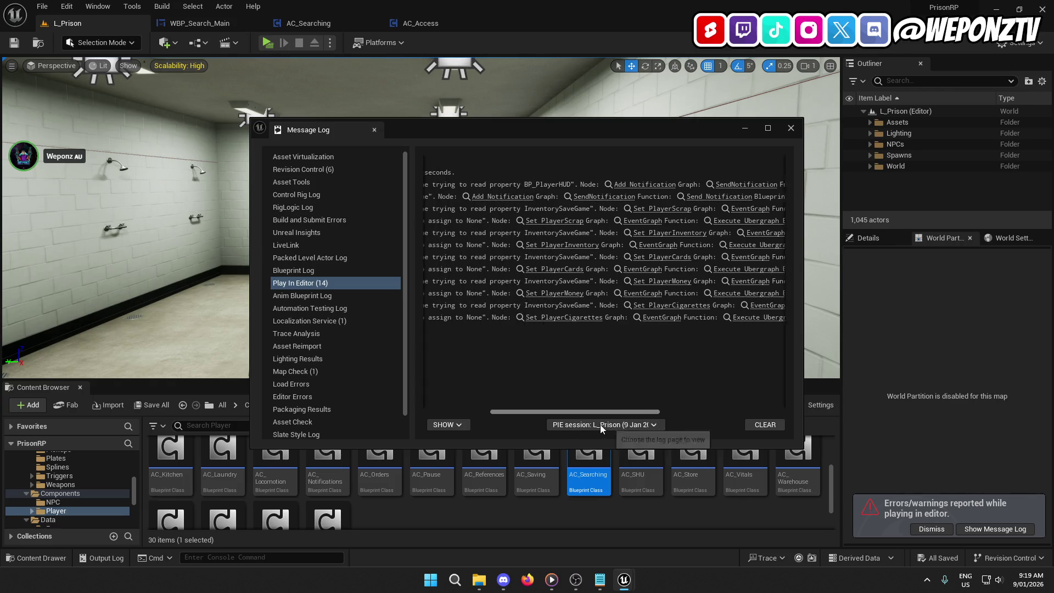
left_click(643, 186)
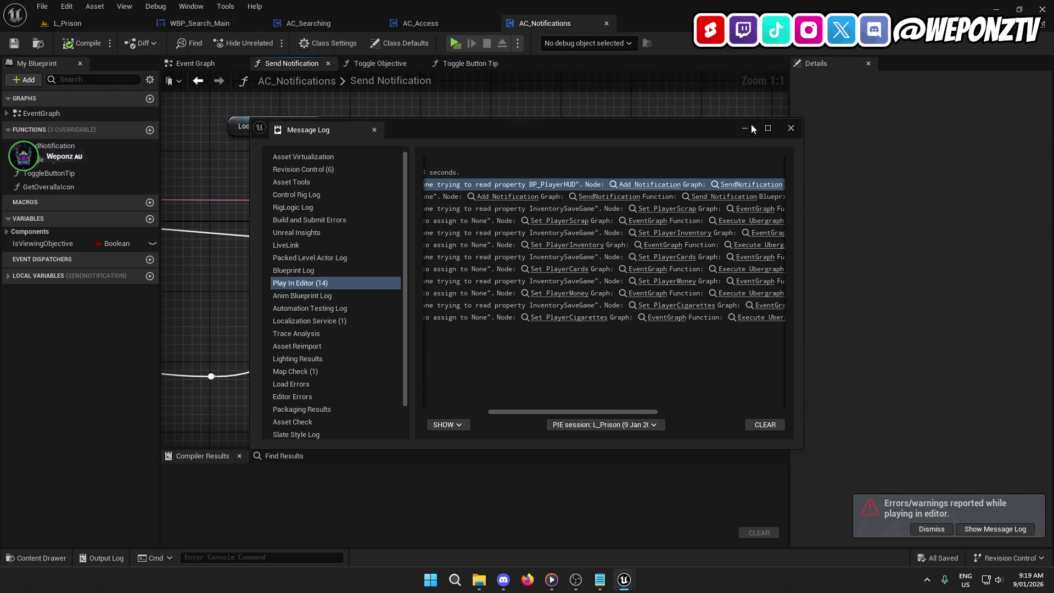
left_click(747, 128)
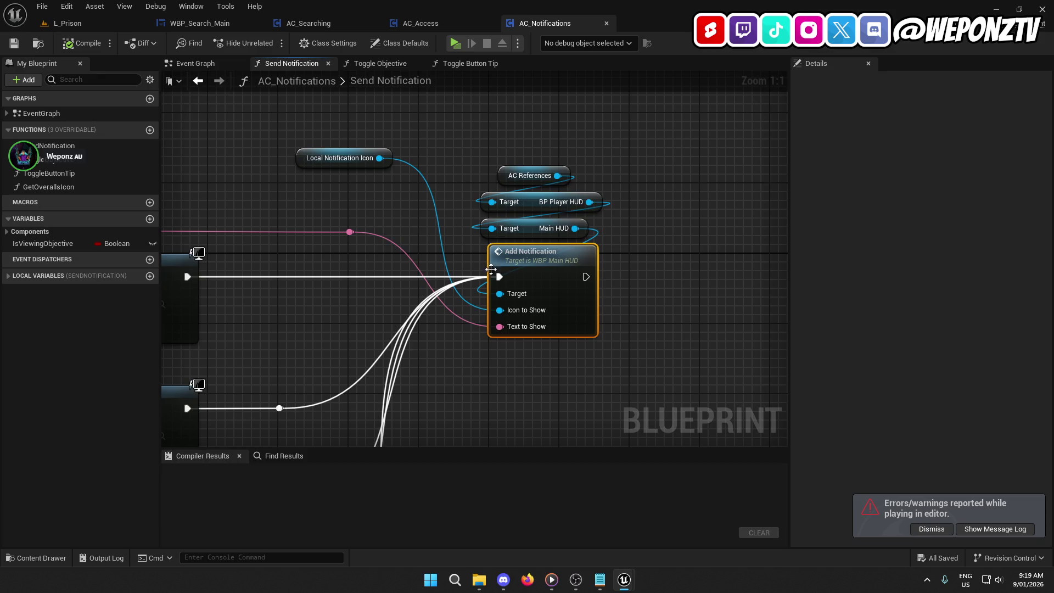
Move Local Notification Icon up beside AC References, save AC_Notifications, and return to L_Prison.
left_click(528, 226)
left_click(528, 204)
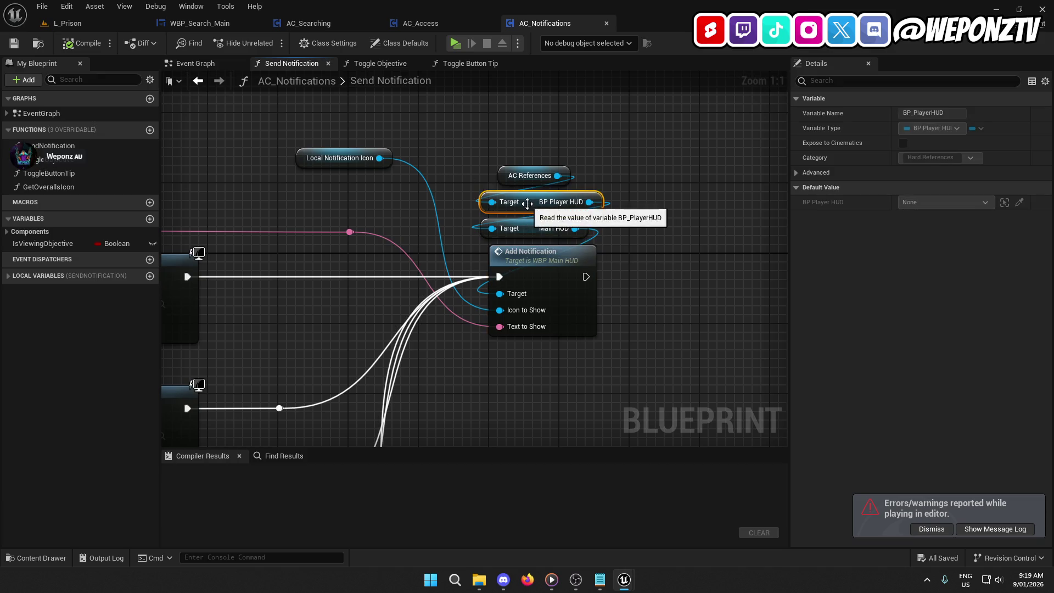
left_click_drag(671, 202, 518, 131)
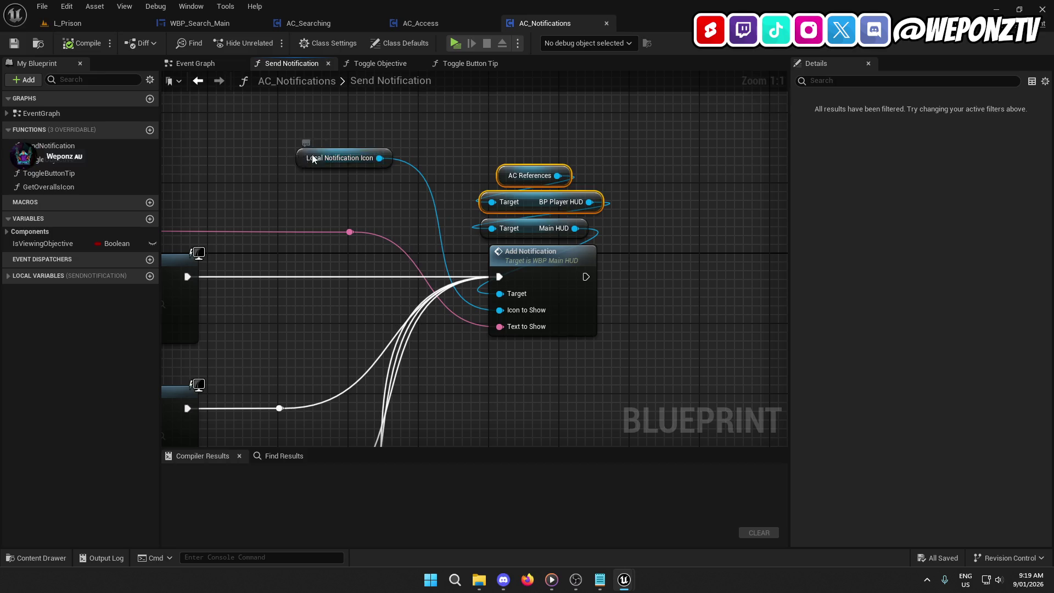
mouse_move(310, 166)
left_mouse_down()
mouse_move(494, 140)
mouse_move(493, 148)
left_mouse_up()
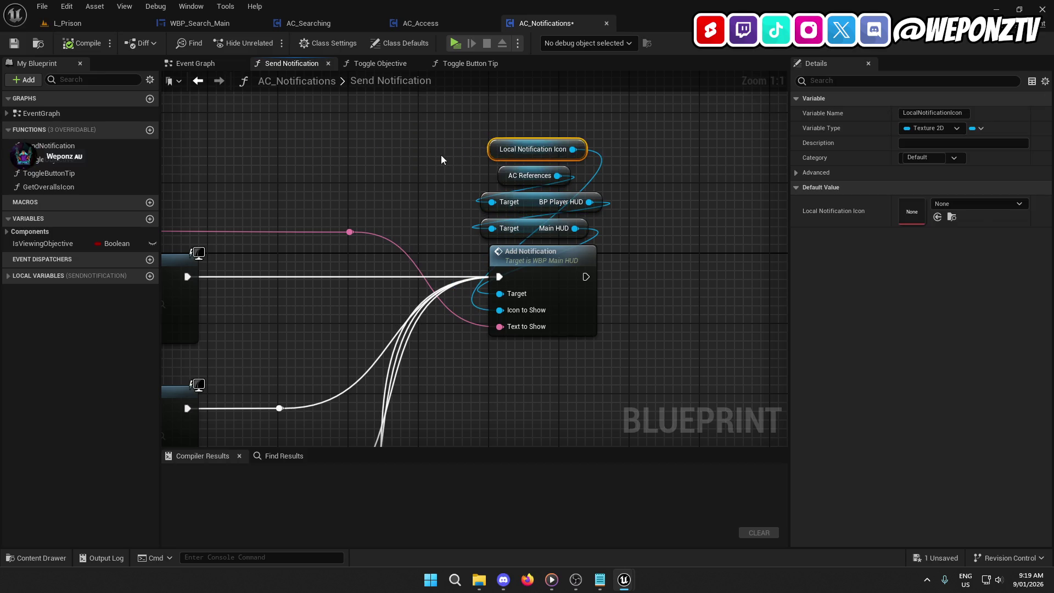
left_click(440, 155)
left_click(21, 42)
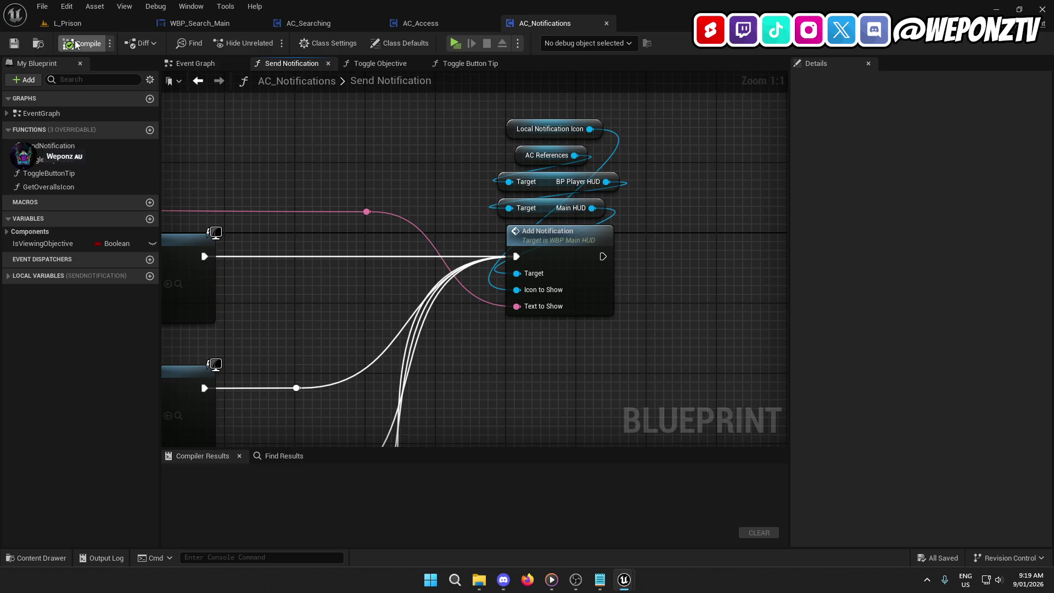
left_click(98, 20)
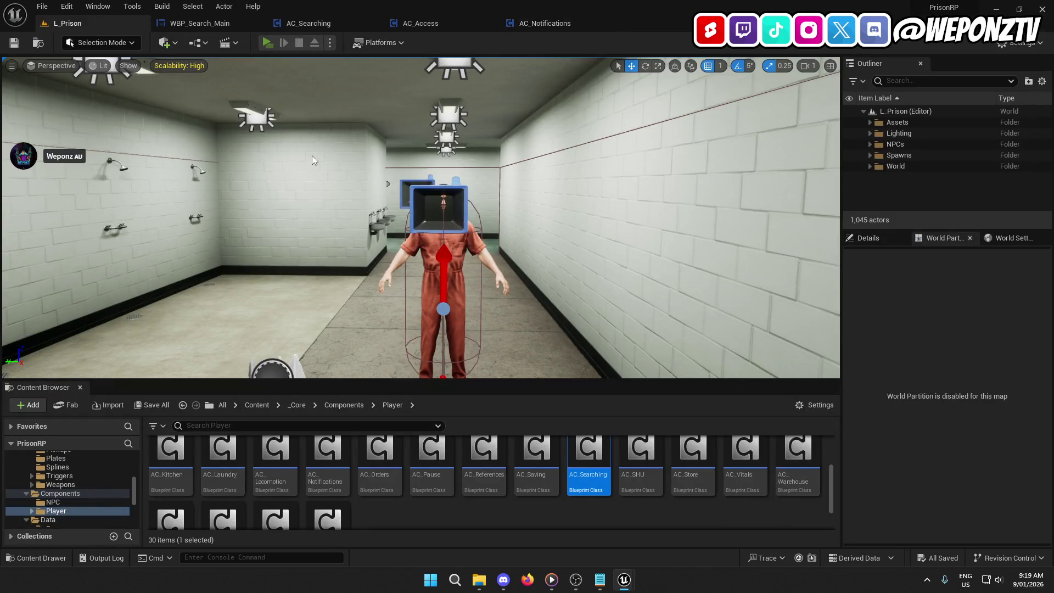
Run two quick play tests, checking the Access cards in the inventory, then browse to _Core.
left_click(267, 42)
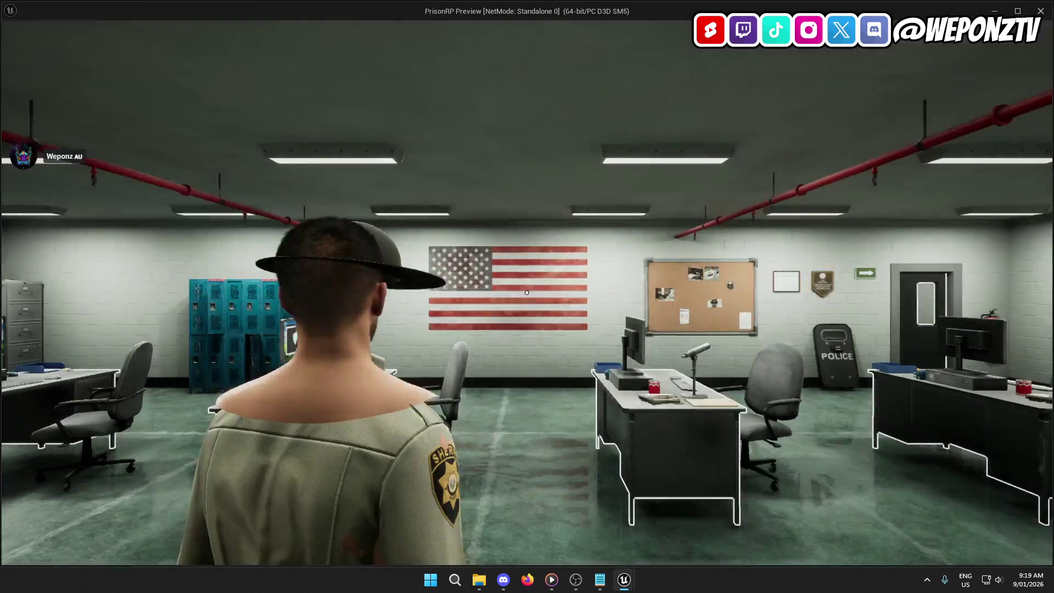
key("Escape")
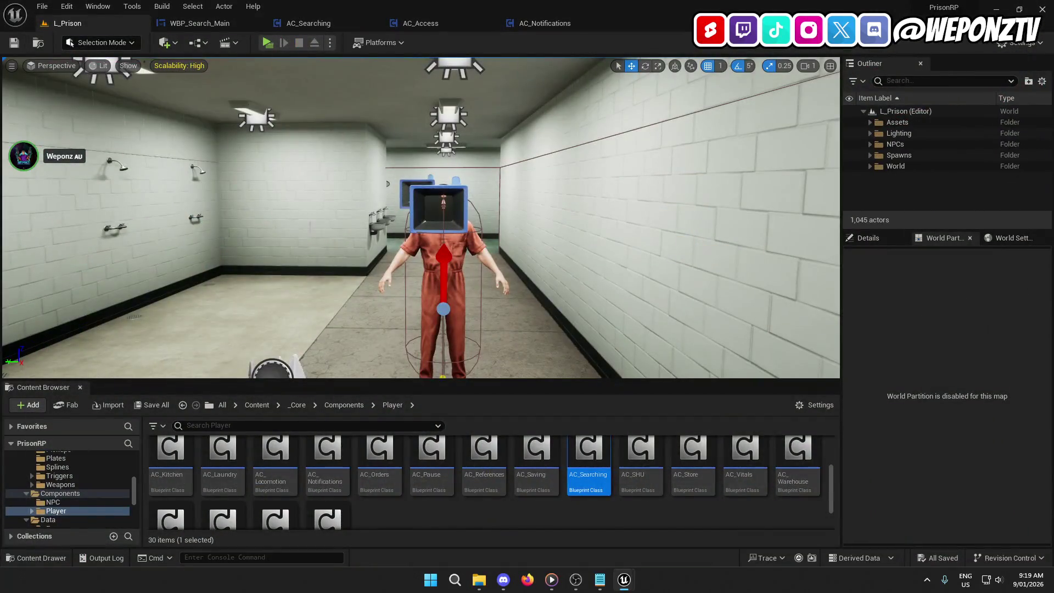
left_click(268, 44)
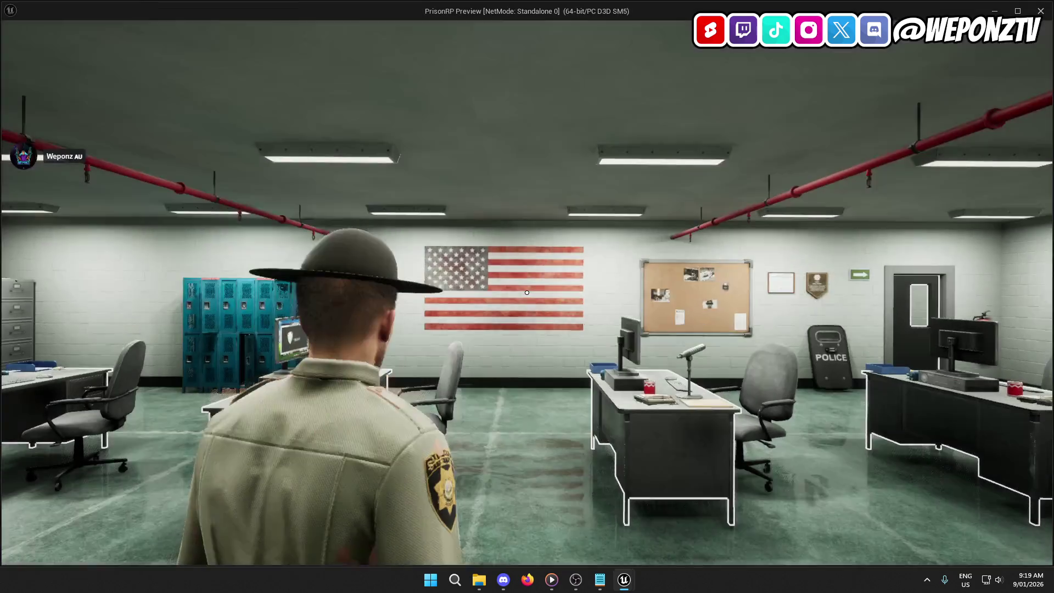
key("i")
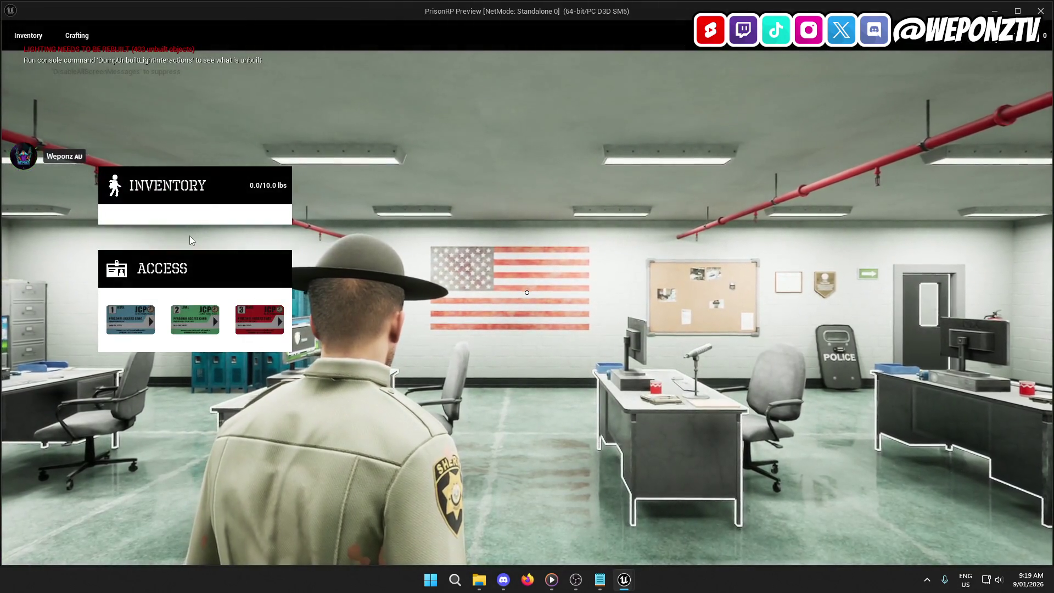
key("Escape")
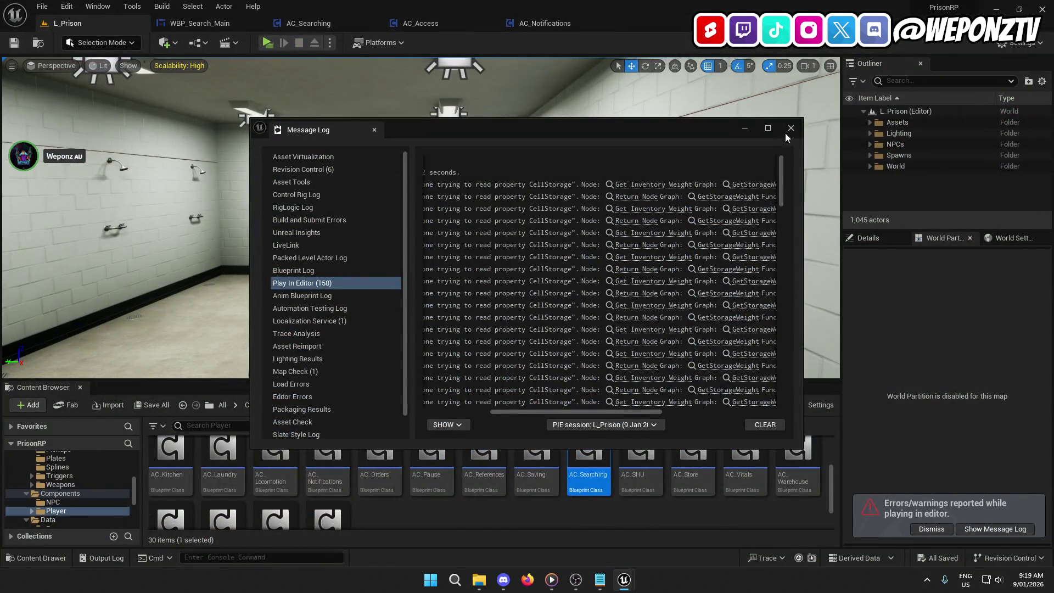
left_click(297, 405)
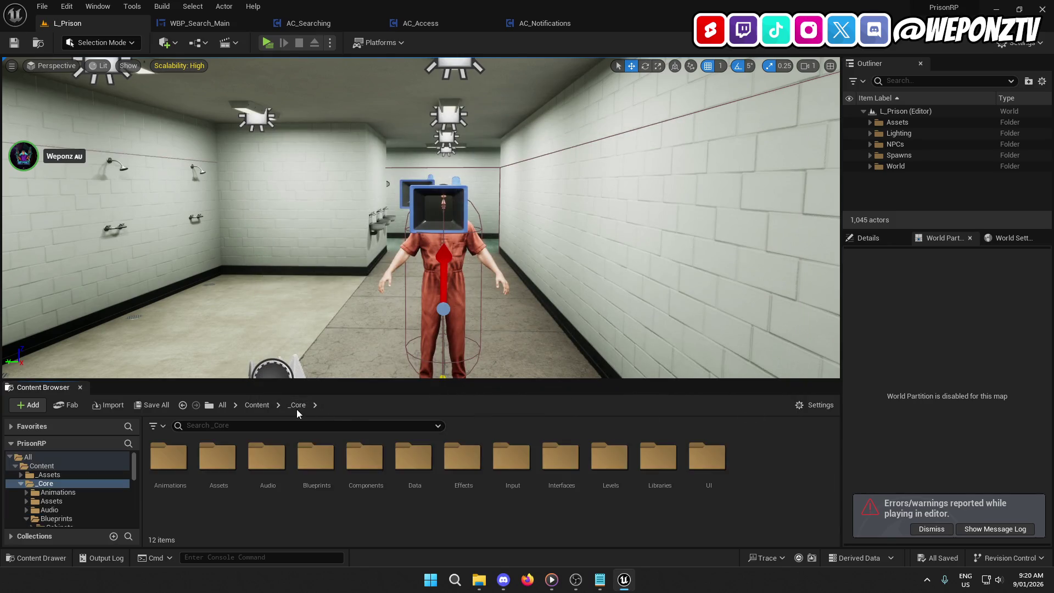
Open AC_Inventory from Components > Player and shift the Toggle Inventory nodes right.
double_click(368, 472)
double_click(219, 458)
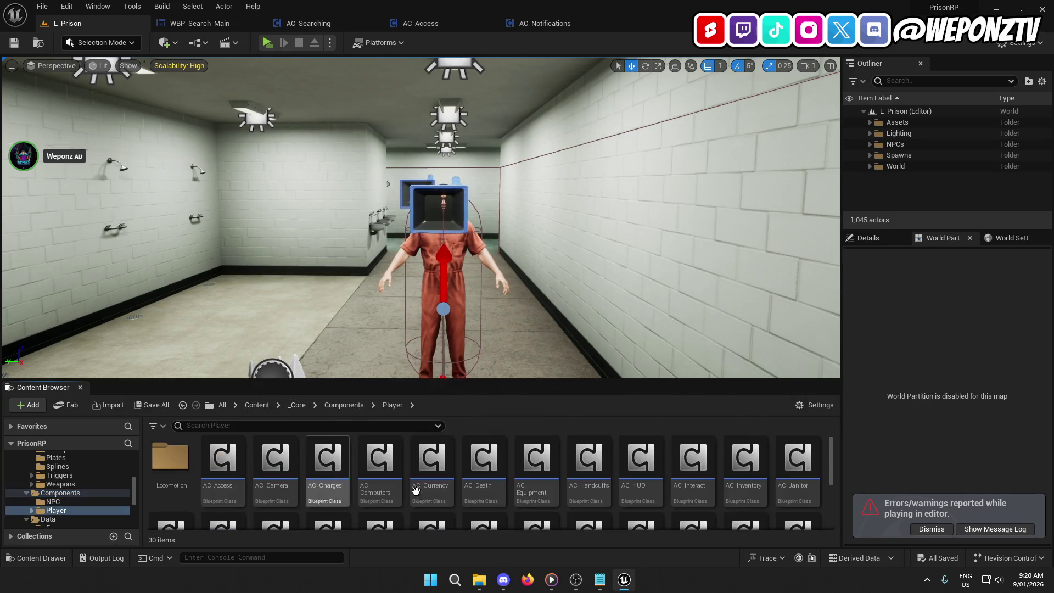
double_click(745, 459)
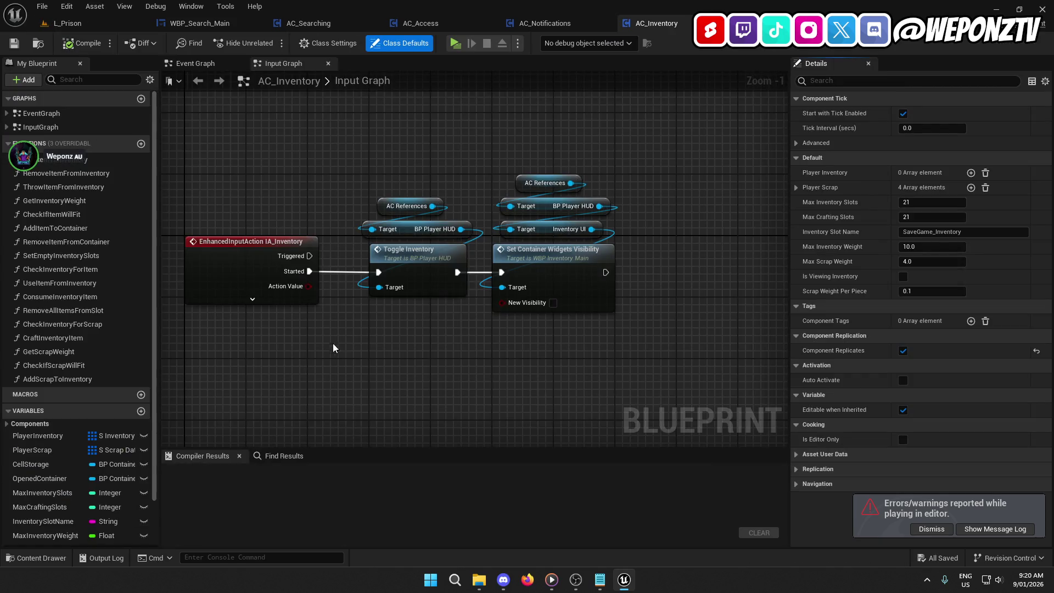
left_click_drag(635, 293, 370, 162)
left_click_drag(422, 261, 606, 263)
left_click(548, 325)
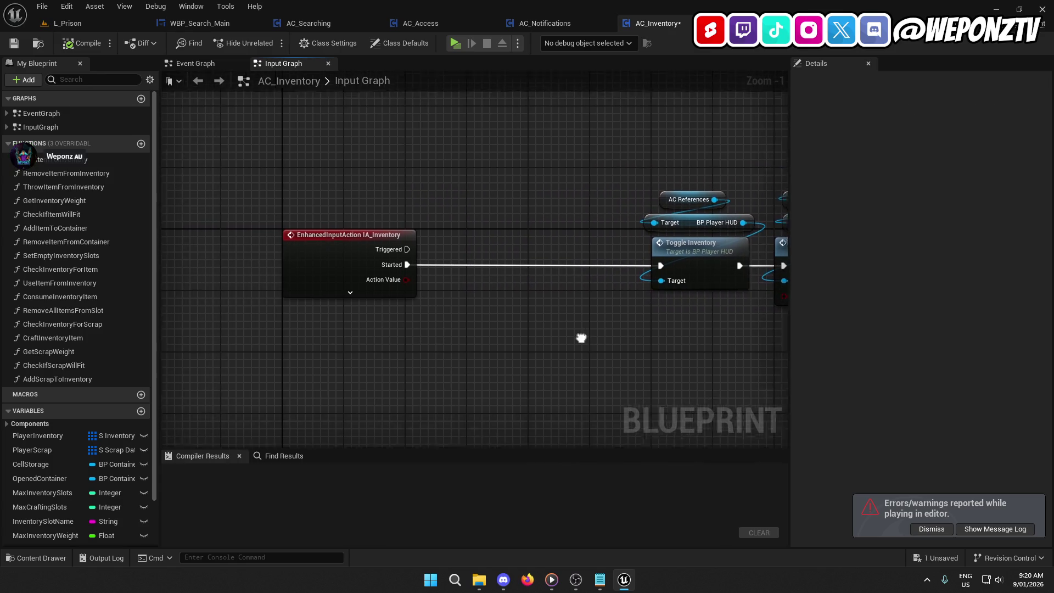
left_click_drag(498, 300, 393, 282)
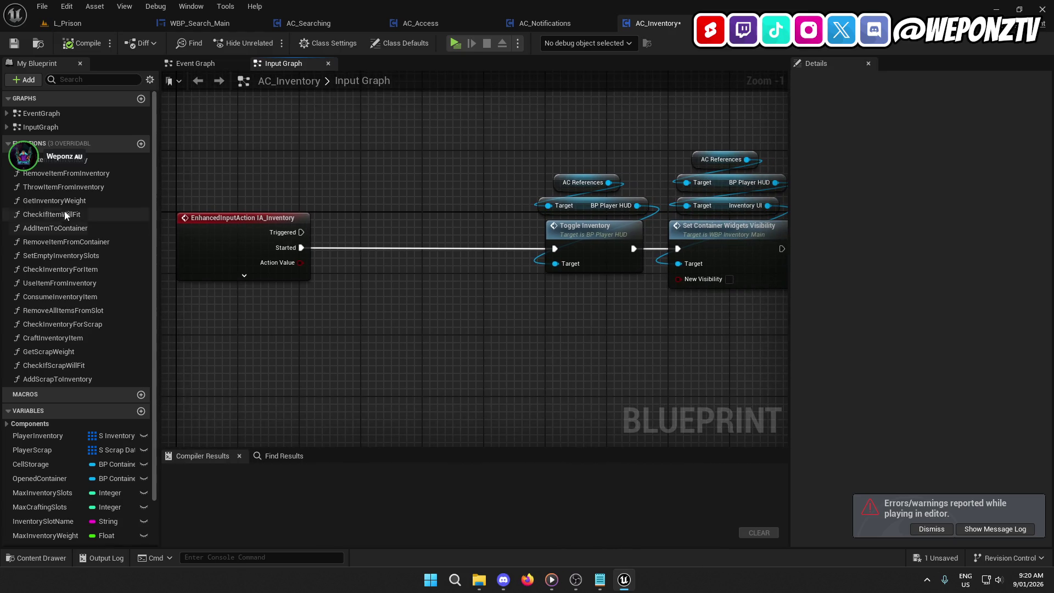
Add an AC_References > AC Saving > Player Class getter chain.
scroll(24, 474, "down", 3)
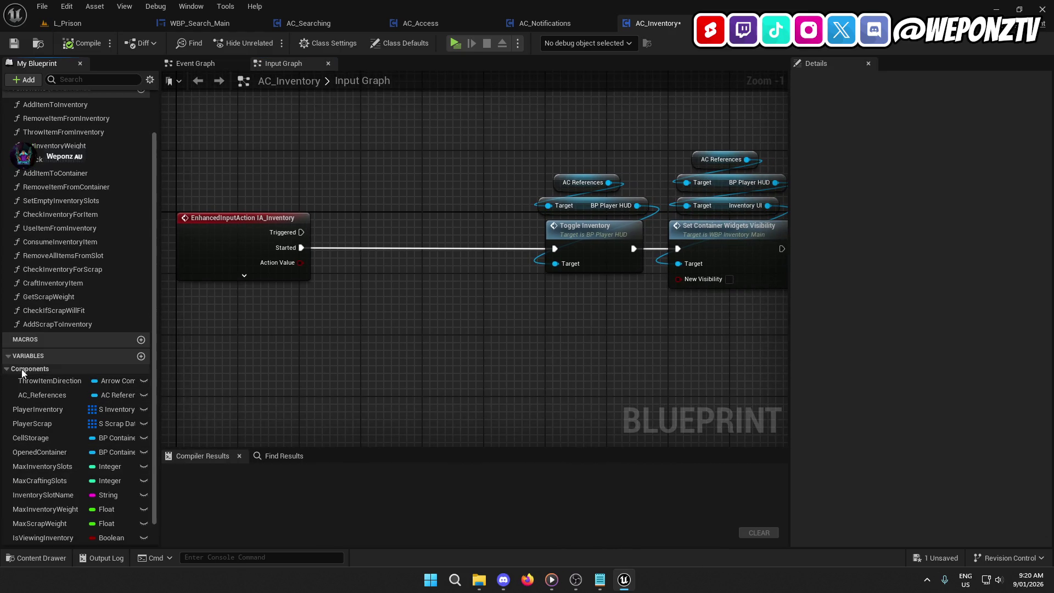
left_click(6, 368)
mouse_move(48, 391)
left_mouse_down()
mouse_move(351, 163)
mouse_move(374, 160)
mouse_move(420, 191)
mouse_move(402, 207)
mouse_move(403, 193)
mouse_move(413, 217)
left_mouse_up()
left_click(412, 181)
type("sav")
left_click(462, 270)
type("clas")
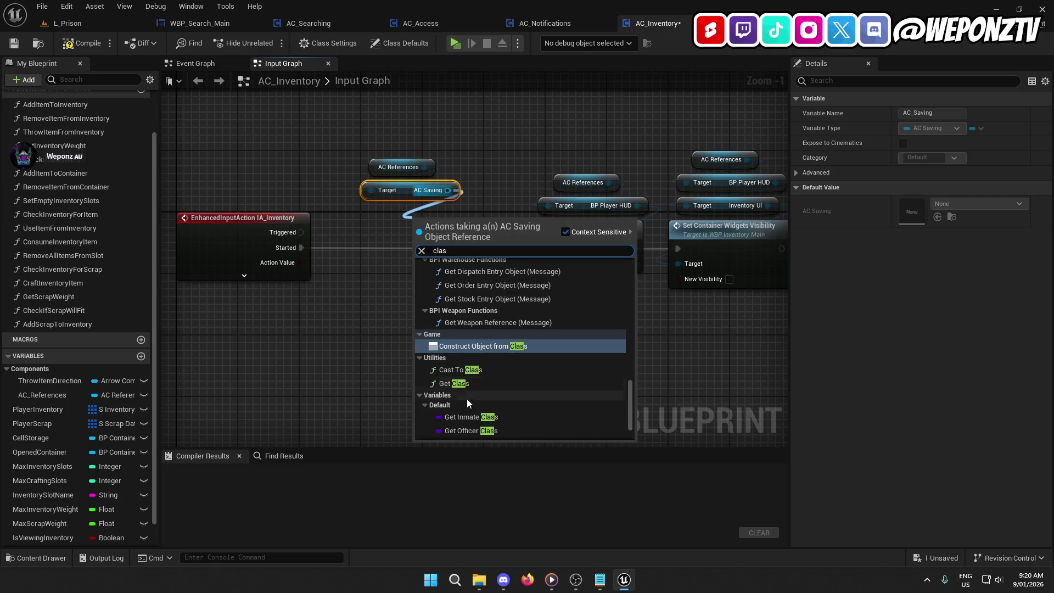
scroll(469, 407, "down", 2)
left_click(471, 409)
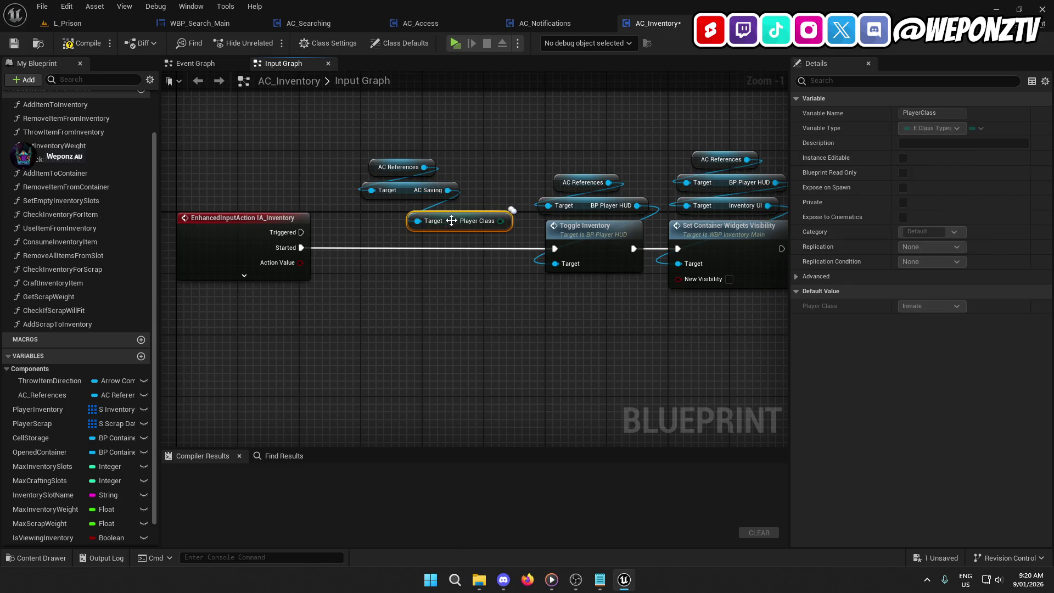
Insert Switch on E_ClassTypes between Started and Toggle Inventory via Inmate, then save.
mouse_move(451, 220)
left_mouse_down()
mouse_move(405, 213)
mouse_move(423, 280)
mouse_move(434, 246)
mouse_move(301, 248)
left_mouse_up()
type("sw")
key("Return")
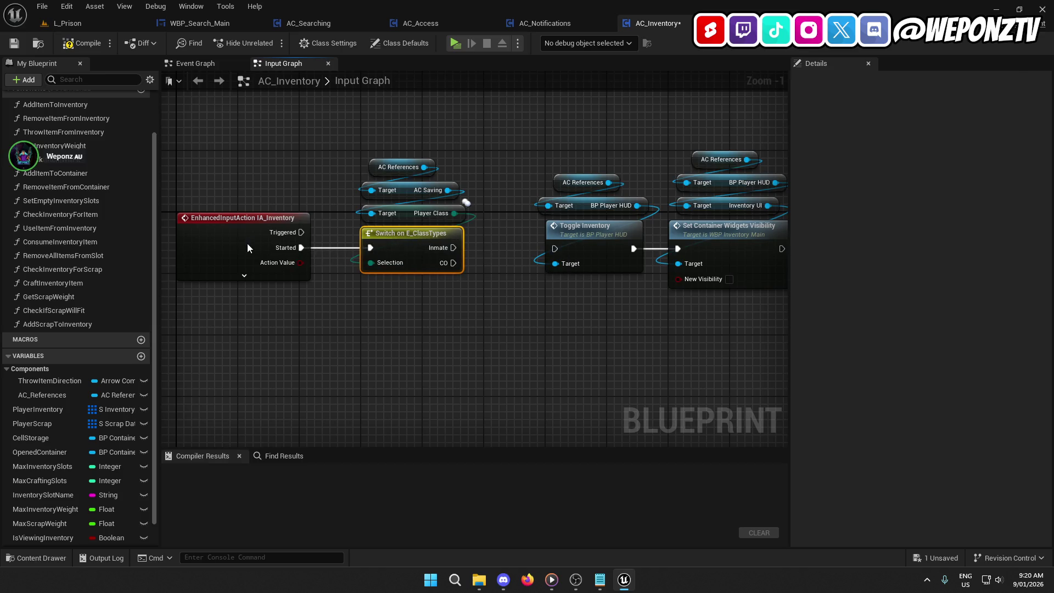
left_click(368, 371)
mouse_move(452, 256)
left_mouse_down()
mouse_move(471, 278)
mouse_move(473, 259)
mouse_move(555, 249)
left_mouse_up()
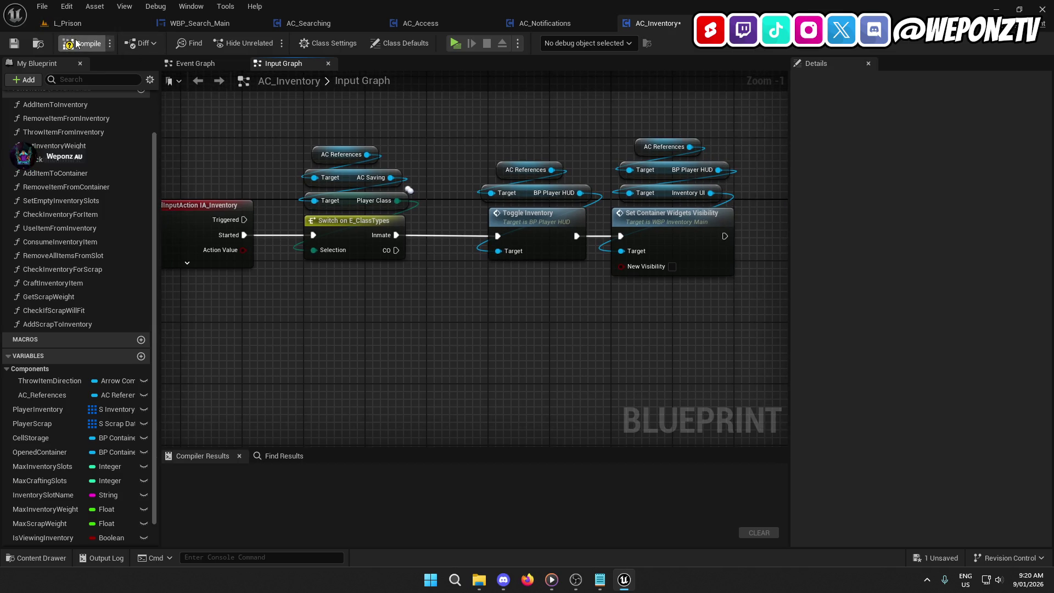
left_click(16, 43)
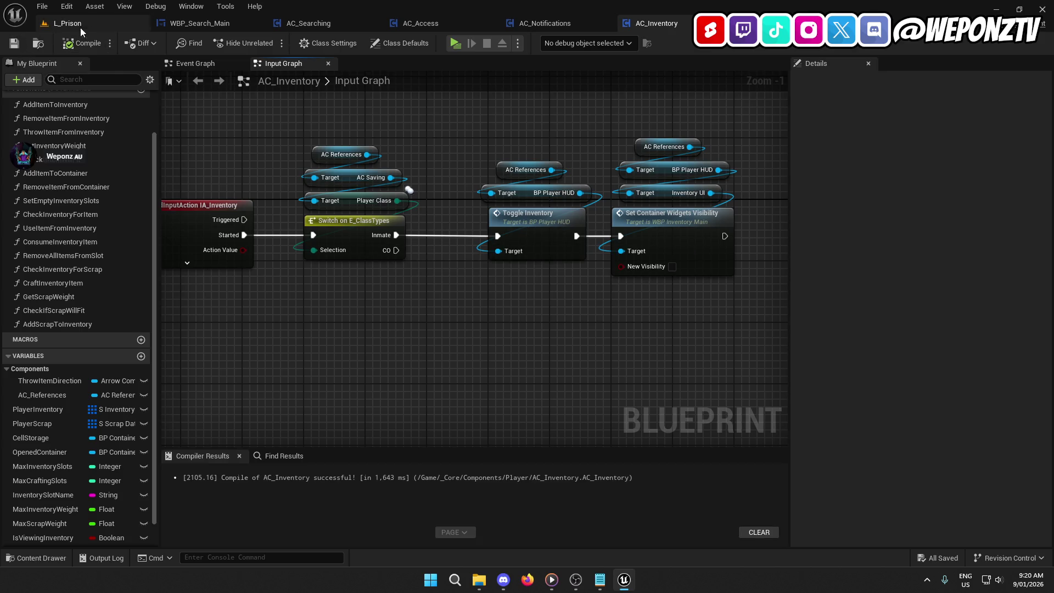
Playtest L_Prison as the officer, walk to the inmate and order Handcuff Inmate.
left_click(81, 27)
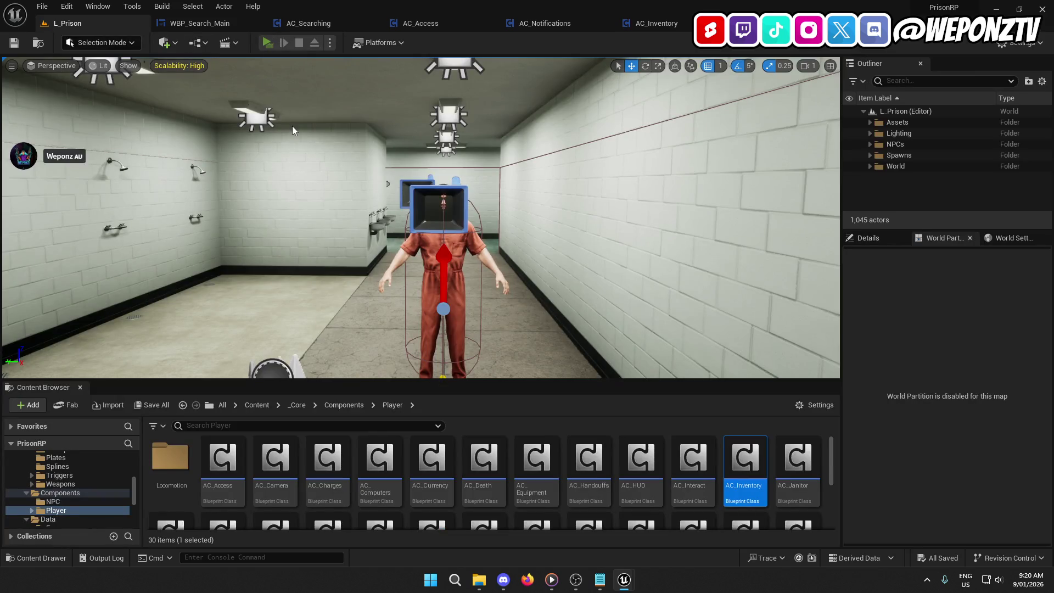
key("alt+p")
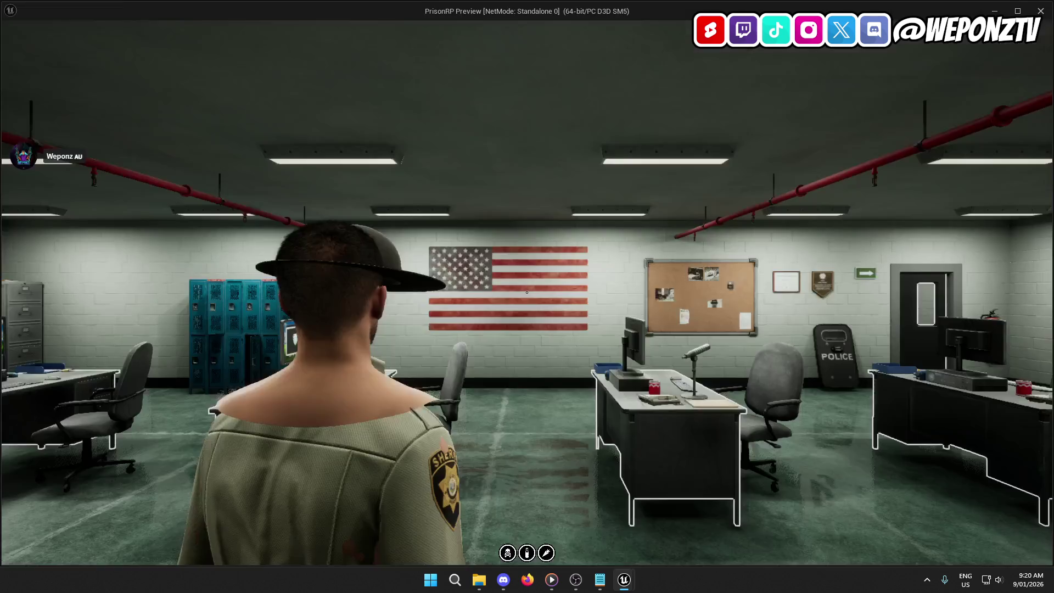
key("w")
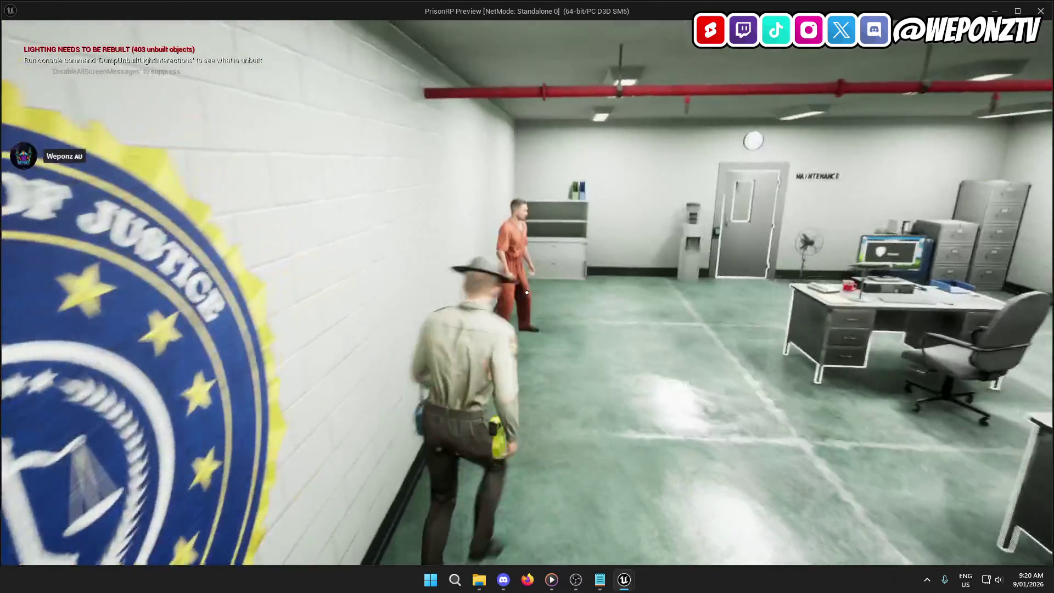
key("f")
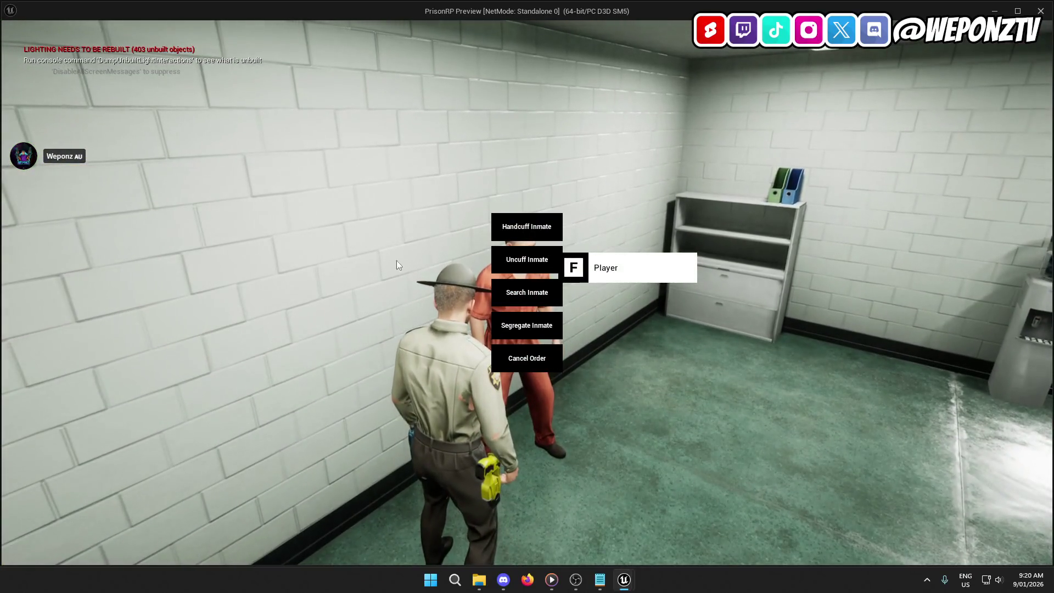
left_click(526, 224)
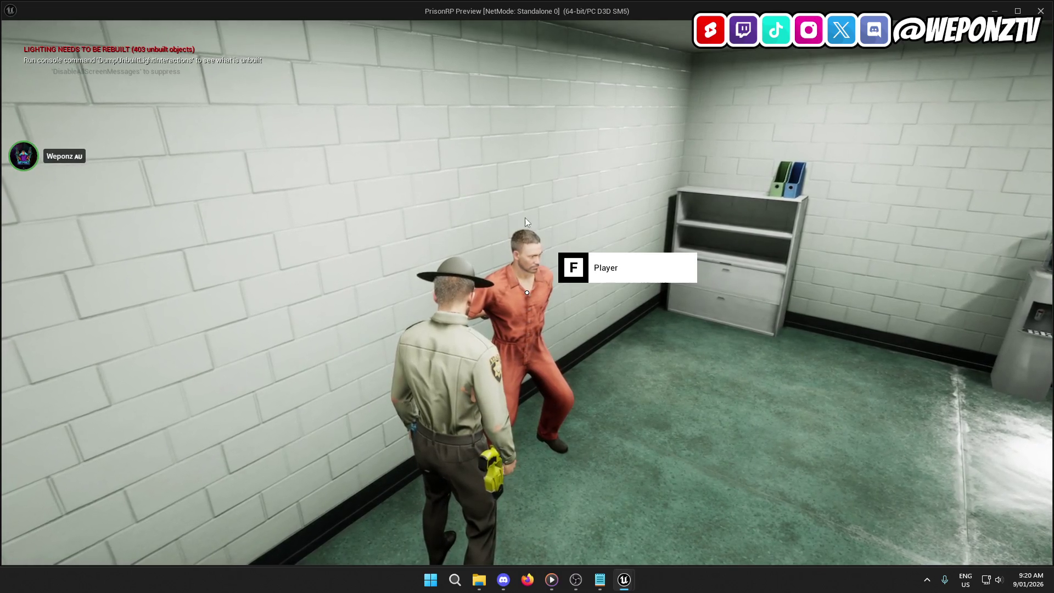
Cancel the order on the handcuffed inmate and end the play session.
key("f")
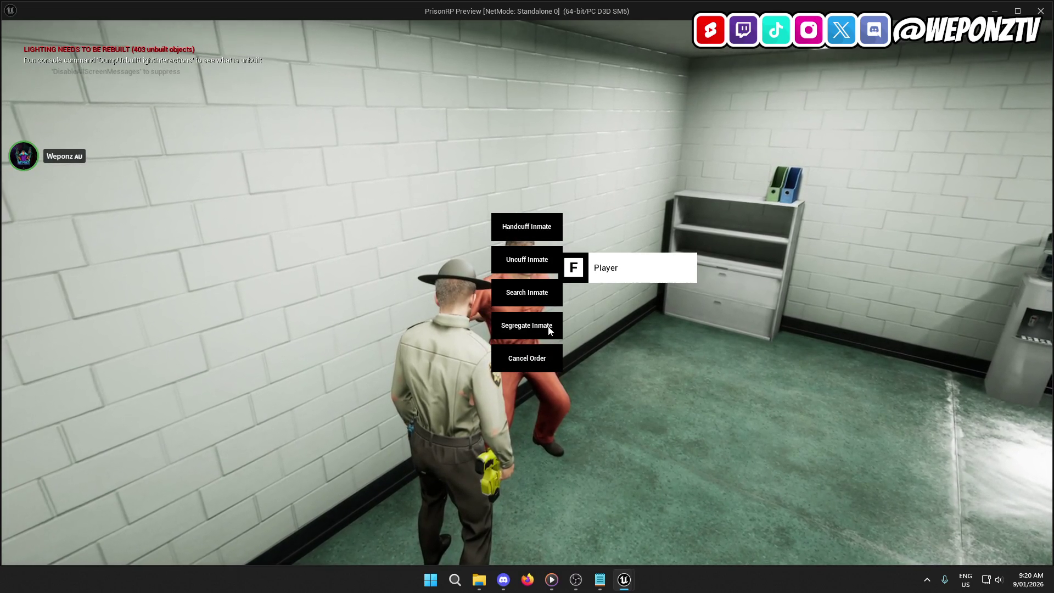
left_click(532, 361)
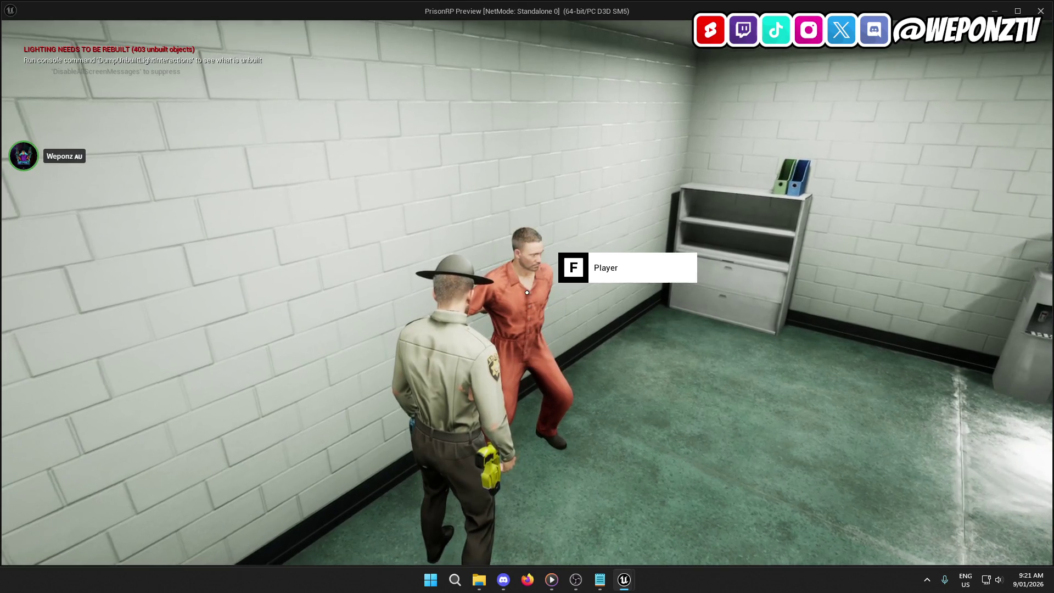
key("Escape")
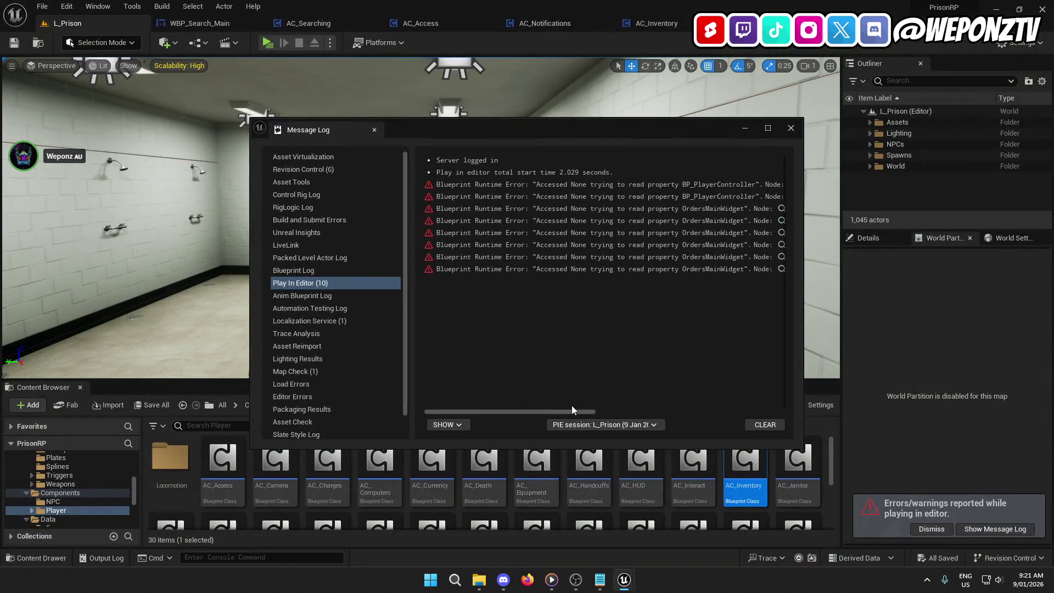
Follow the Message Log error link to its Set Ignore Move Input node in AC_Handcuffs.
scroll(577, 414, "right", 5)
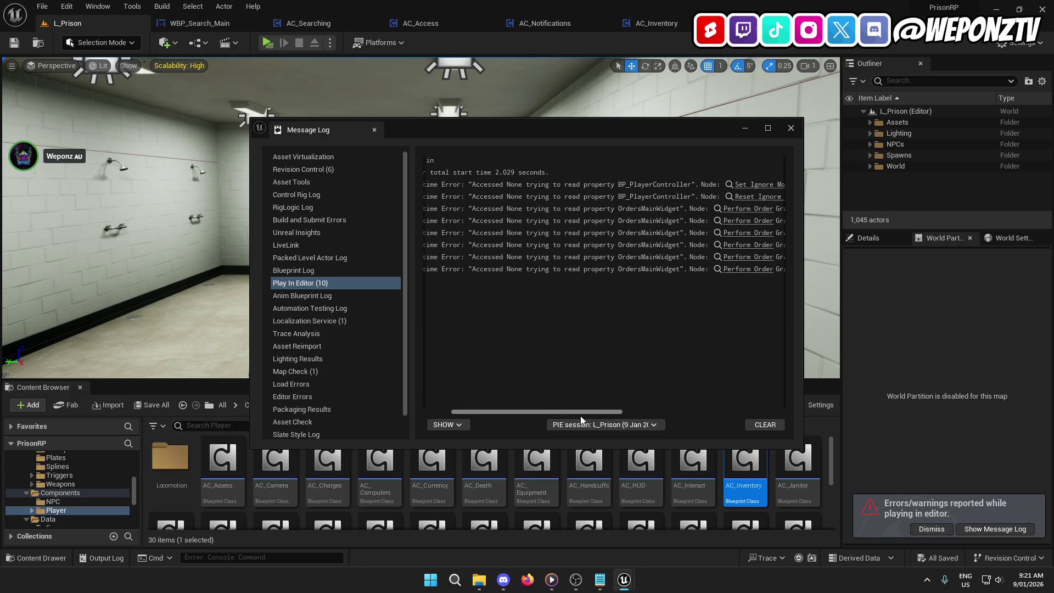
mouse_move(581, 416)
left_mouse_down()
mouse_move(743, 415)
mouse_move(617, 407)
mouse_move(632, 411)
mouse_move(697, 417)
mouse_move(607, 391)
left_mouse_up()
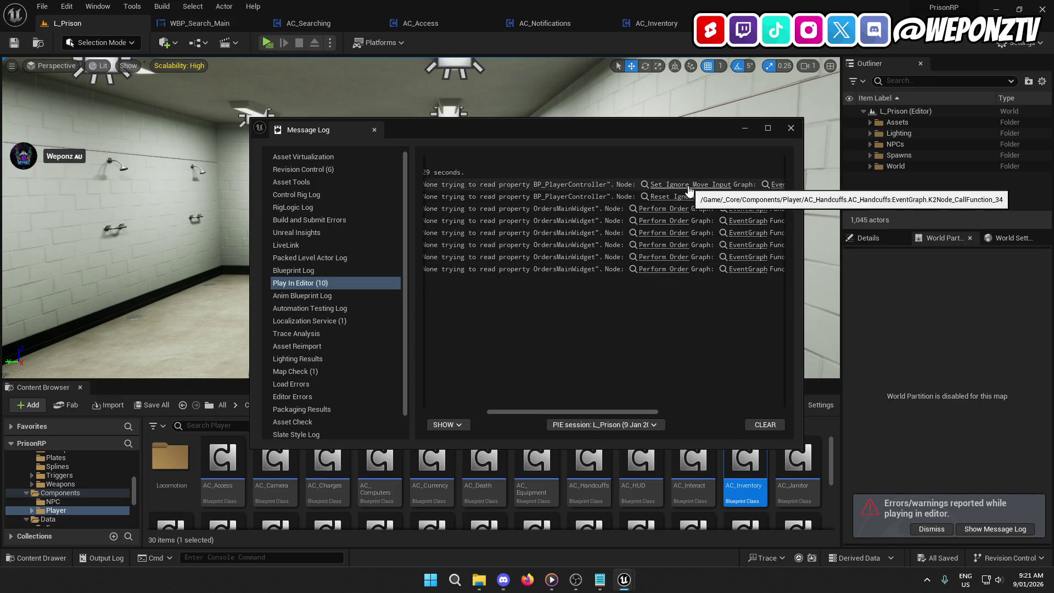
left_click(689, 190)
left_click(746, 128)
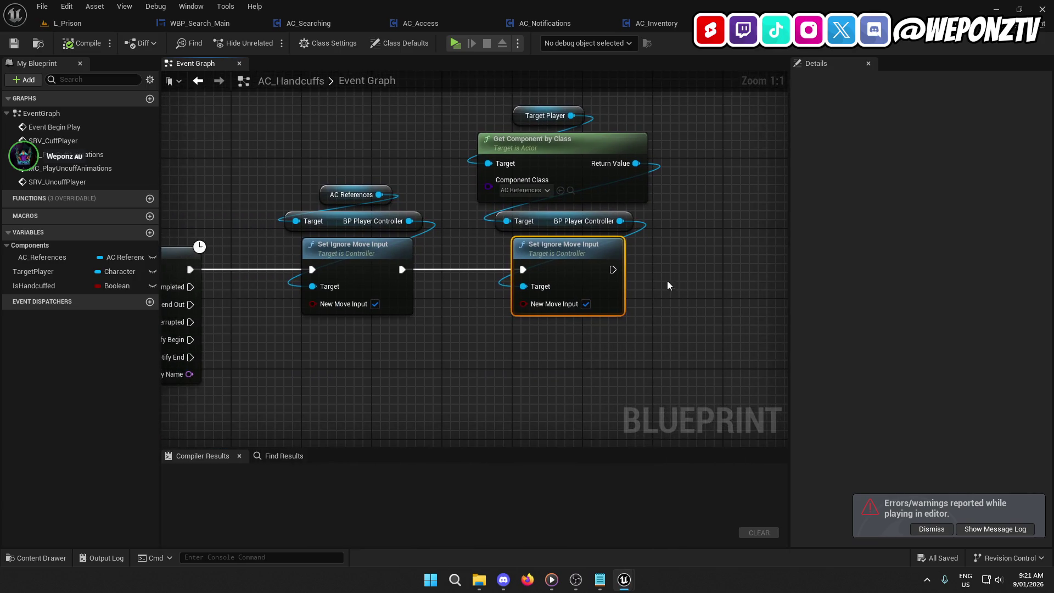
Select the second Set Ignore Move Input group, then go back to L_Prison and WBP_Search_Main.
mouse_move(667, 285)
left_mouse_down()
mouse_move(624, 262)
mouse_move(509, 81)
left_mouse_up()
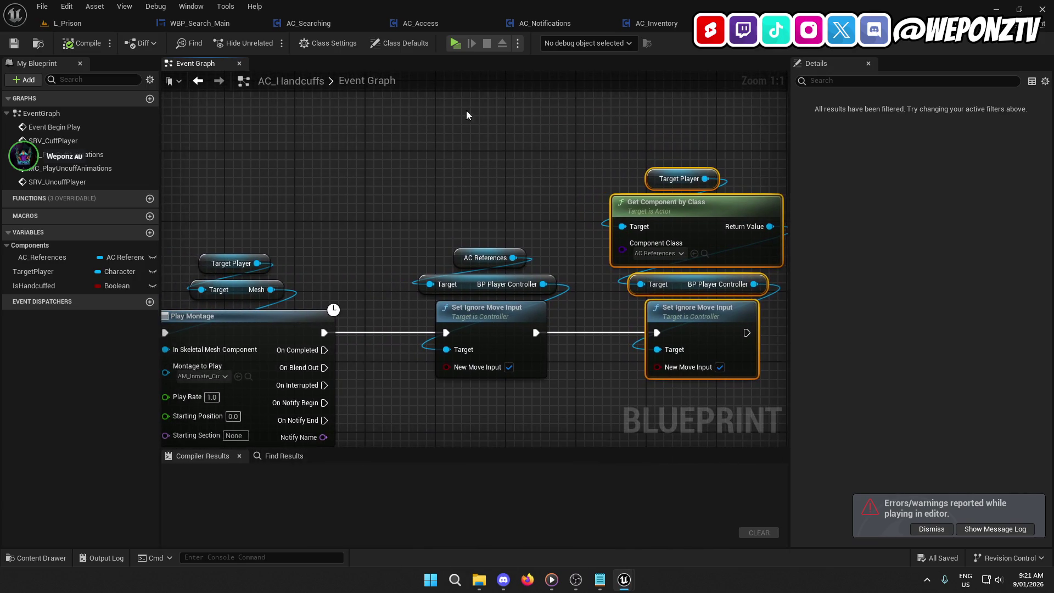
left_click(95, 22)
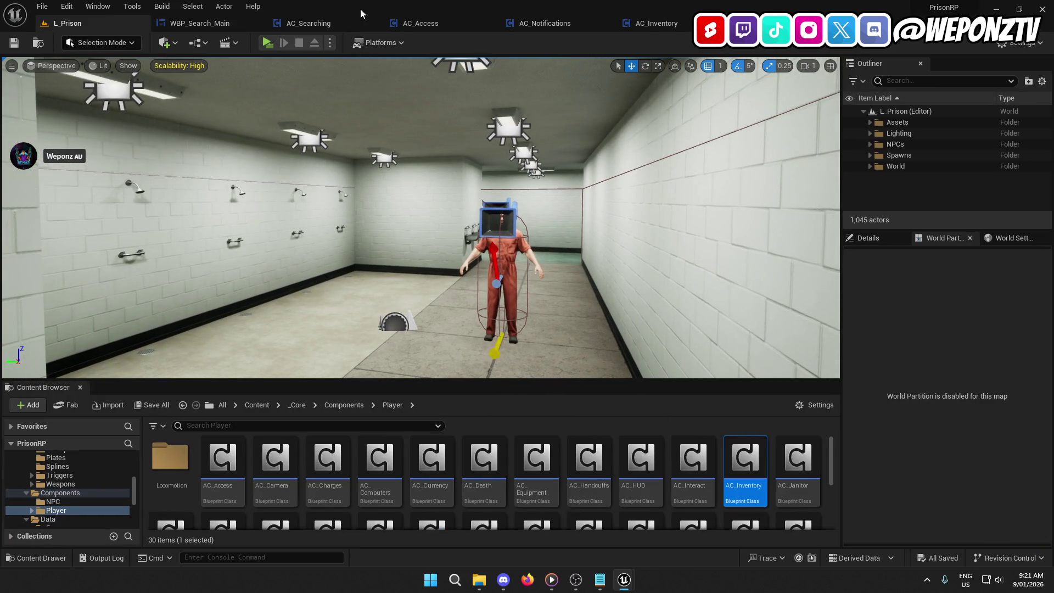
left_click(228, 25)
Inspect the Player Cards default entries, expanding the second and third (Maintenance, Restricted).
left_click_drag(673, 290, 542, 290)
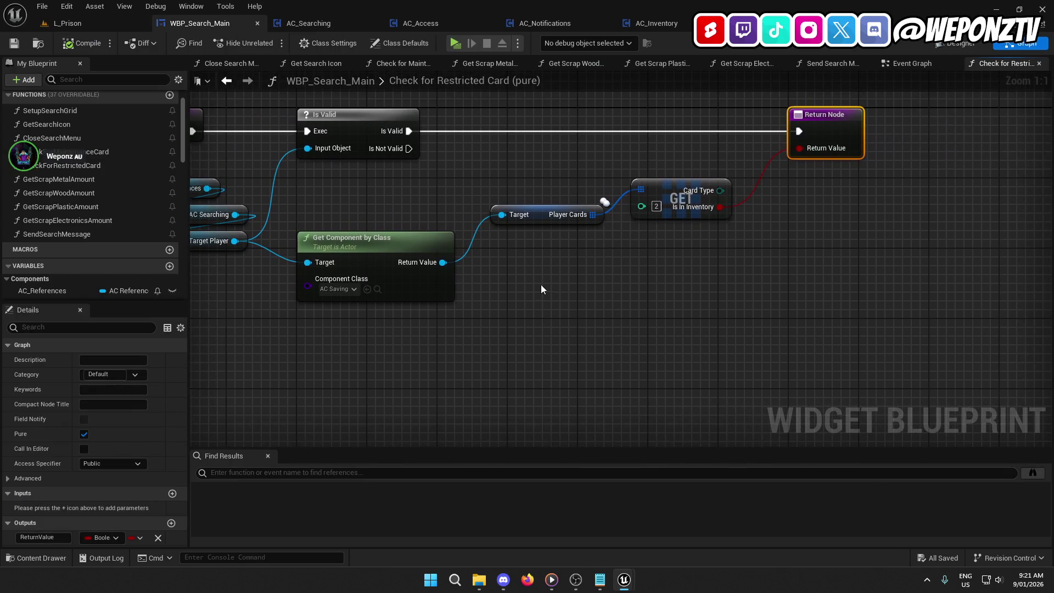
left_click(537, 216)
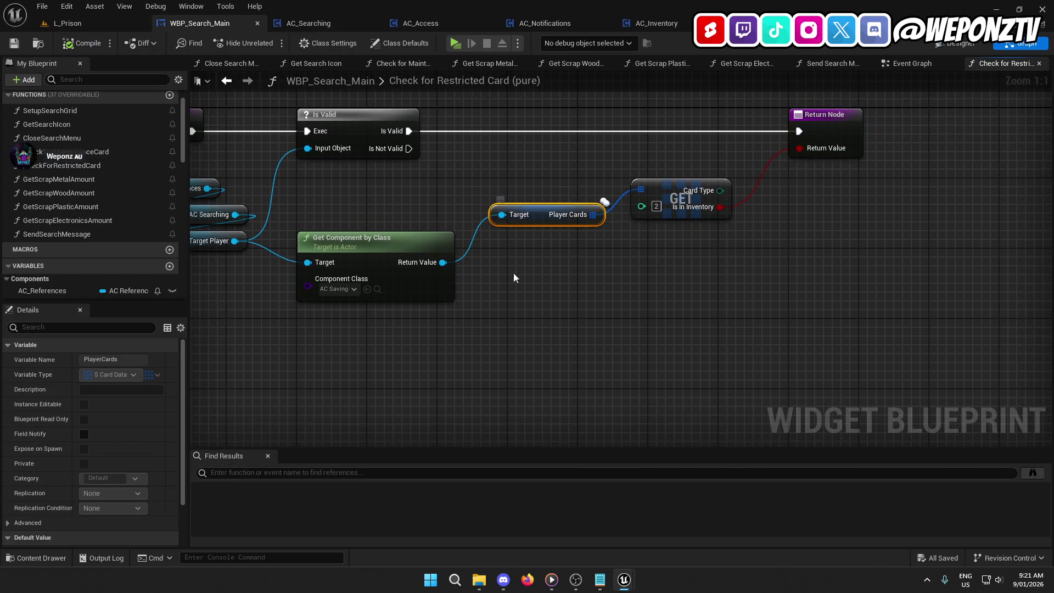
scroll(95, 444, "down", 3)
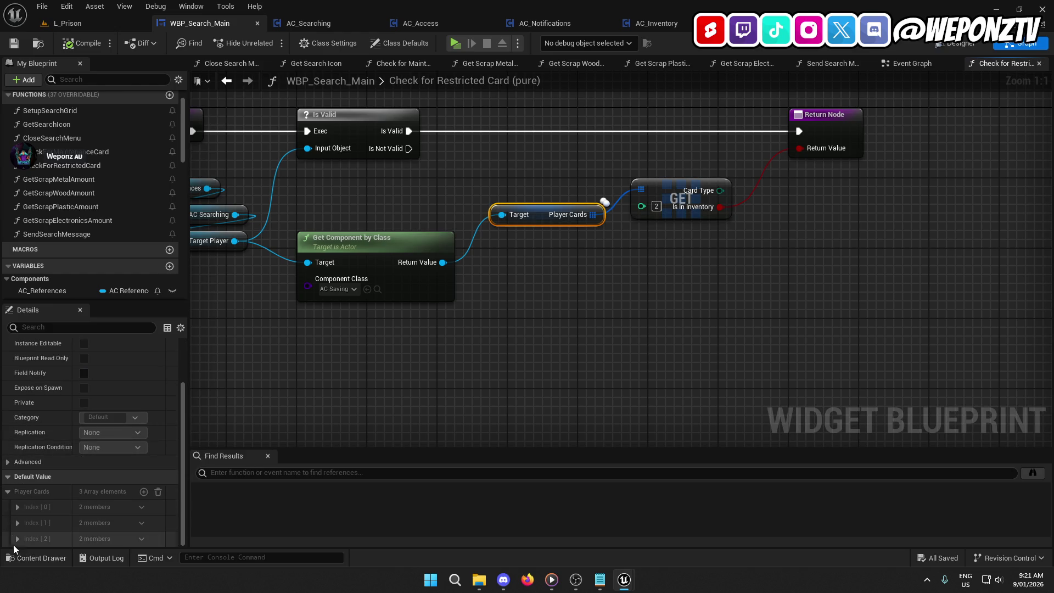
left_click(17, 538)
scroll(16, 541, "down", 1)
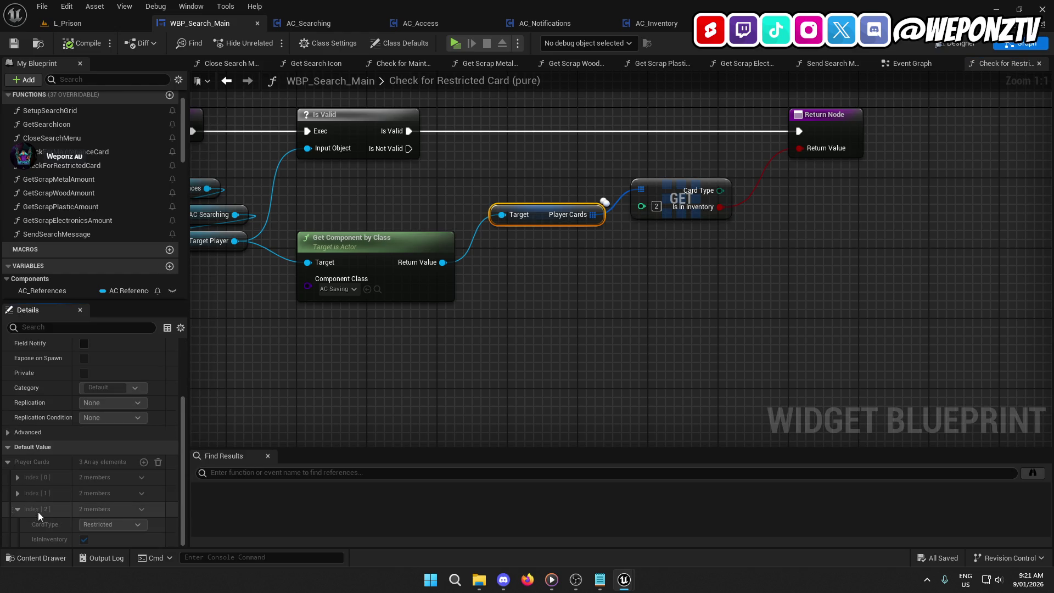
left_click(19, 493)
scroll(22, 492, "down", 1)
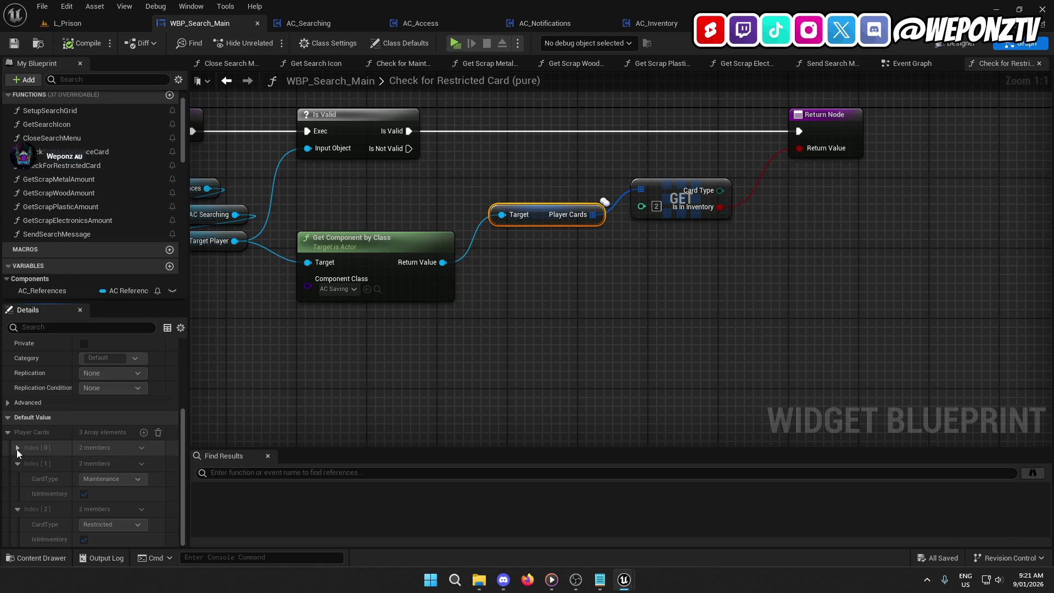
Review AC_Access's Remove Access Card function, then return to the WBP_Search_Main graph.
left_click(426, 27)
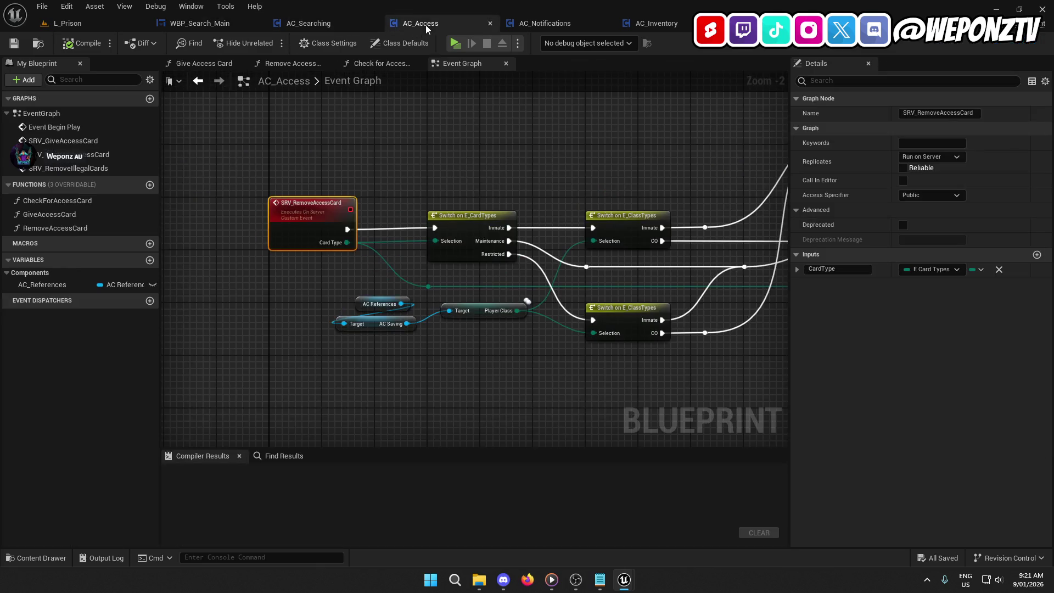
mouse_move(508, 185)
left_mouse_down()
mouse_move(262, 254)
mouse_move(62, 207)
left_mouse_up()
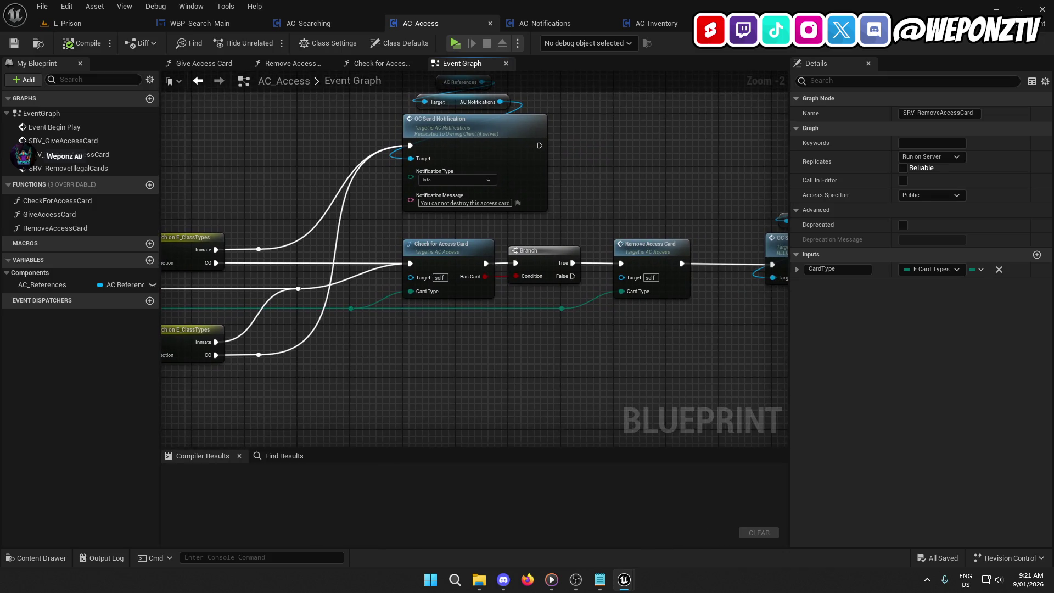
mouse_move(418, 214)
left_mouse_down()
mouse_move(175, 182)
mouse_move(554, 163)
mouse_move(164, 148)
mouse_move(165, 228)
left_mouse_up()
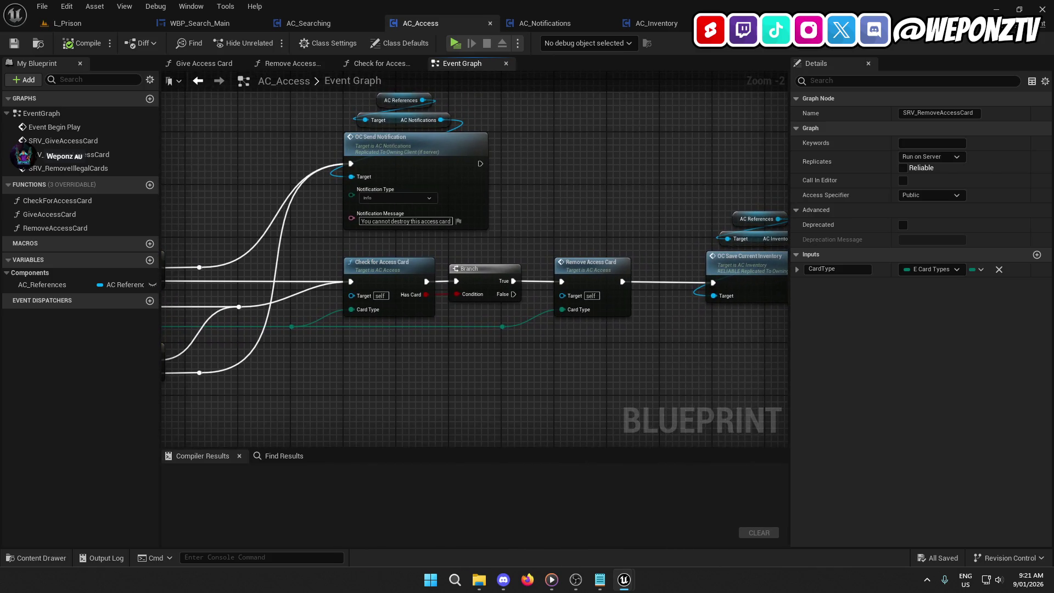
double_click(599, 269)
mouse_move(600, 272)
left_mouse_down()
mouse_move(571, 308)
mouse_move(513, 303)
left_mouse_up()
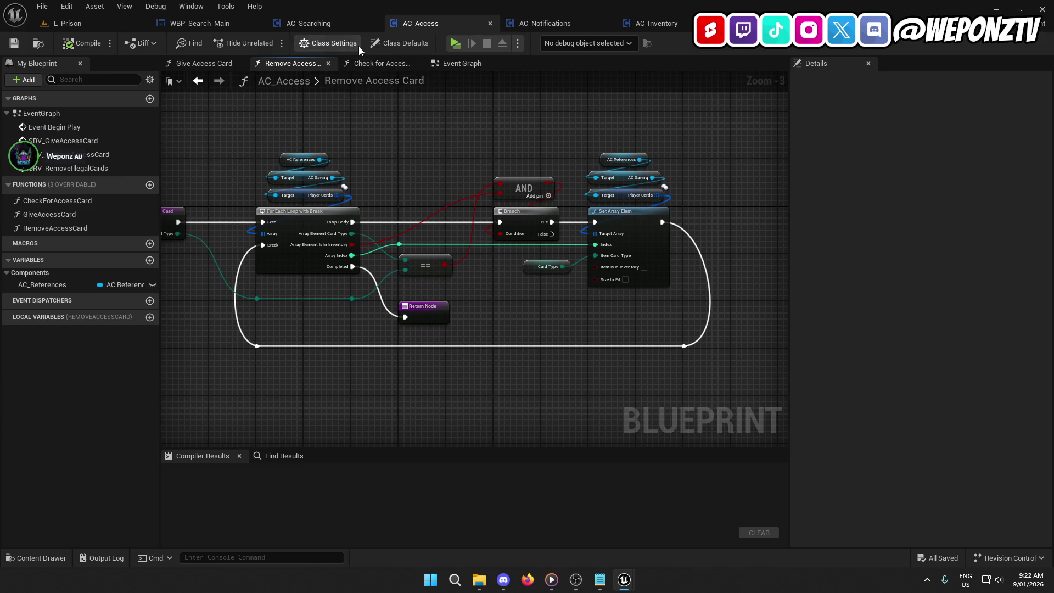
left_click(227, 23)
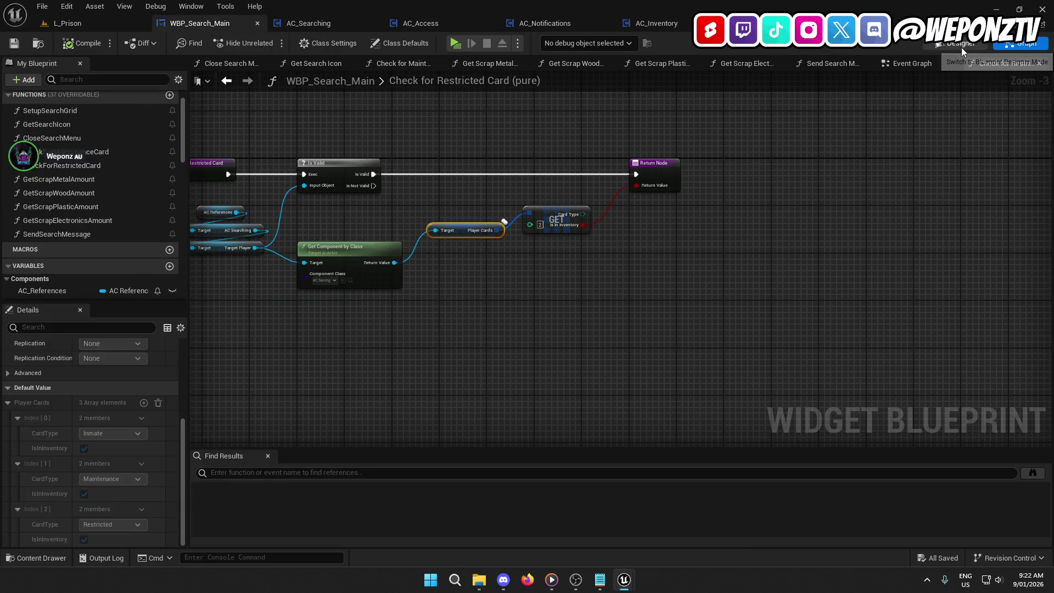
In the Designer view, select the Inmate, Maintenance and Restricted access card buttons in turn.
left_click(961, 44)
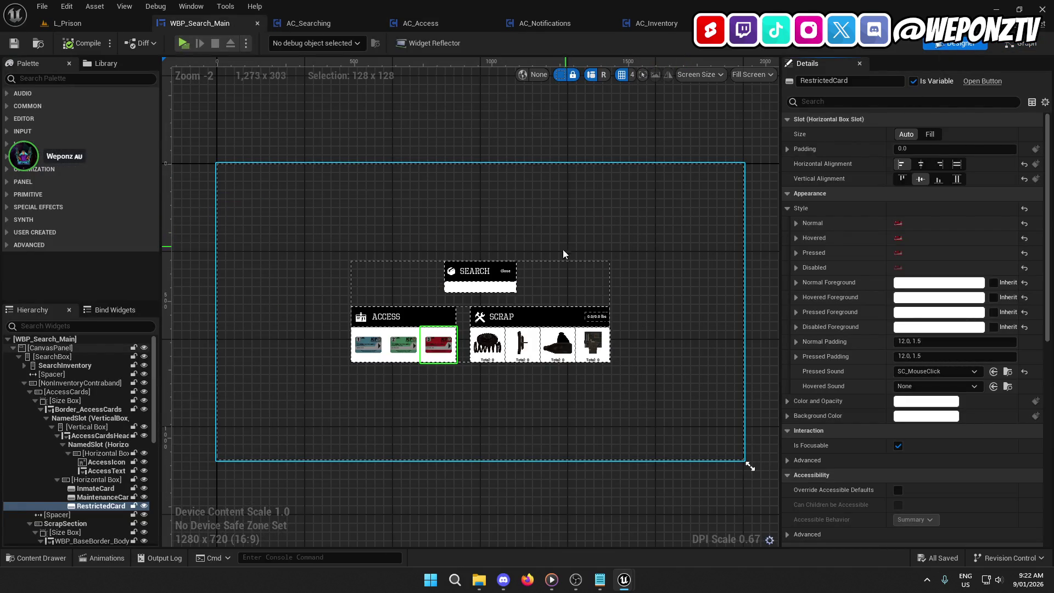
mouse_move(563, 254)
left_mouse_down()
mouse_move(563, 168)
mouse_move(543, 165)
left_mouse_up()
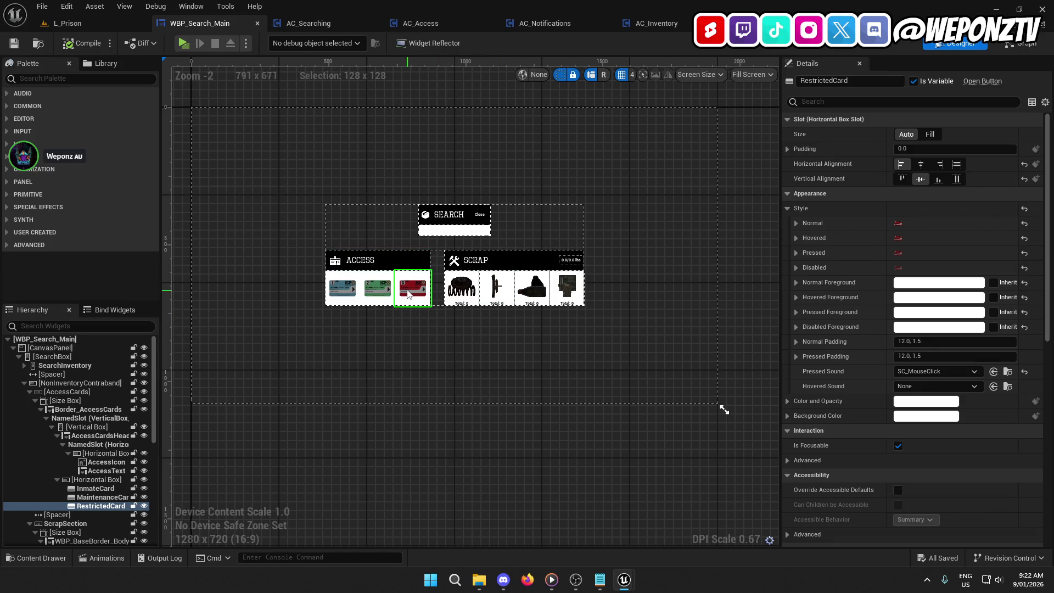
scroll(878, 356, "down", 5)
scroll(873, 359, "down", 5)
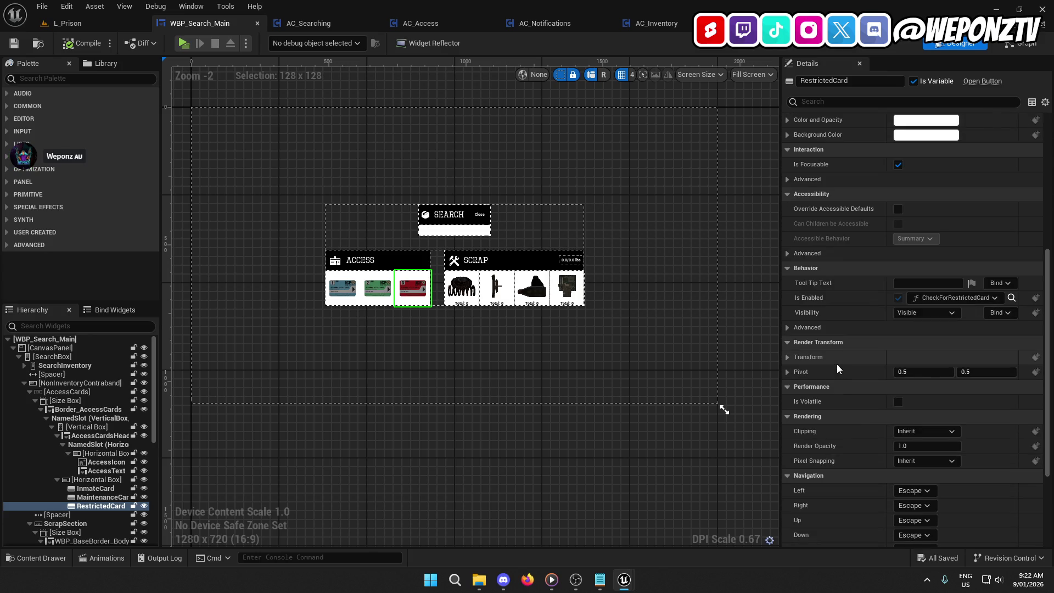
left_click(371, 283)
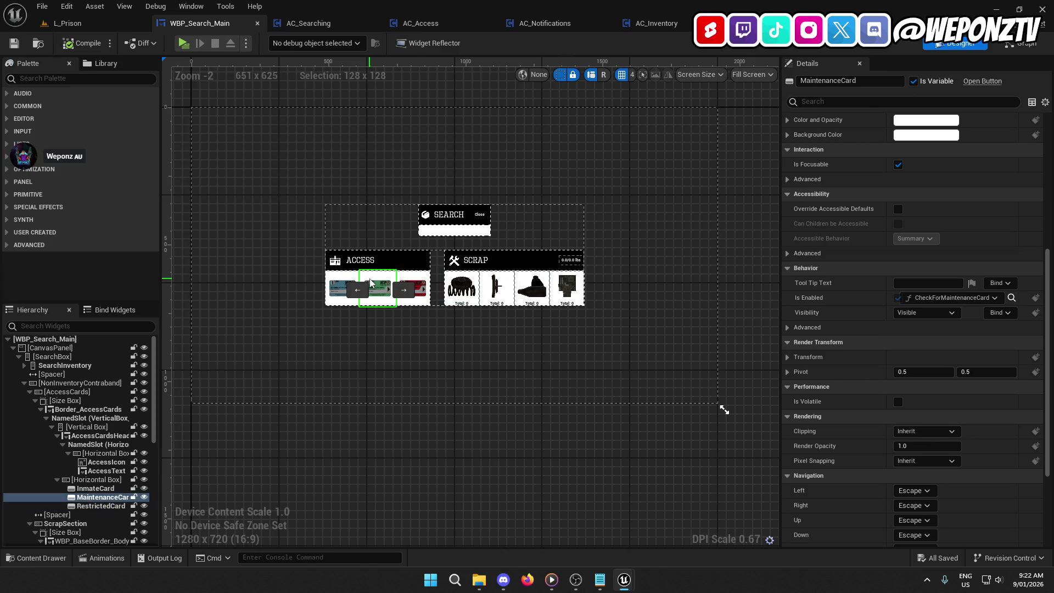
left_click(339, 290)
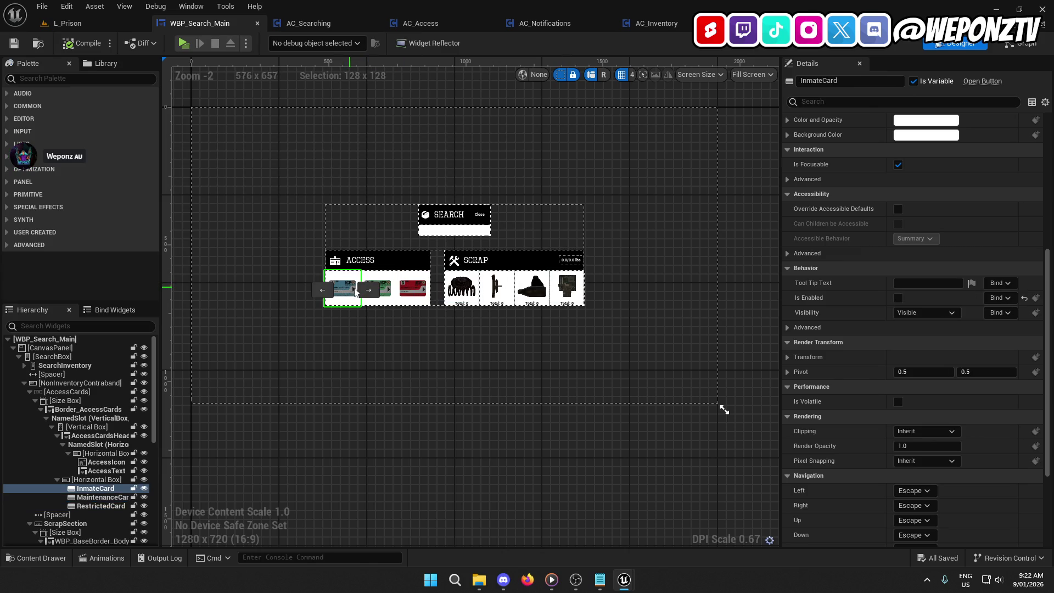
left_click(387, 291)
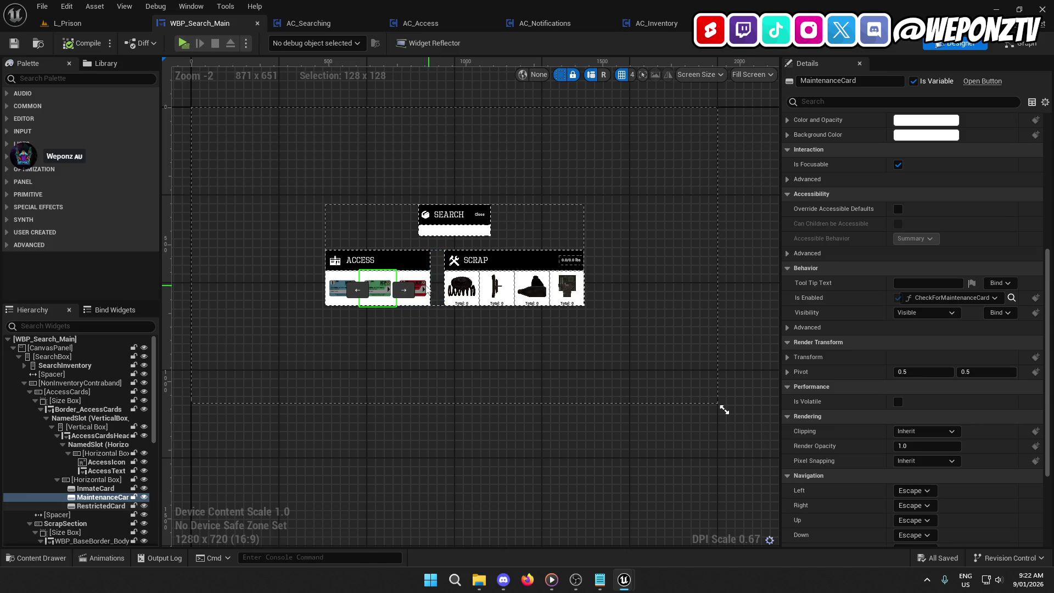
left_click(424, 290)
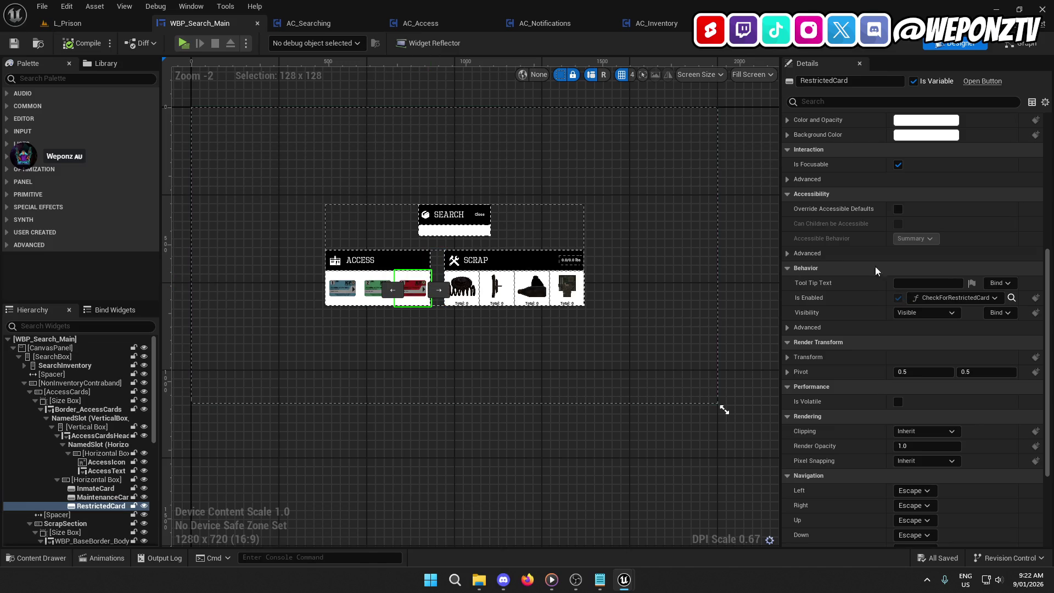
Confirm the Restricted button's Is Enabled stays bound to CheckForRestrictedCard and open that function.
left_click(981, 299)
left_click(981, 299)
left_click(1010, 298)
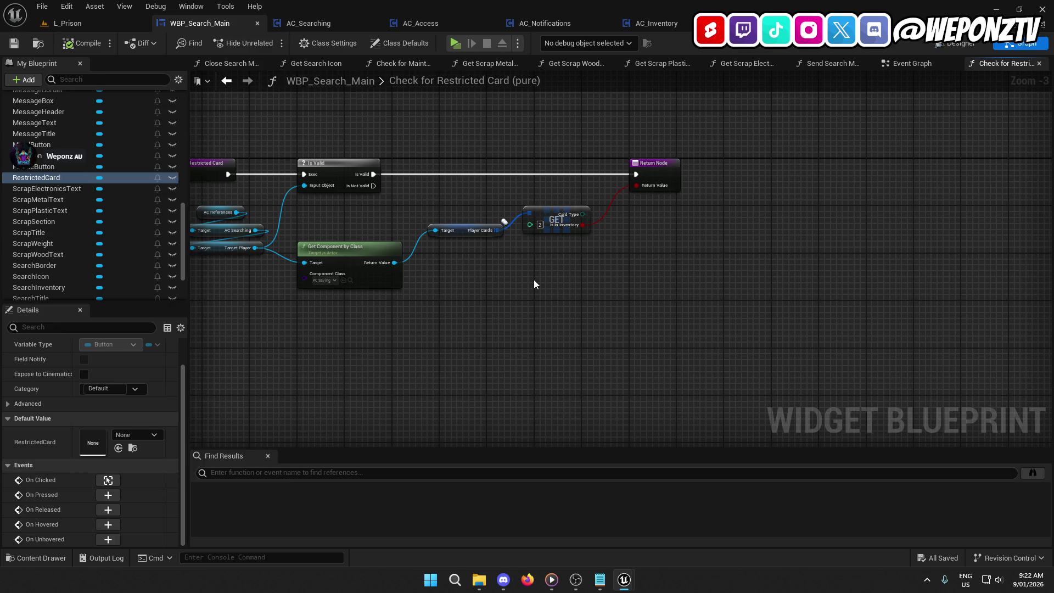
left_click_drag(535, 284, 603, 290)
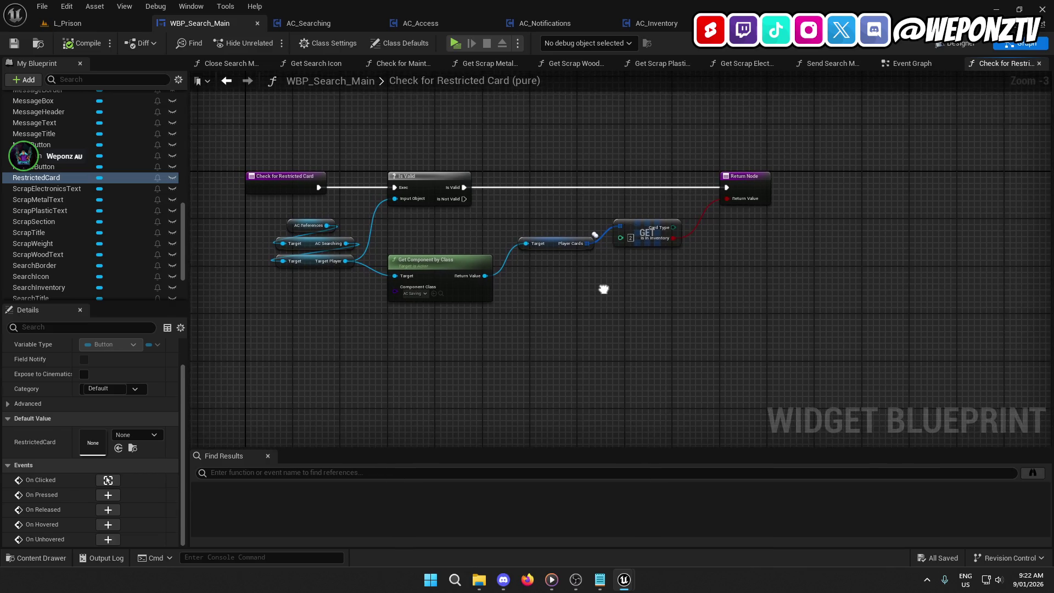
Close the AC_Searching, AC_Access, AC_Notifications, AC_Inventory and AC_Handcuffs editors.
left_click(351, 24)
left_click(374, 25)
left_click(374, 24)
left_click(374, 25)
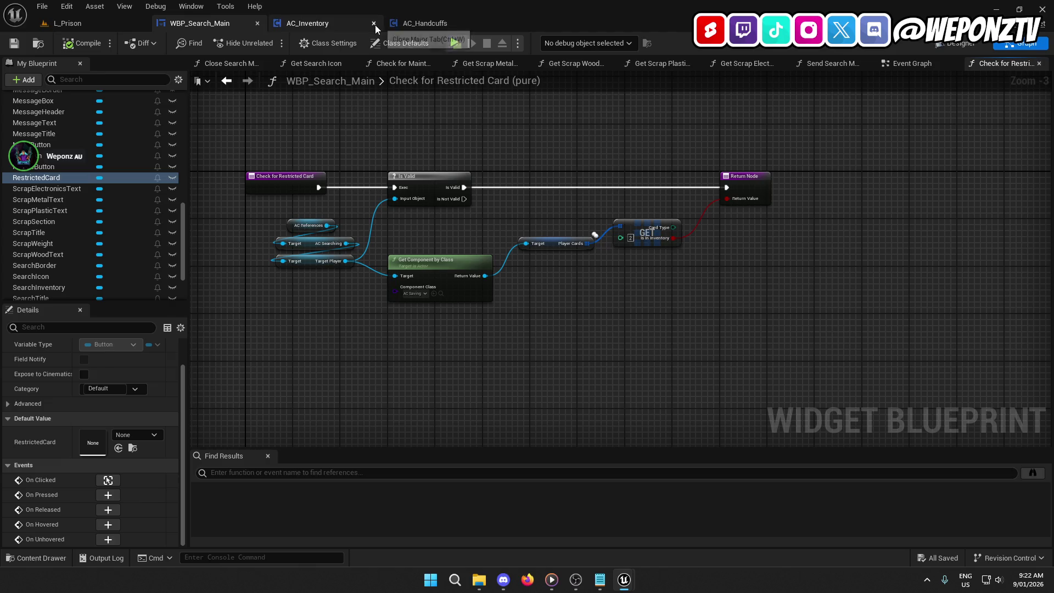
left_click(375, 25)
left_click(374, 24)
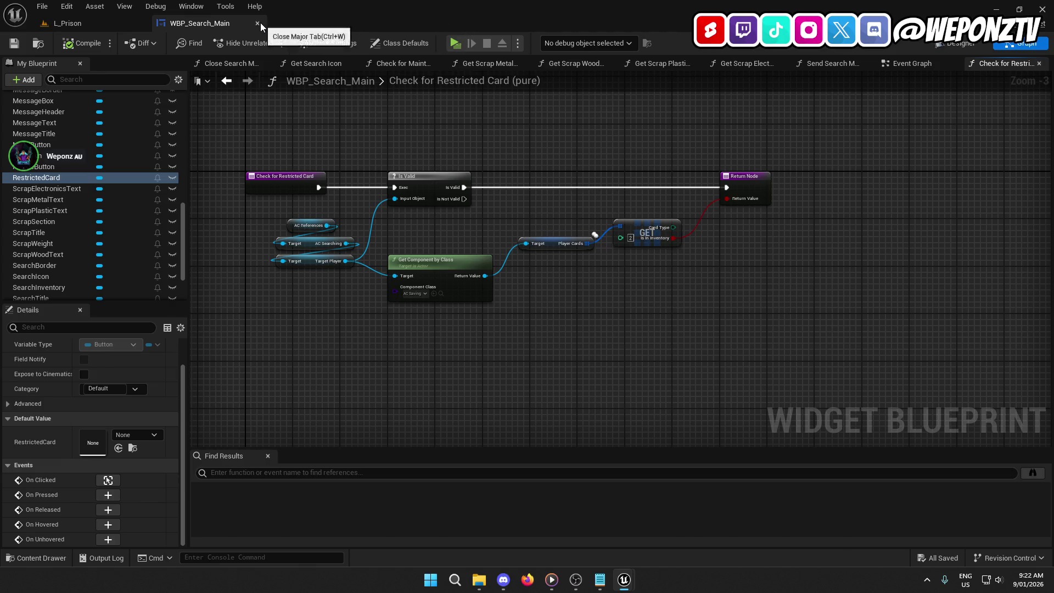